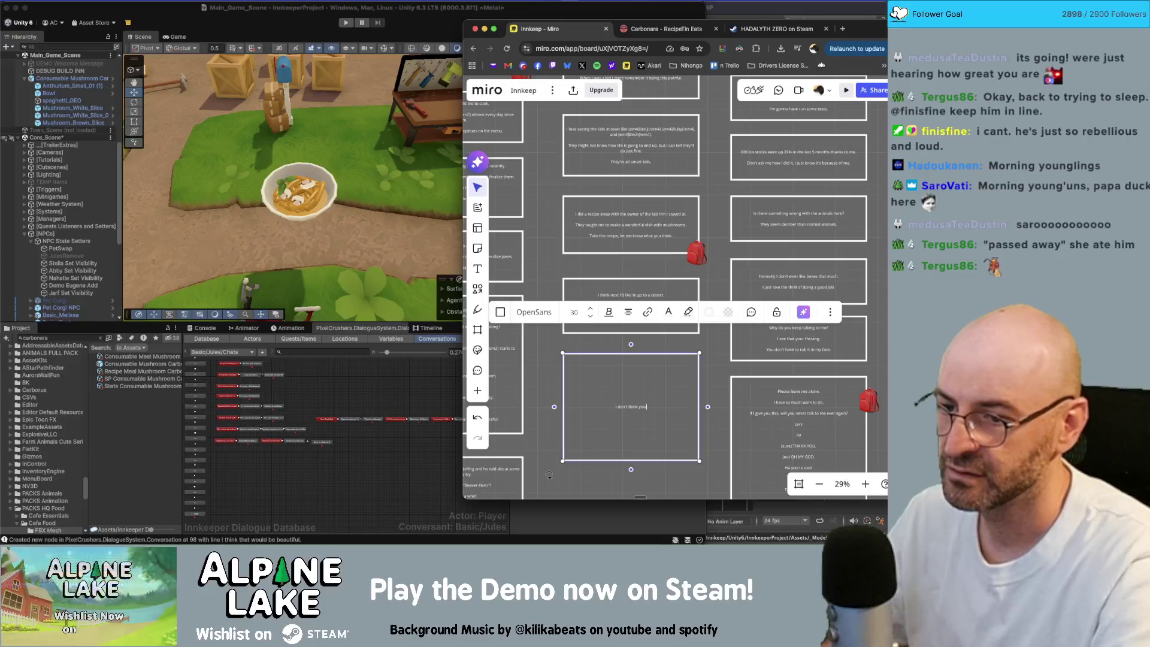
Type the dialogue sentences on separate lines, start the 'These experiences' line, and select the extra clause.
type(" realize how much you've saved")
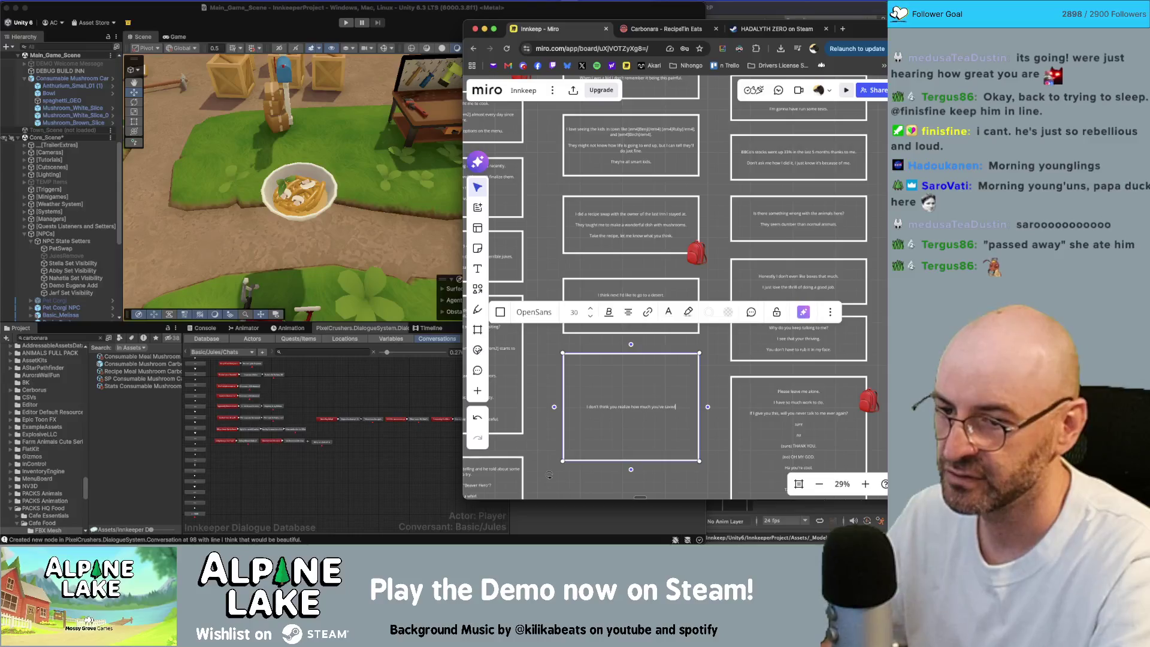
type(" my life.")
key("Return")
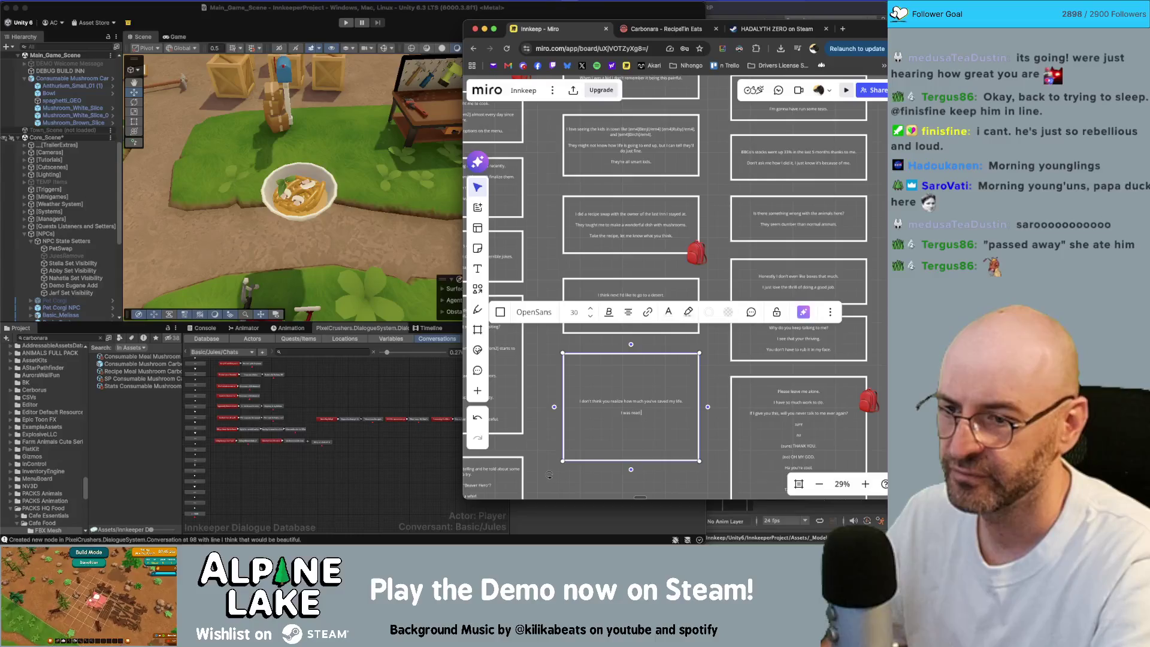
type("away in my house here.")
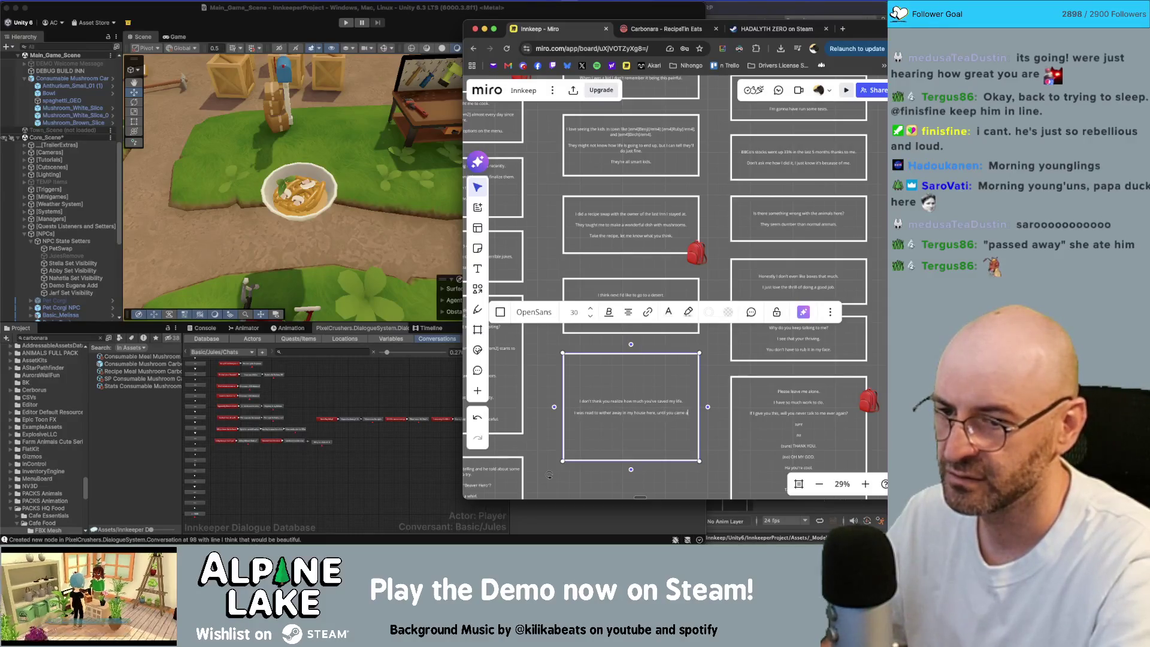
key("Return")
type("I")
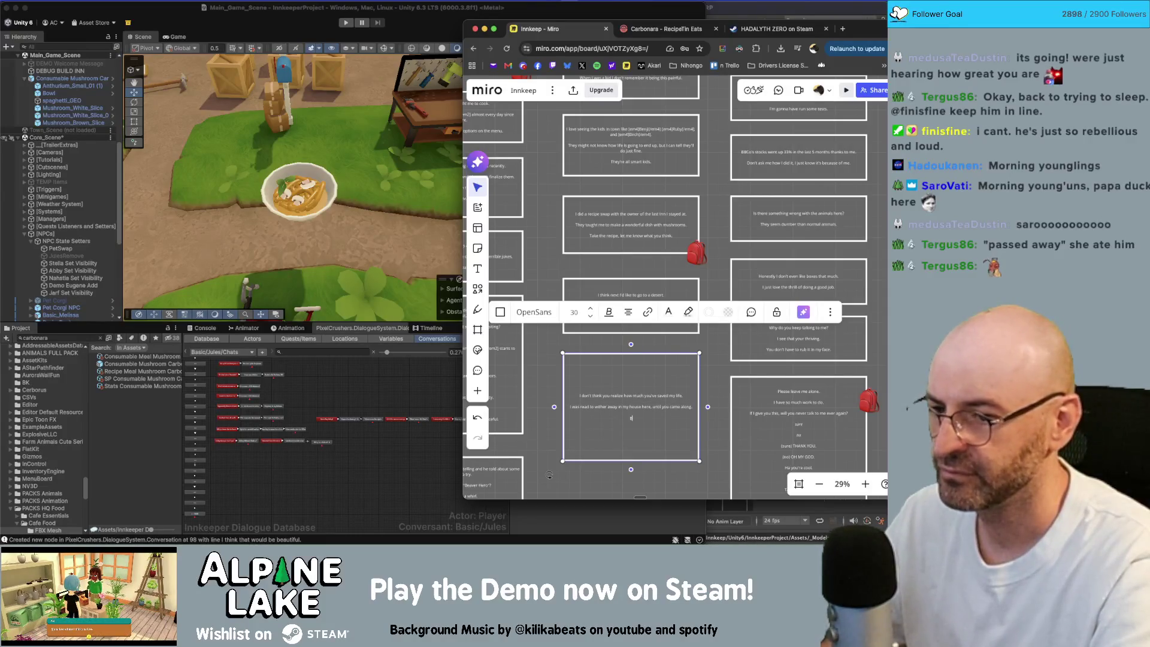
type("u I've be")
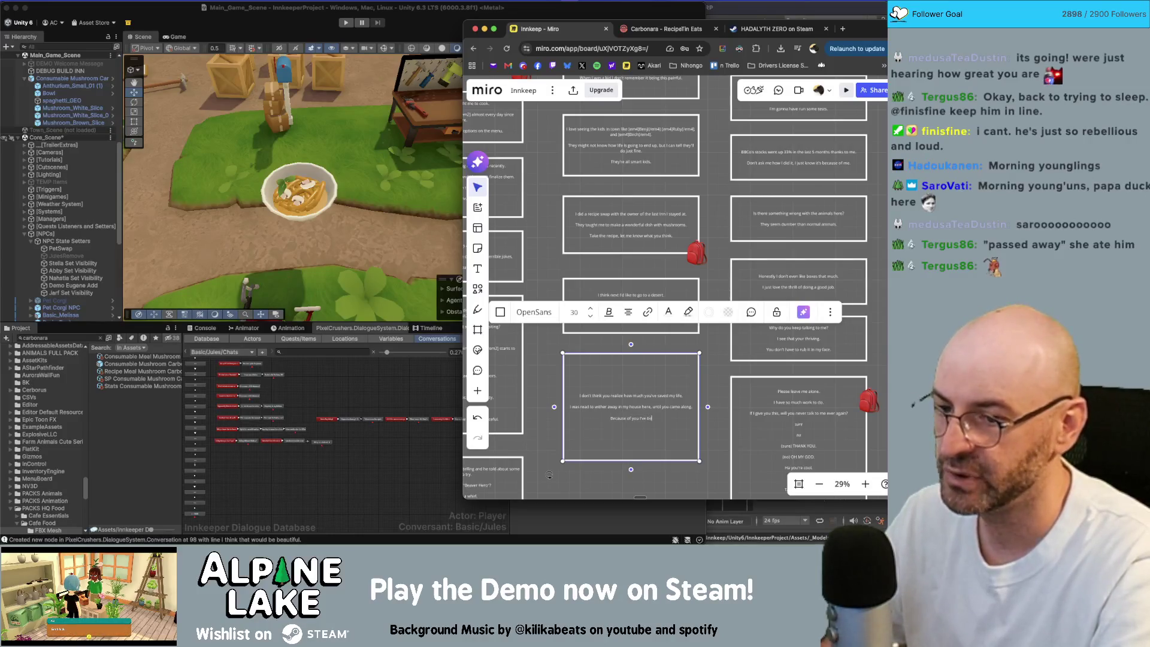
type("rld, and")
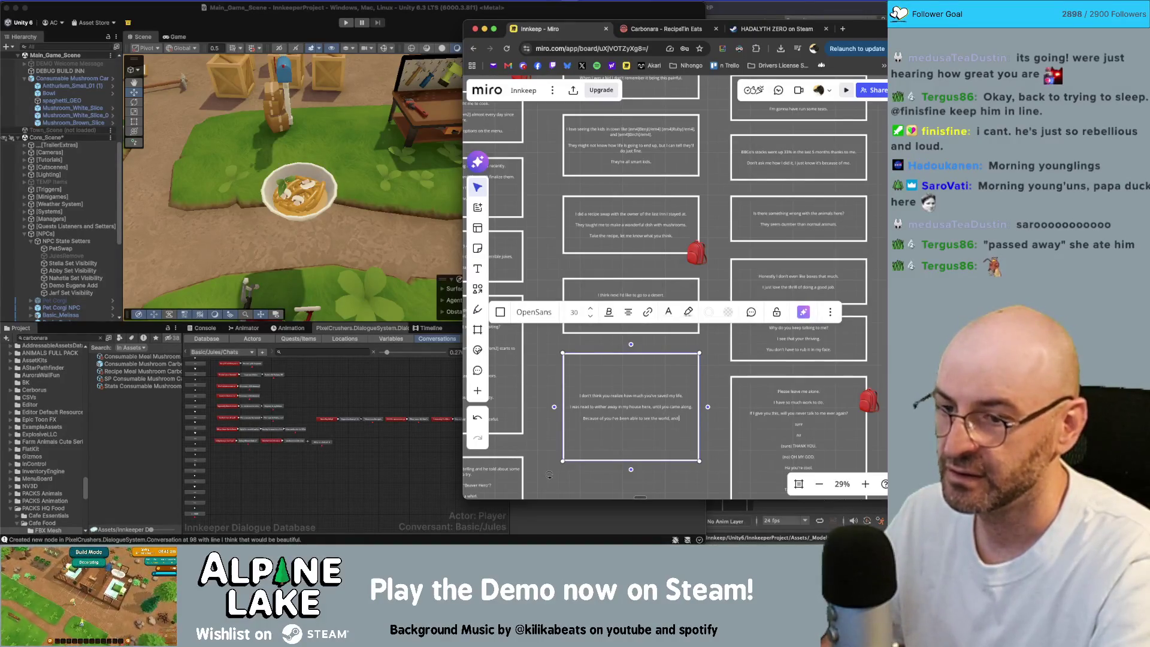
type(" much more")
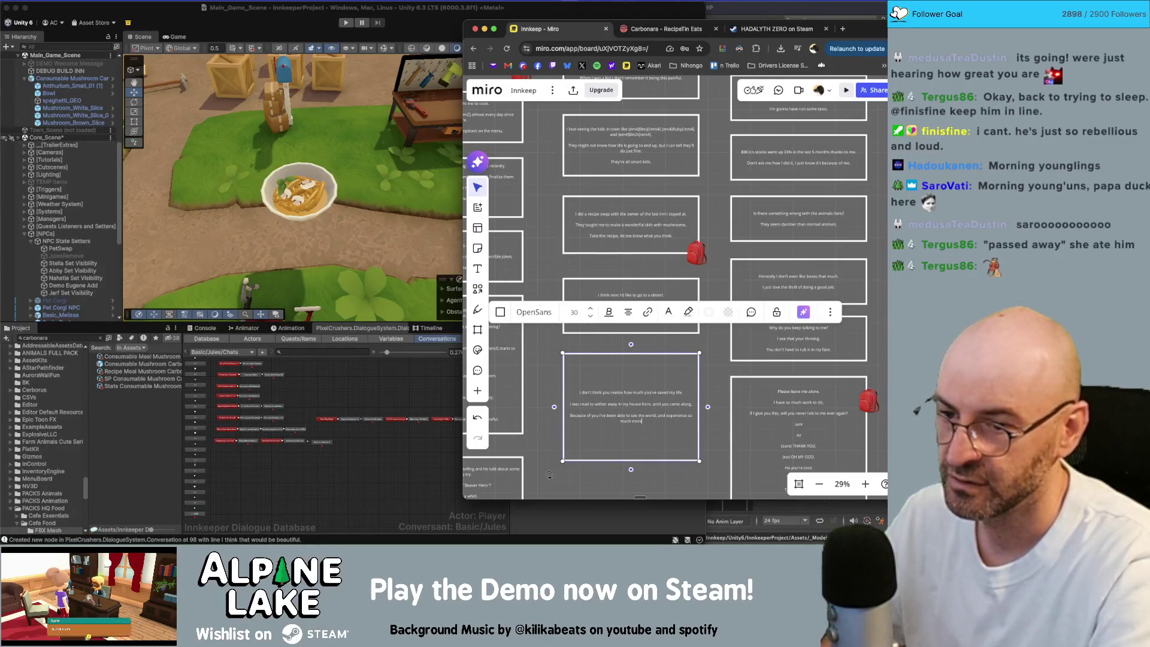
type(" than what I knew")
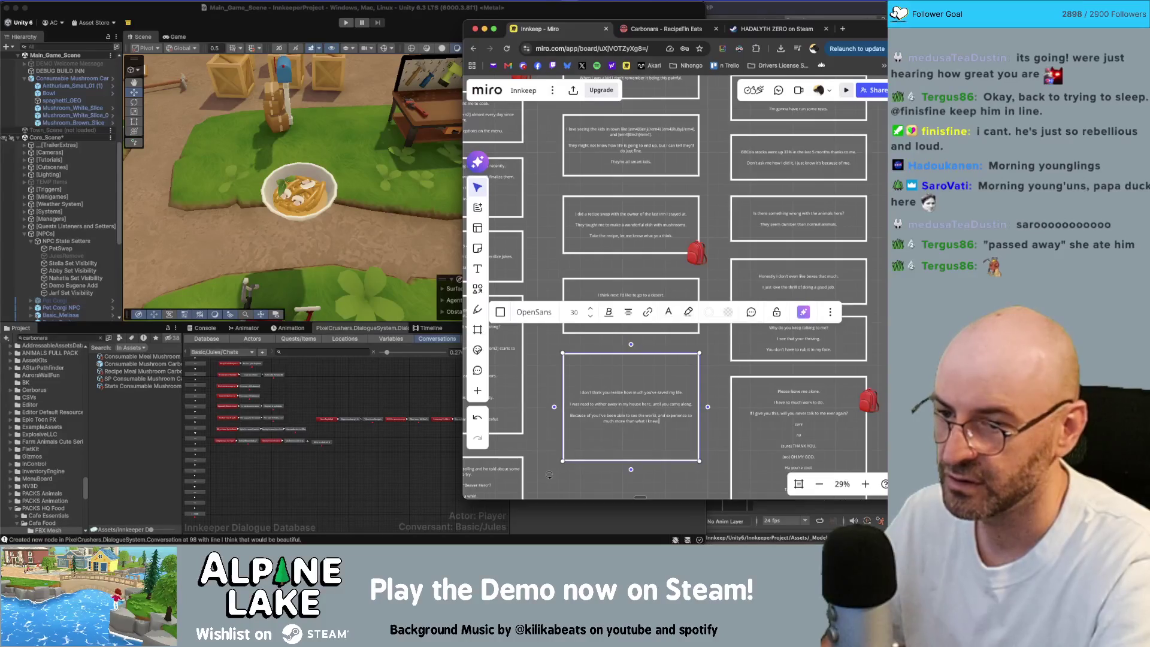
key("Return")
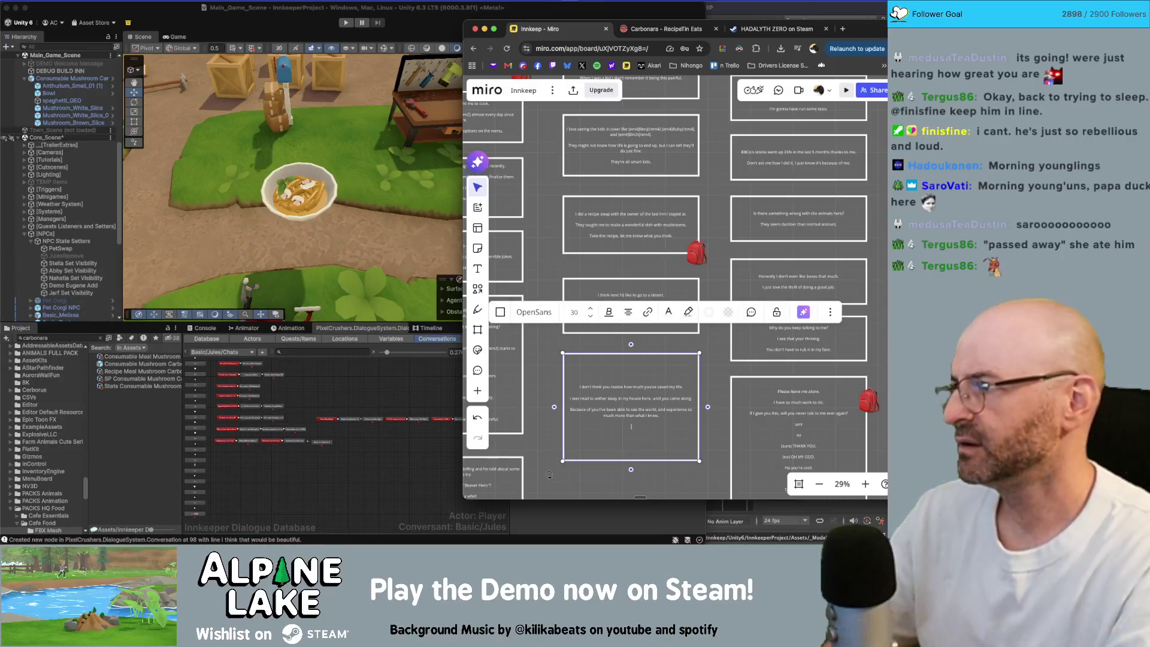
type("These exp")
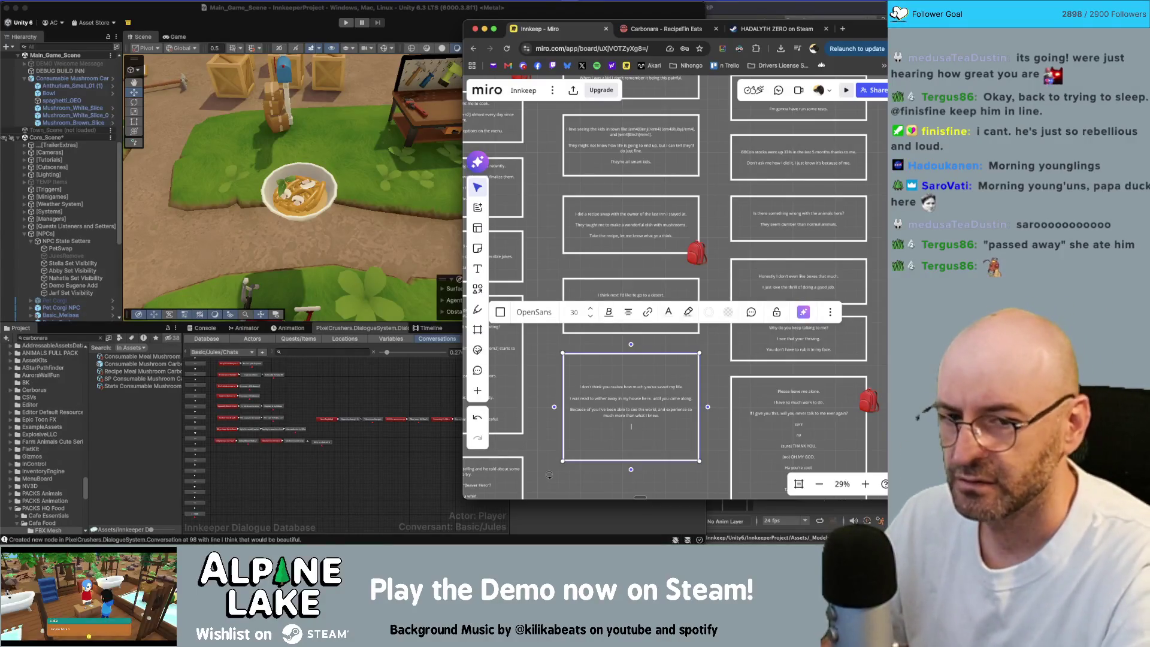
type("eriences")
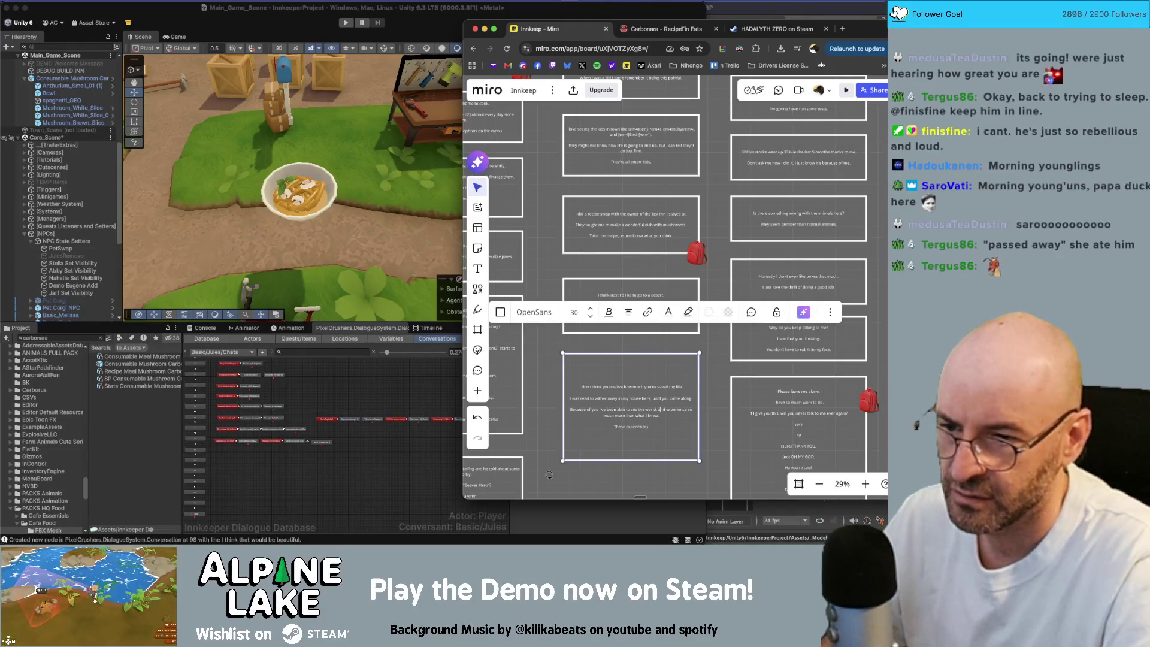
left_click_drag(659, 409, 659, 415)
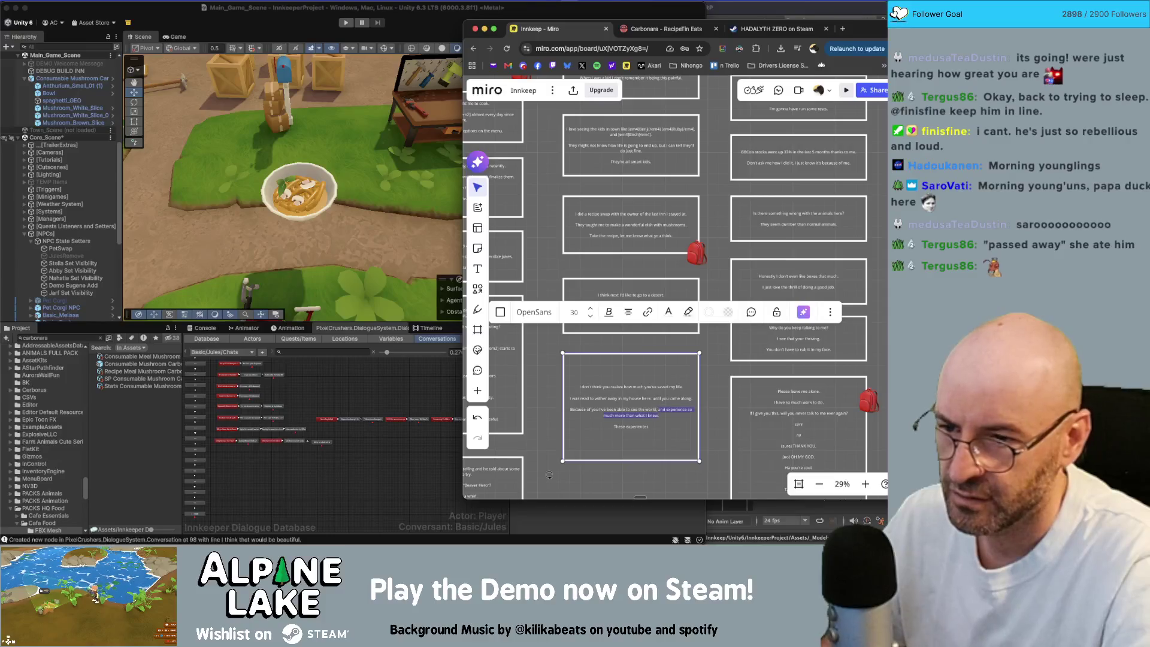
Replace the clause with the closing line 'These experiences are precious and I can't thank you enough for encouraging me.'.
key("BackSpace")
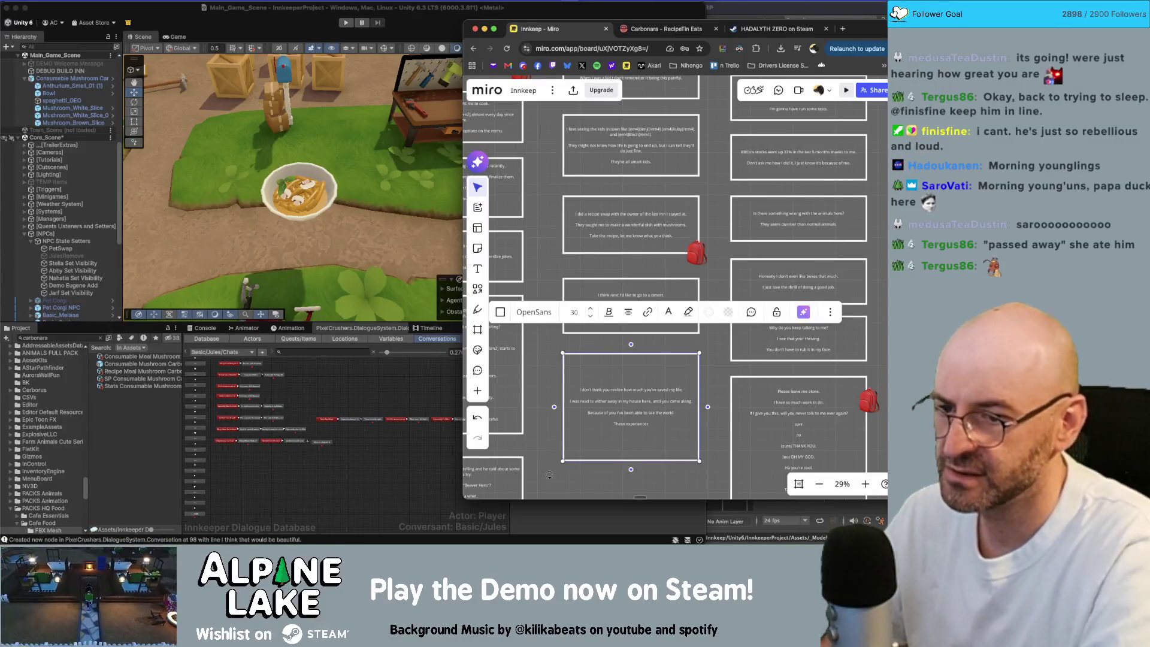
type(" are priceless and")
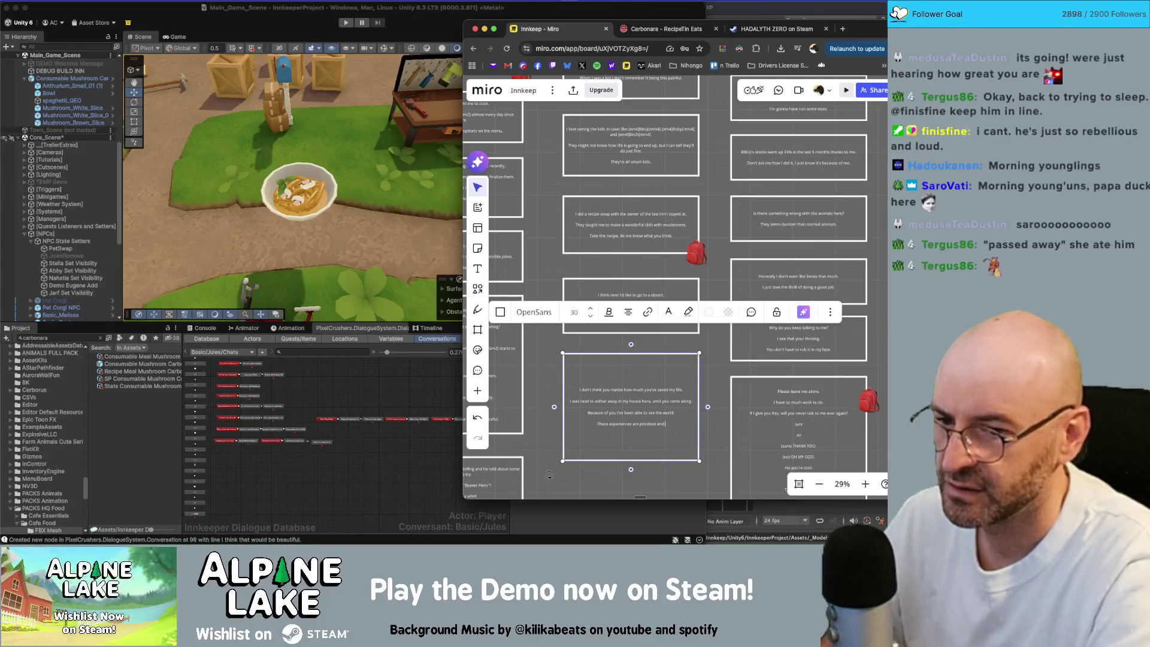
type(" I can")
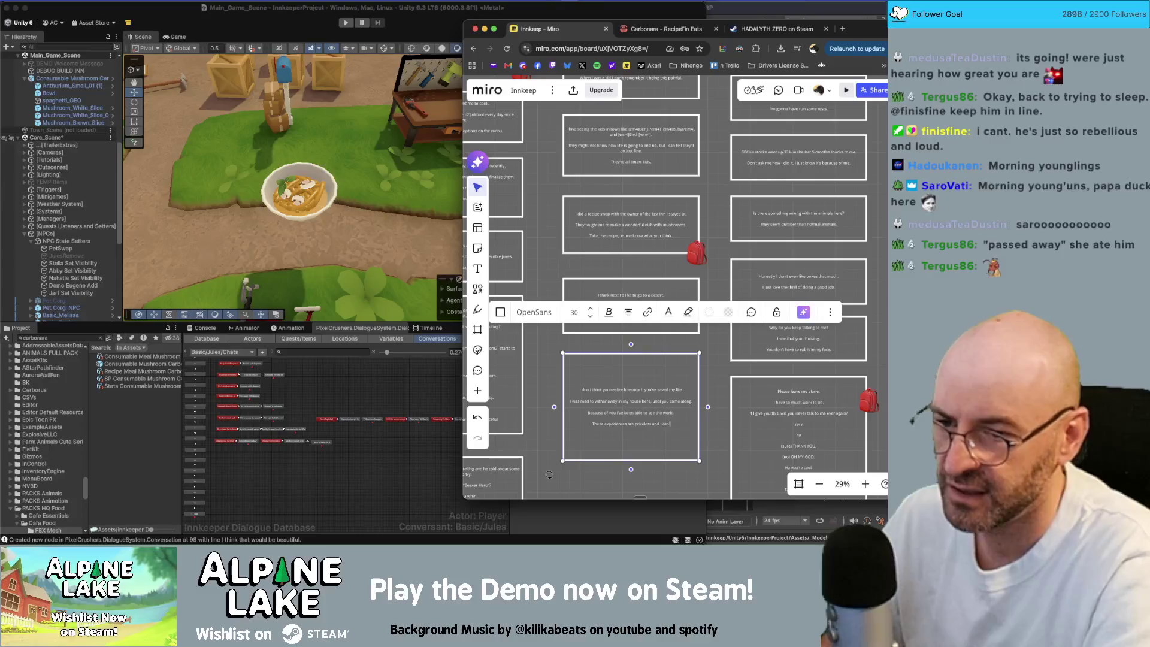
type("'t thank you enough for")
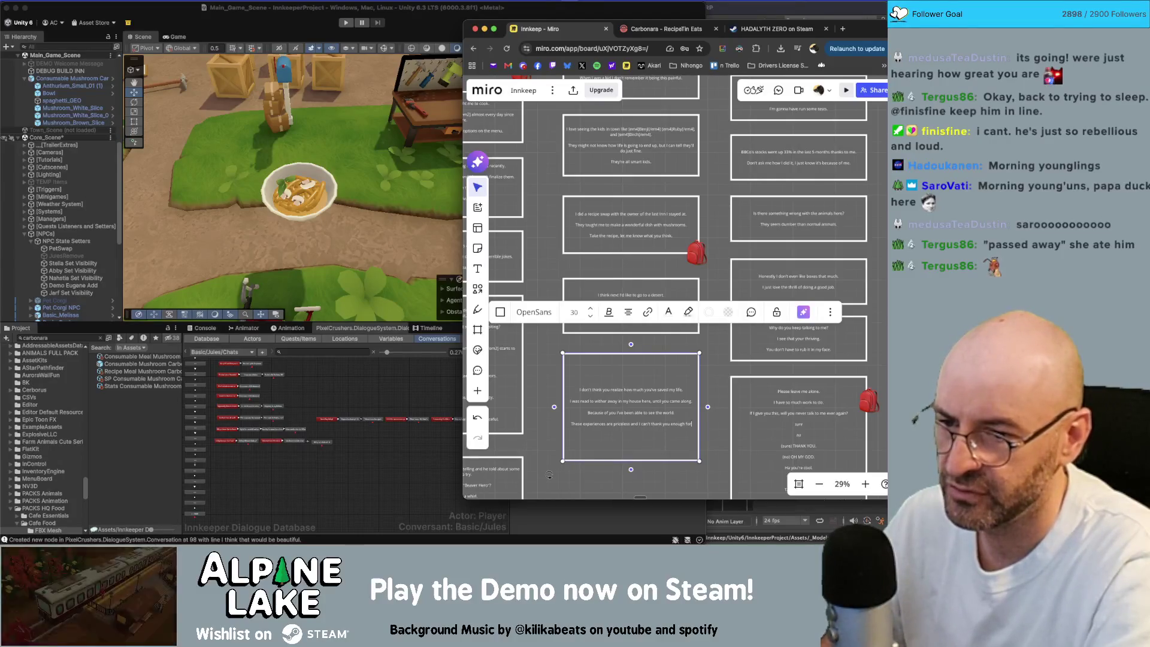
type(" encoura")
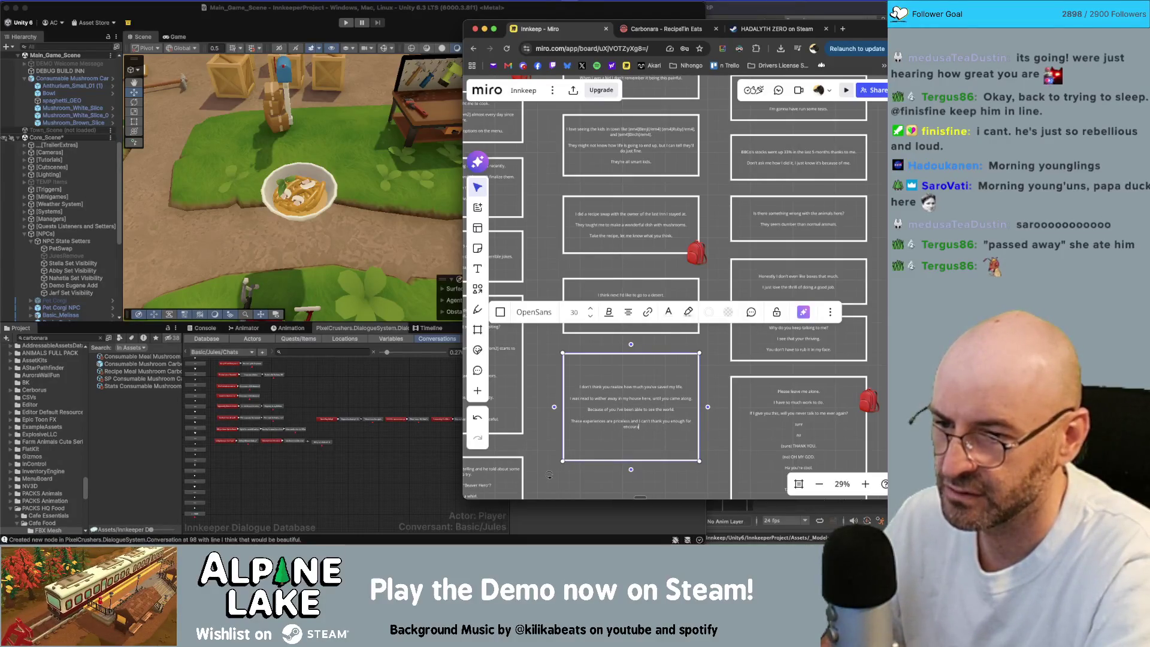
type("ging me.")
key("Return")
key("Return")
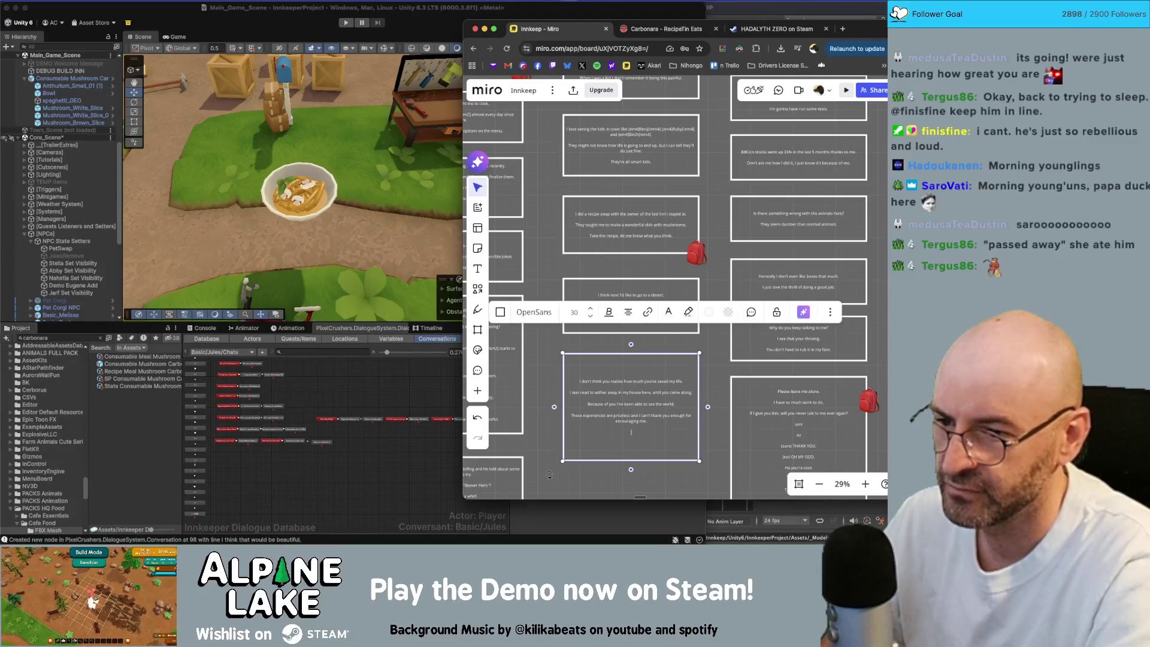
key("Escape")
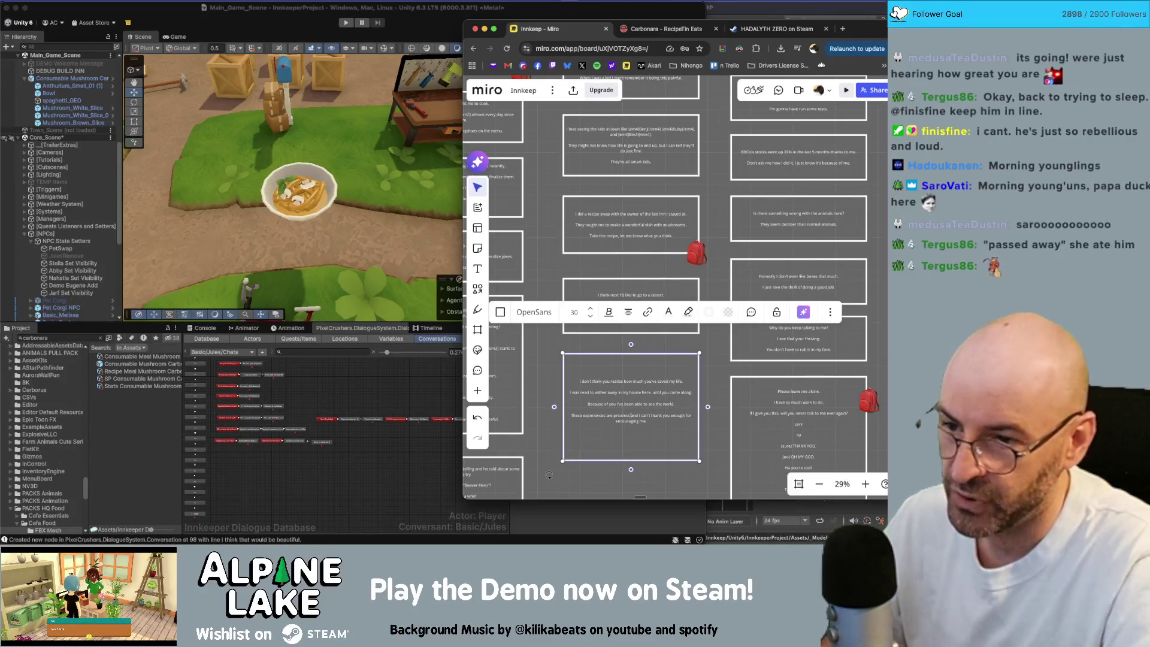
Fix the text to 'ready to just wither away in my house,' and remove the empty trailing line.
key("Right")
key("Right")
key("Right")
type("y")
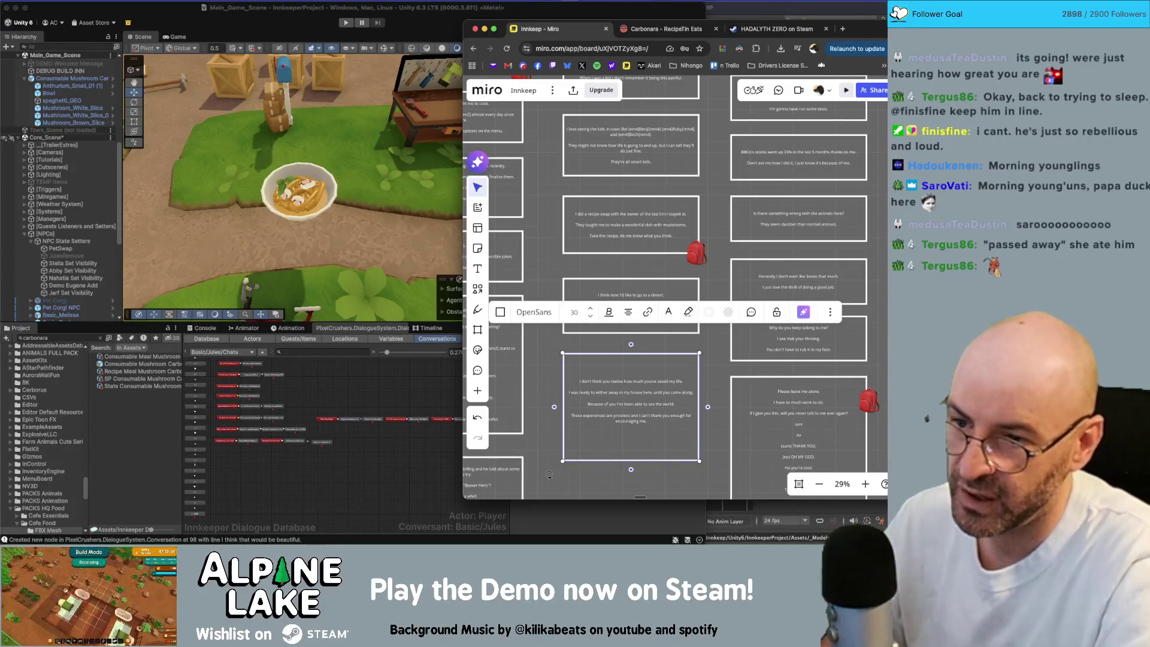
key("alt+Right")
key("alt+Right")
key("alt+Right")
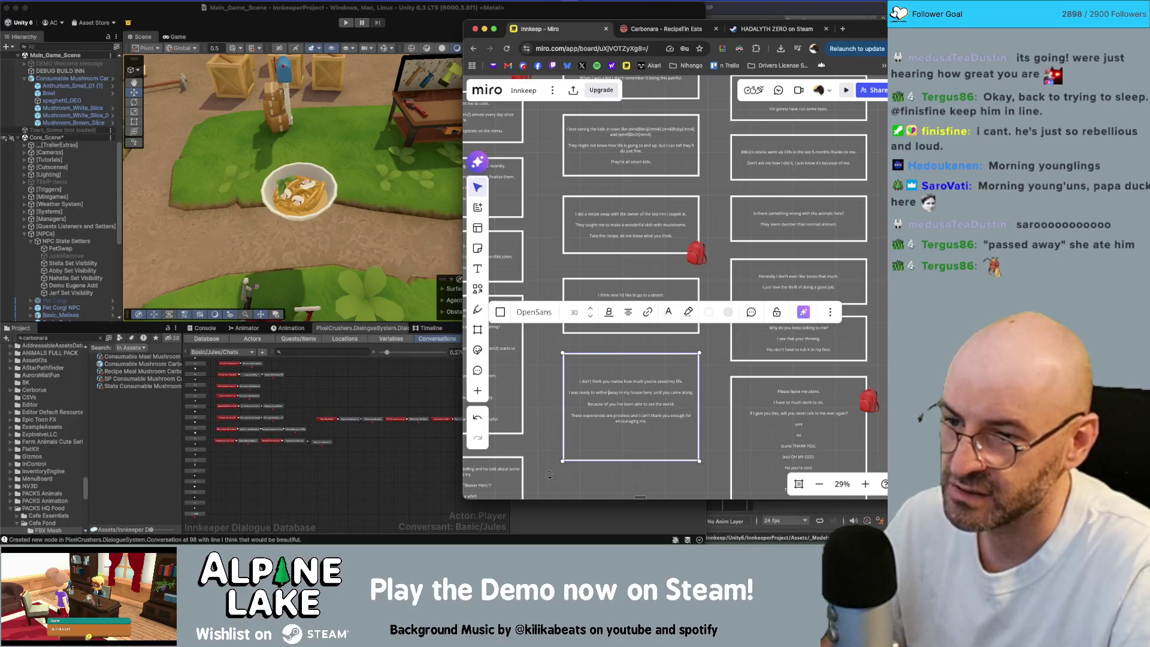
key("alt+Left")
type("just")
key("alt+Right")
key("BackSpace")
key("BackSpace")
key("BackSpace")
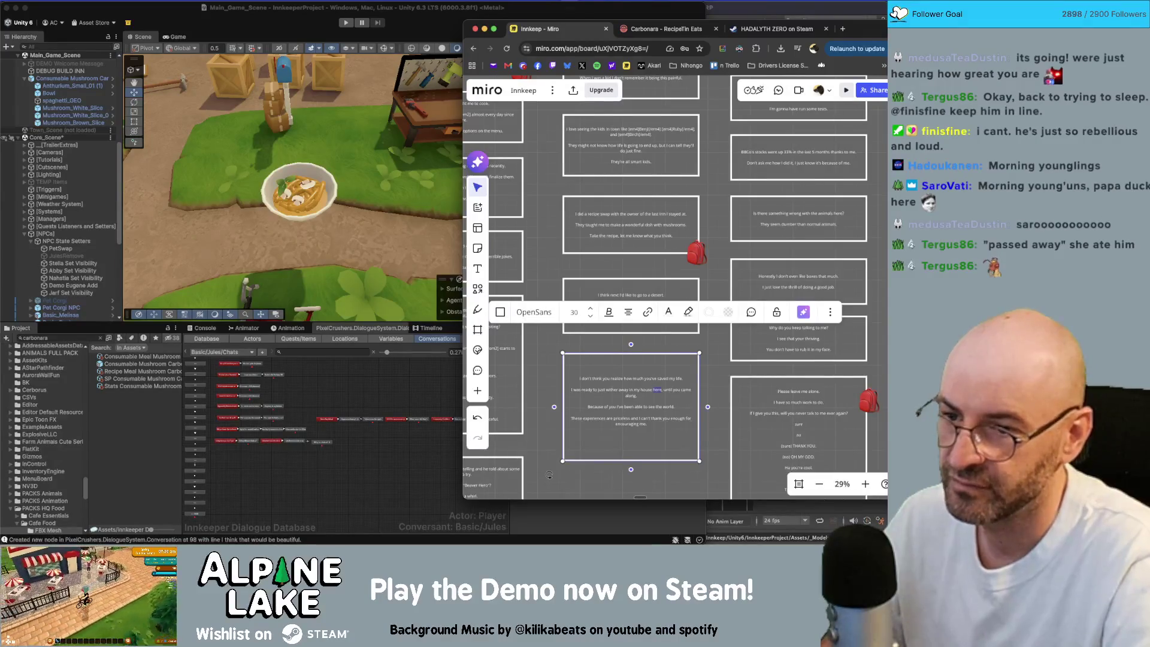
type(",")
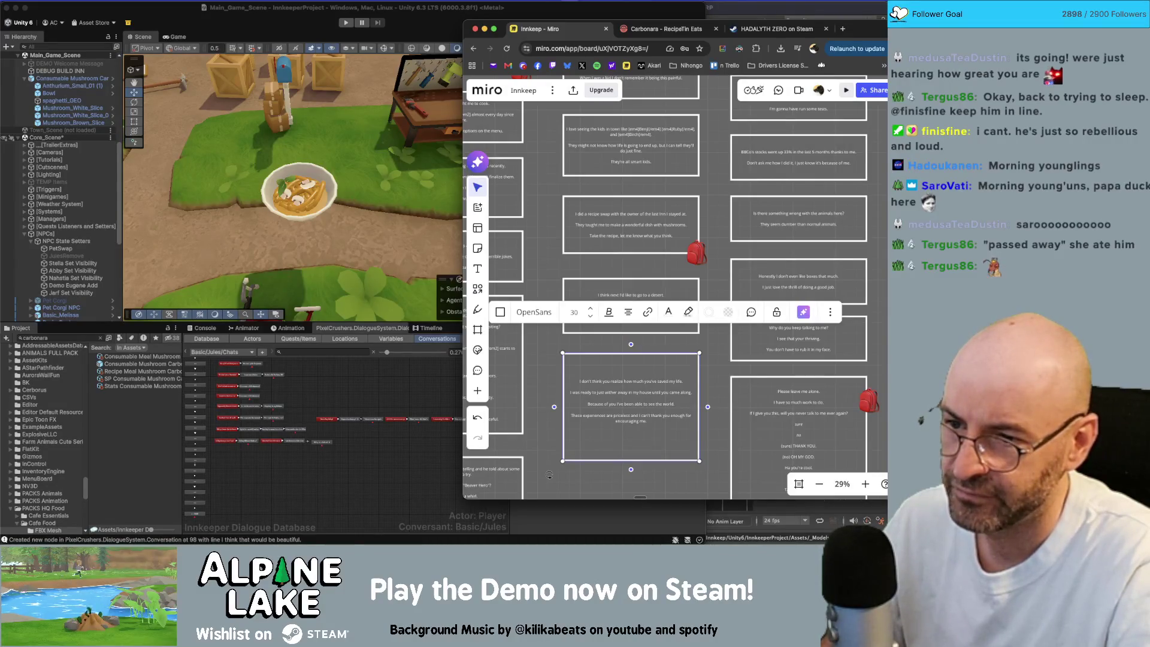
key("Return")
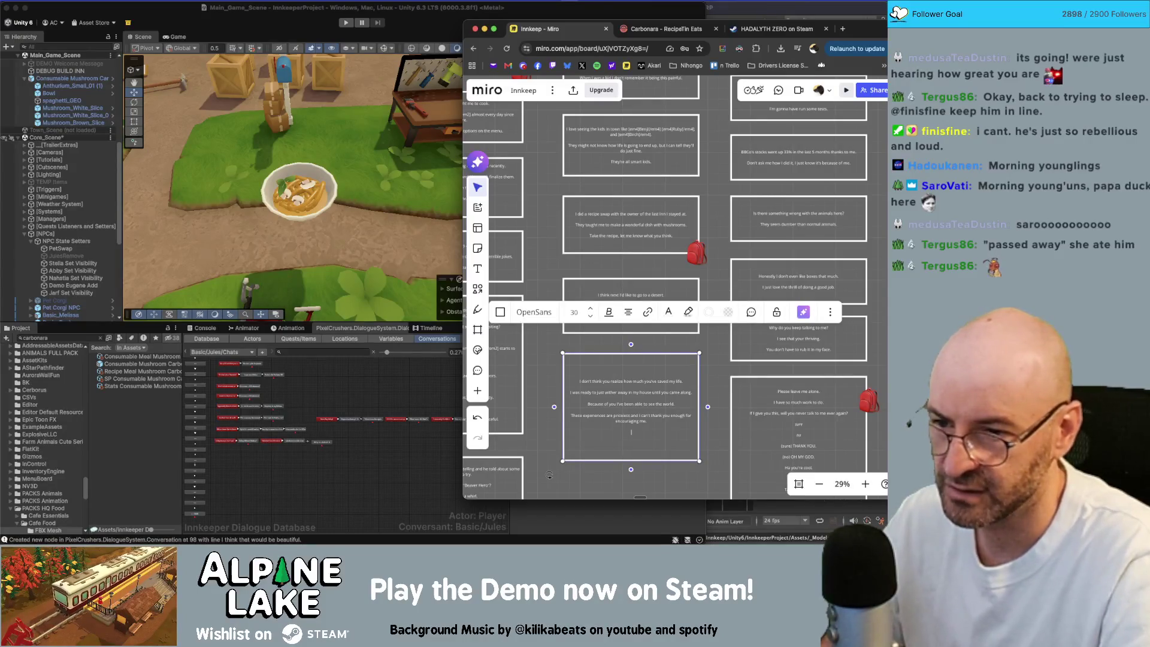
key("BackSpace")
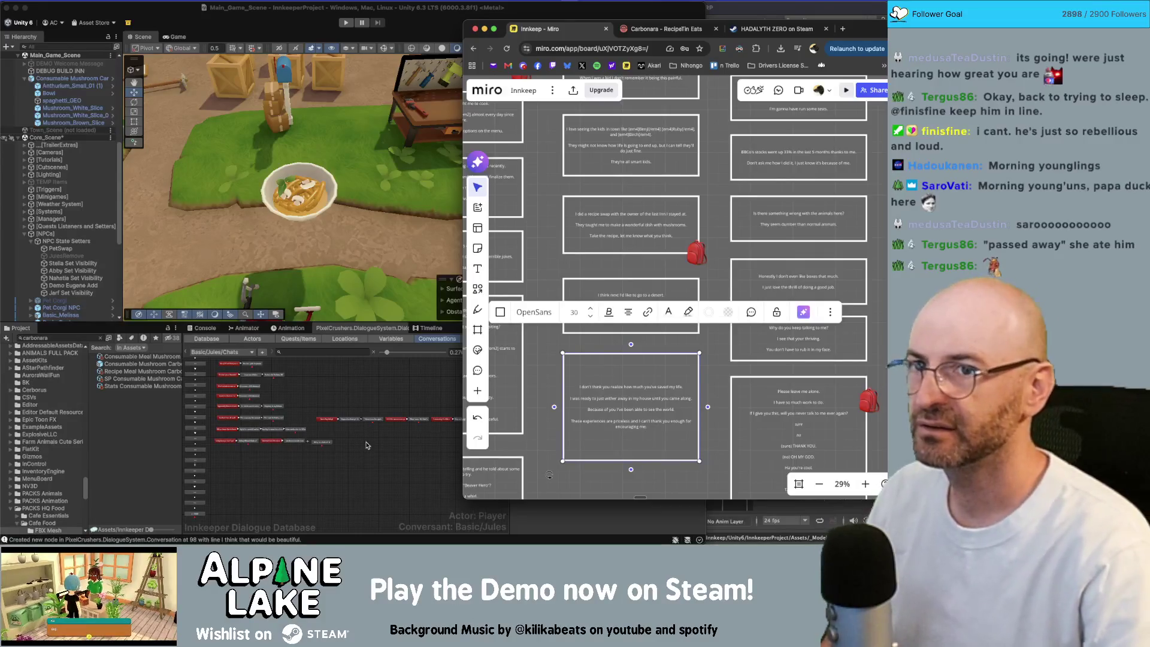
left_click(367, 445)
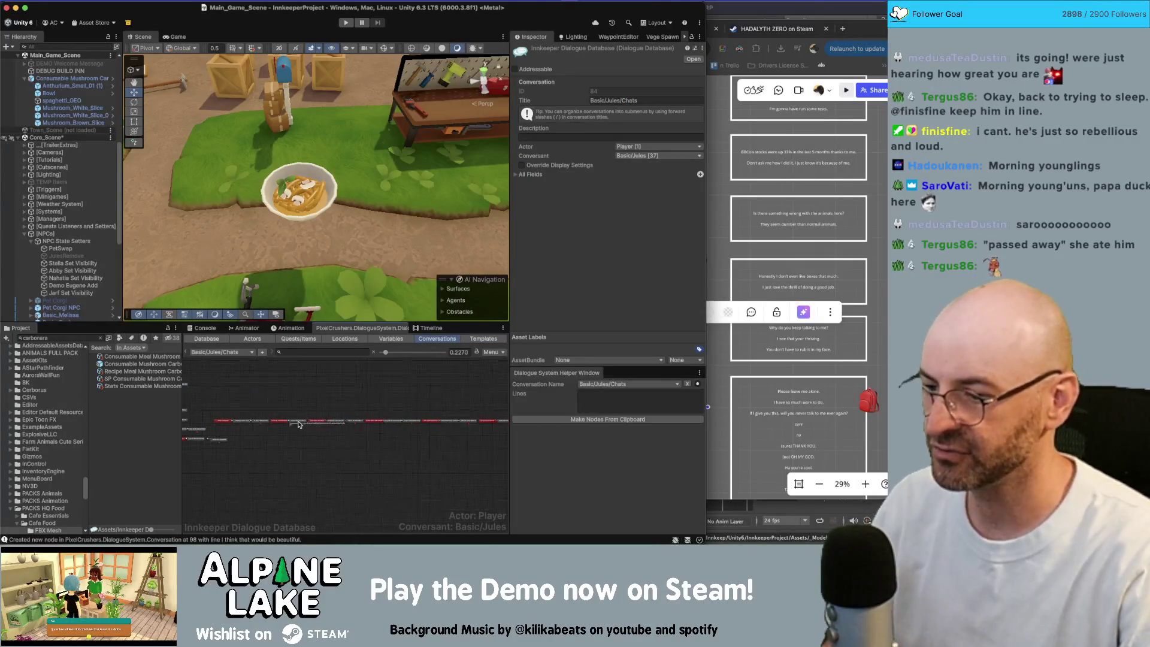
Move groups of dialogue nodes in the Unity graph down into their own new rows.
scroll(360, 393, "down", 3)
mouse_move(469, 394)
left_mouse_down()
mouse_move(353, 435)
mouse_move(276, 427)
left_mouse_up()
scroll(324, 398, "up", 4)
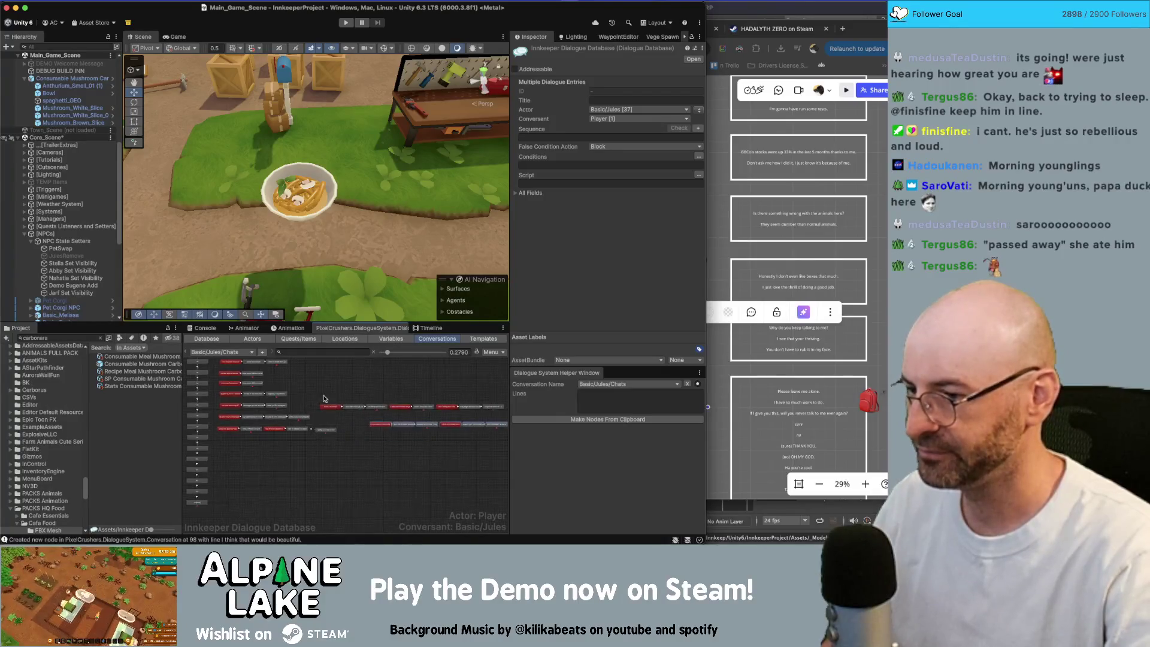
mouse_move(312, 391)
left_mouse_down()
mouse_move(380, 419)
mouse_move(273, 442)
left_mouse_up()
mouse_move(387, 398)
left_mouse_down()
mouse_move(442, 419)
mouse_move(258, 453)
left_mouse_up()
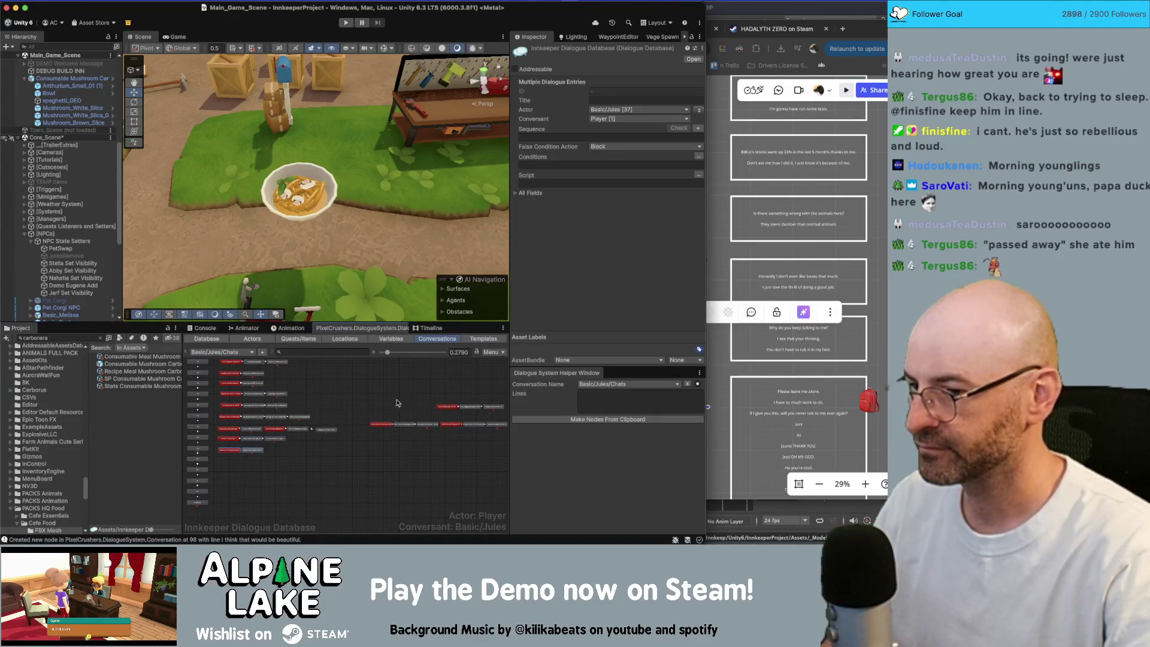
scroll(383, 413, "right", 2)
mouse_move(374, 408)
left_mouse_down()
mouse_move(442, 425)
mouse_move(276, 482)
mouse_move(280, 471)
mouse_move(229, 460)
left_mouse_up()
scroll(276, 482, "left", 2)
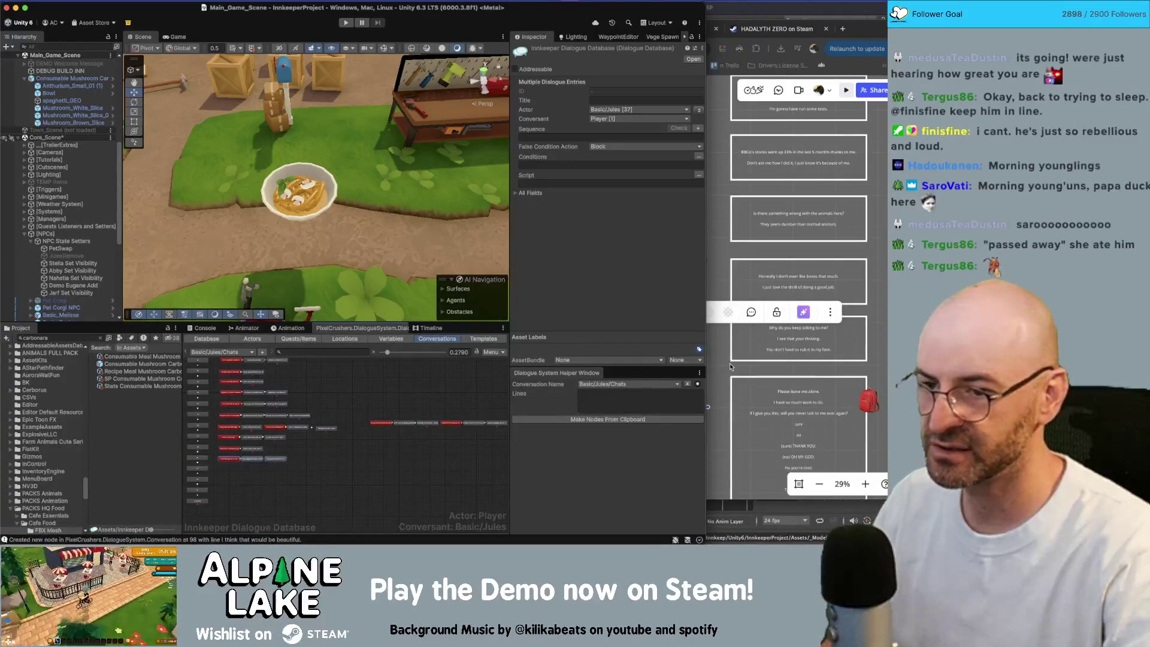
Undo the last Miro edit to trim the text box's trailing blank space, then return to Unity.
left_click(740, 387)
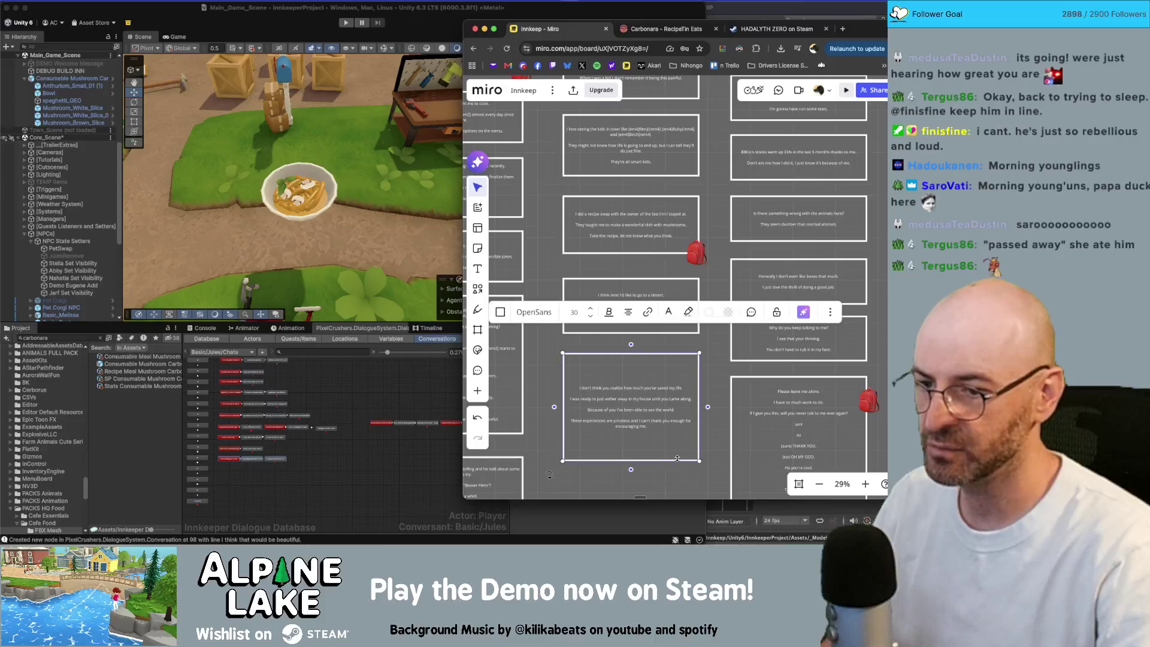
key("ctrl+z")
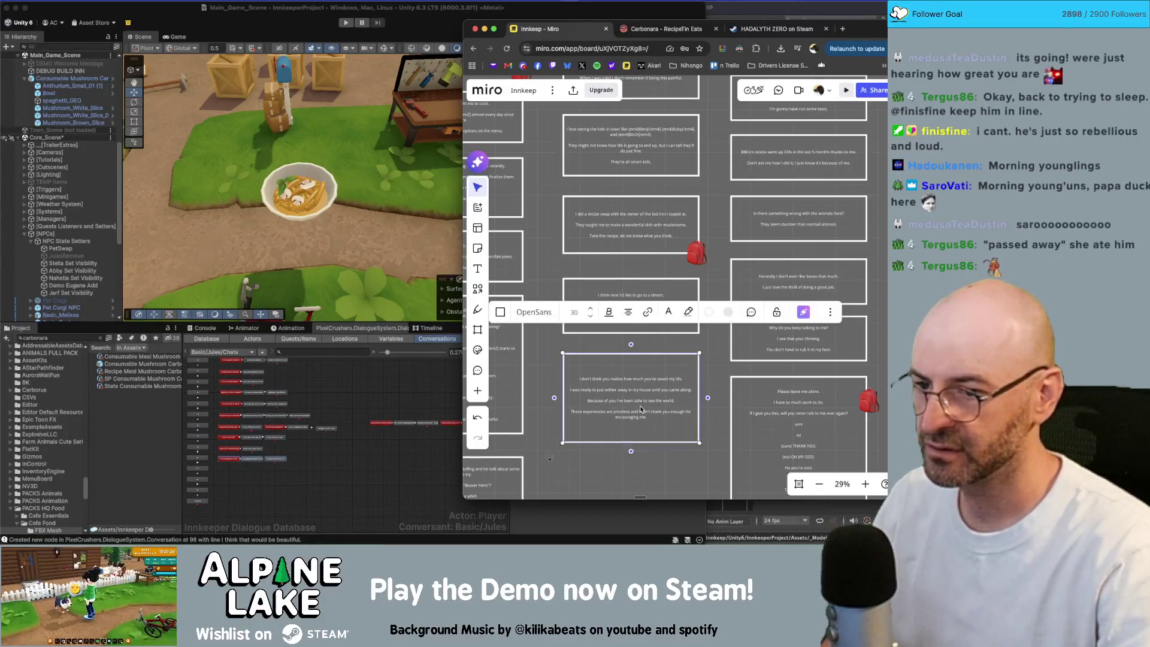
left_click(245, 353)
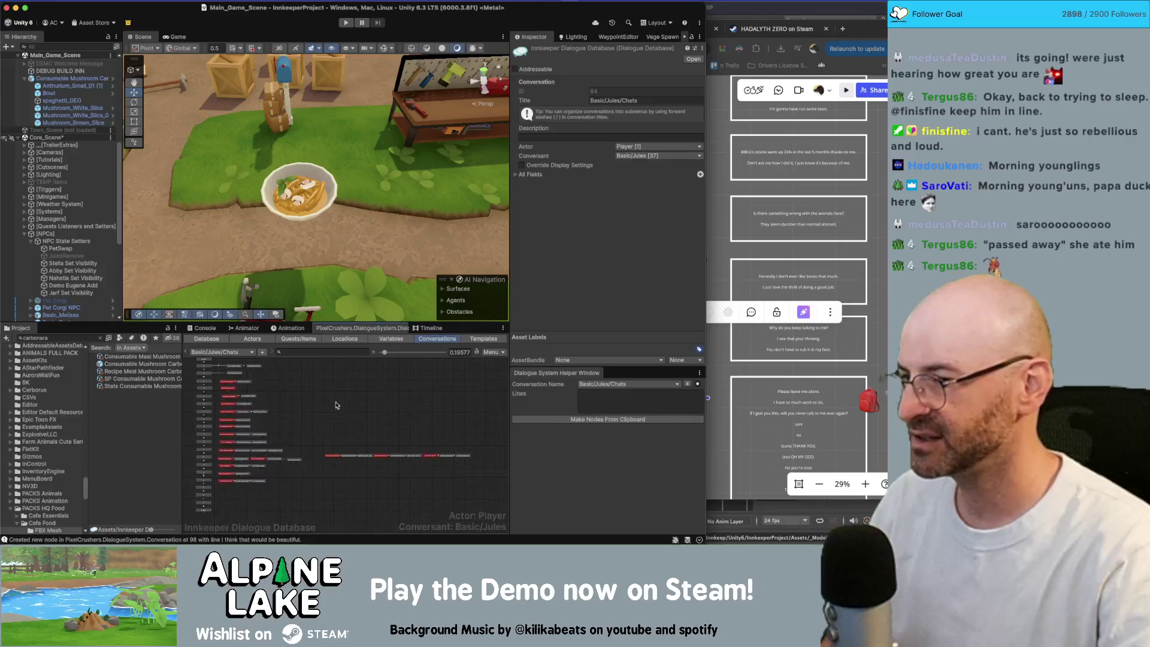
Make dialogue nodes from the copied Miro lines and arrange them vertically.
left_click(555, 419)
scroll(254, 447, "up", 5)
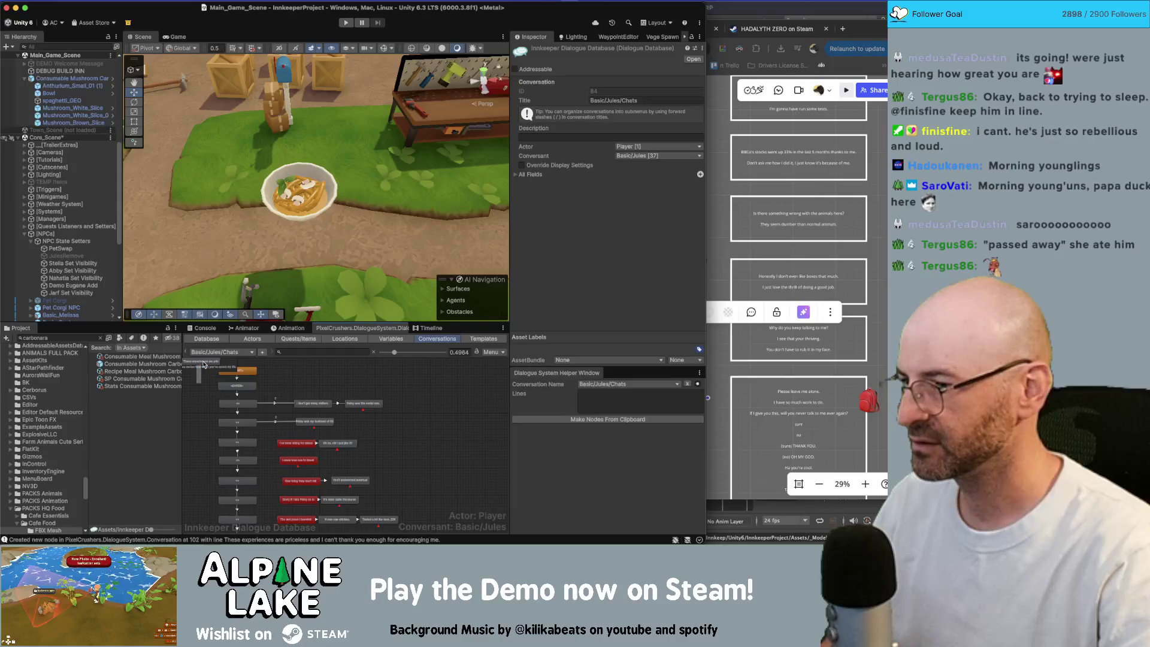
right_click(206, 371)
mouse_move(242, 426)
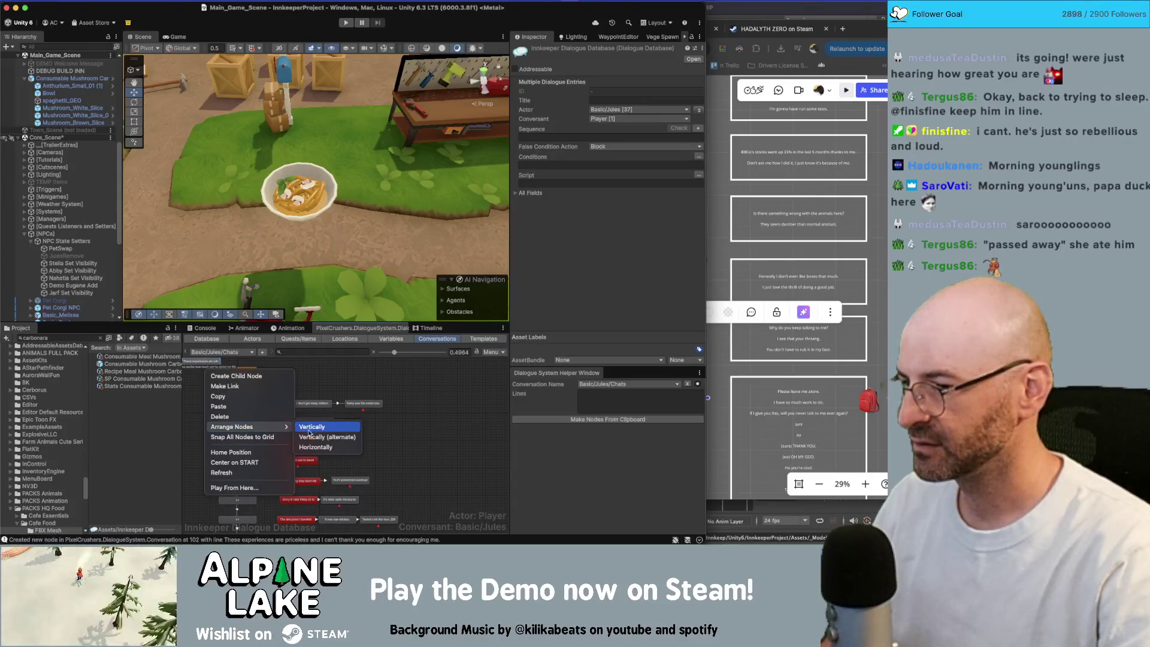
left_click(312, 446)
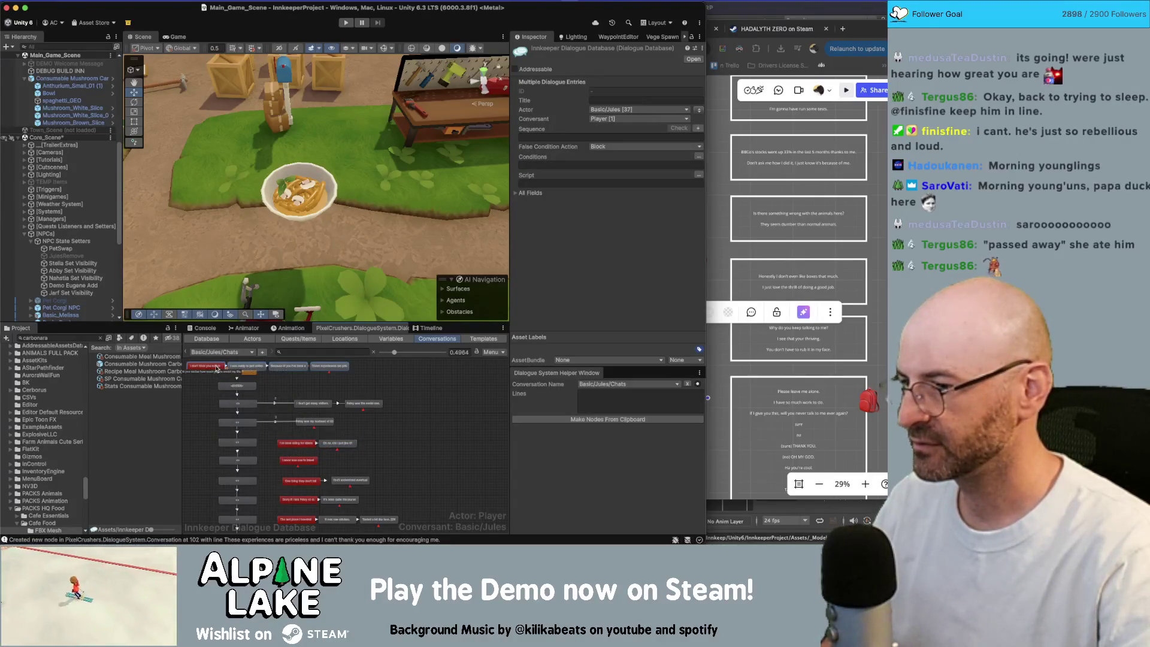
Move a row of the new dialogue nodes down and to the left.
scroll(360, 383, "down", 2)
left_click(392, 388)
scroll(393, 388, "down", 1)
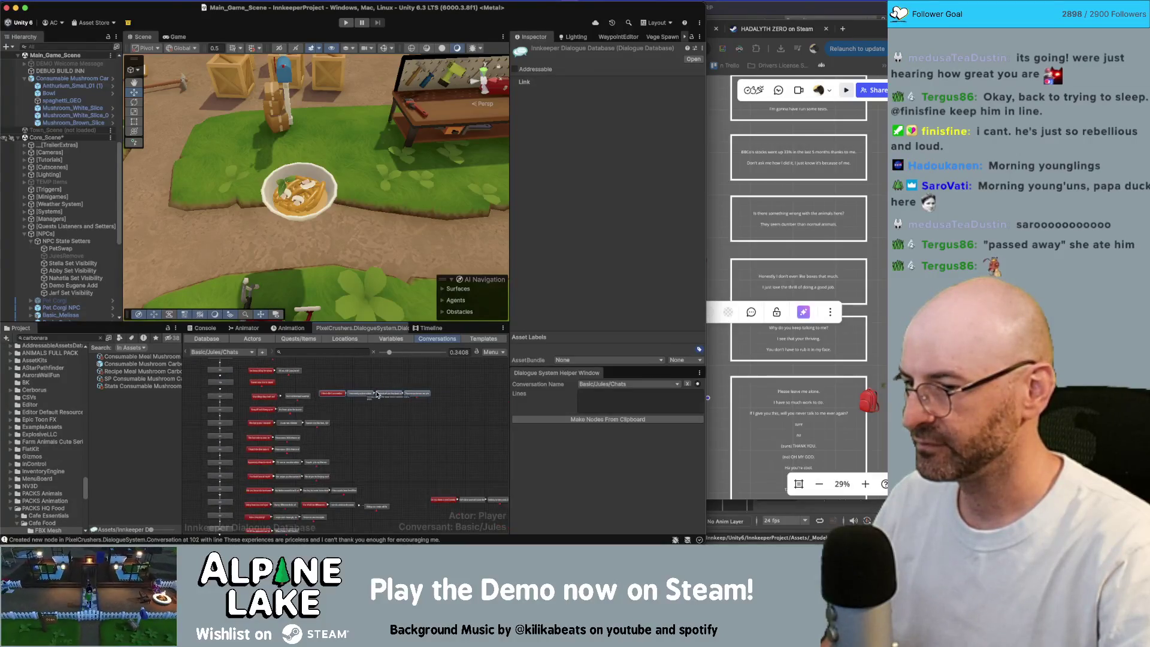
scroll(386, 394, "down", 2)
mouse_move(342, 387)
left_mouse_down()
mouse_move(282, 524)
mouse_move(277, 474)
mouse_move(239, 490)
left_mouse_up()
scroll(250, 452, "up", 1)
scroll(250, 451, "right", 5)
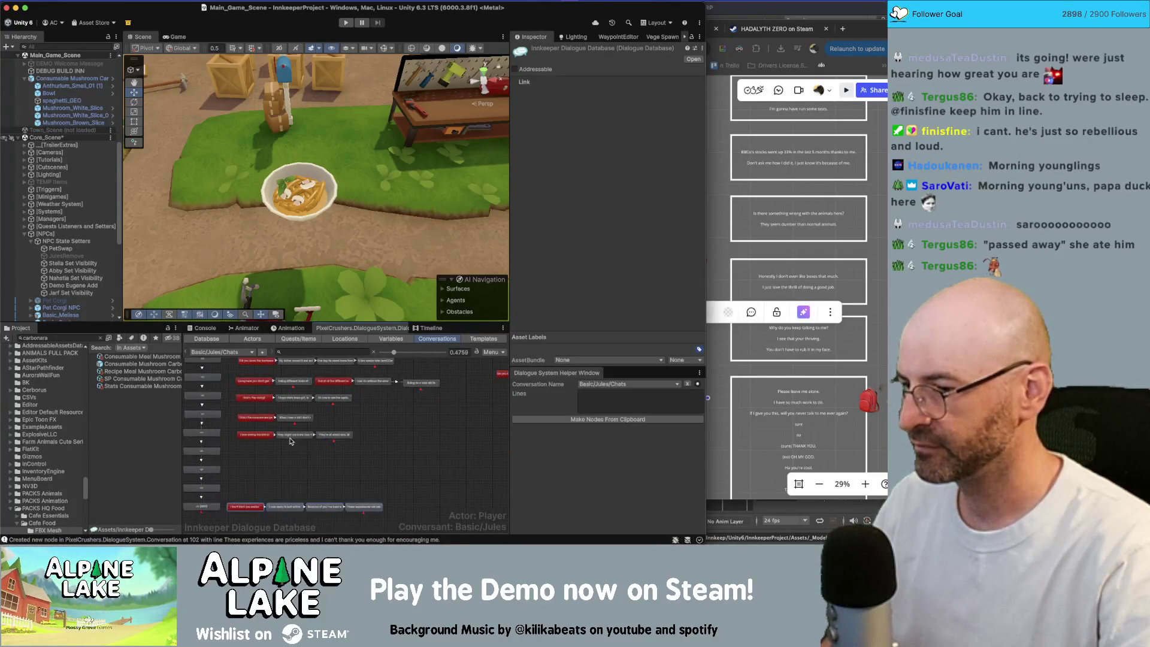
scroll(352, 441, "down", 1)
scroll(306, 448, "up", 5)
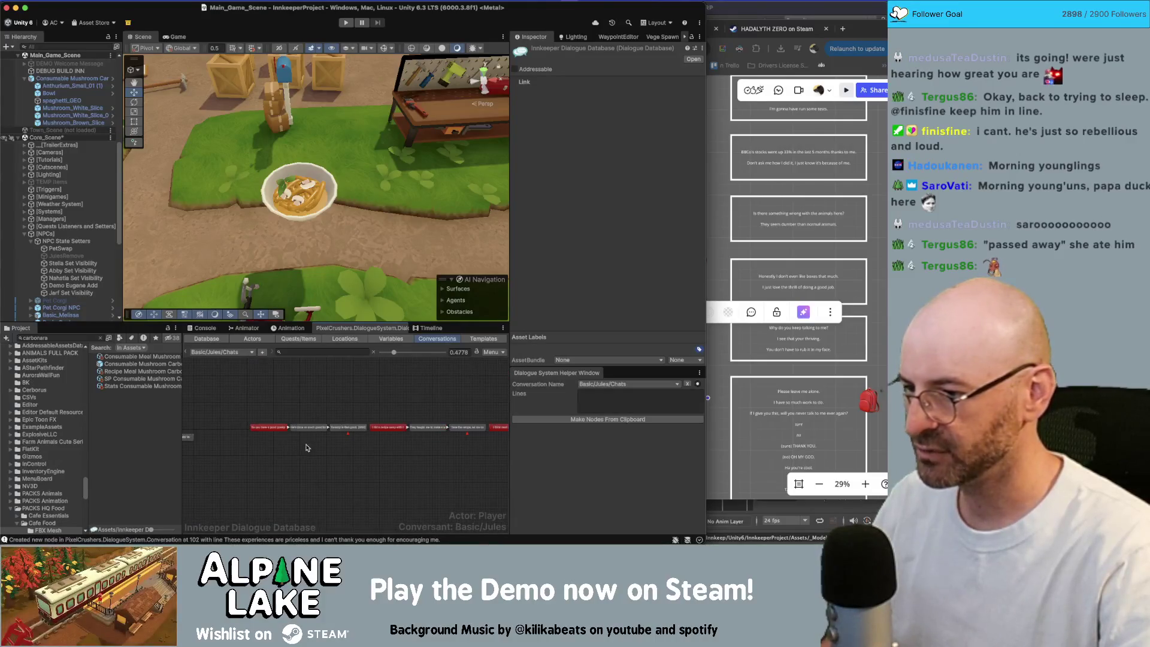
Move the next row of nodes down-left and split its last nodes into a new row below.
left_click_drag(267, 407, 371, 456)
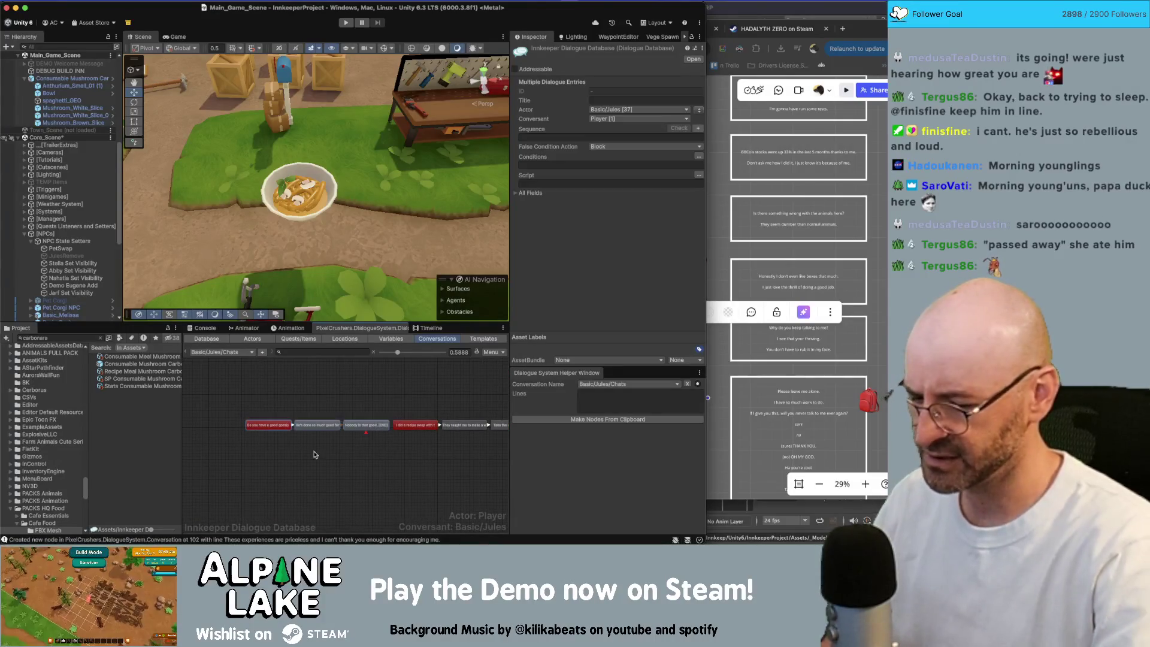
scroll(315, 455, "up", 2)
scroll(315, 455, "down", 5)
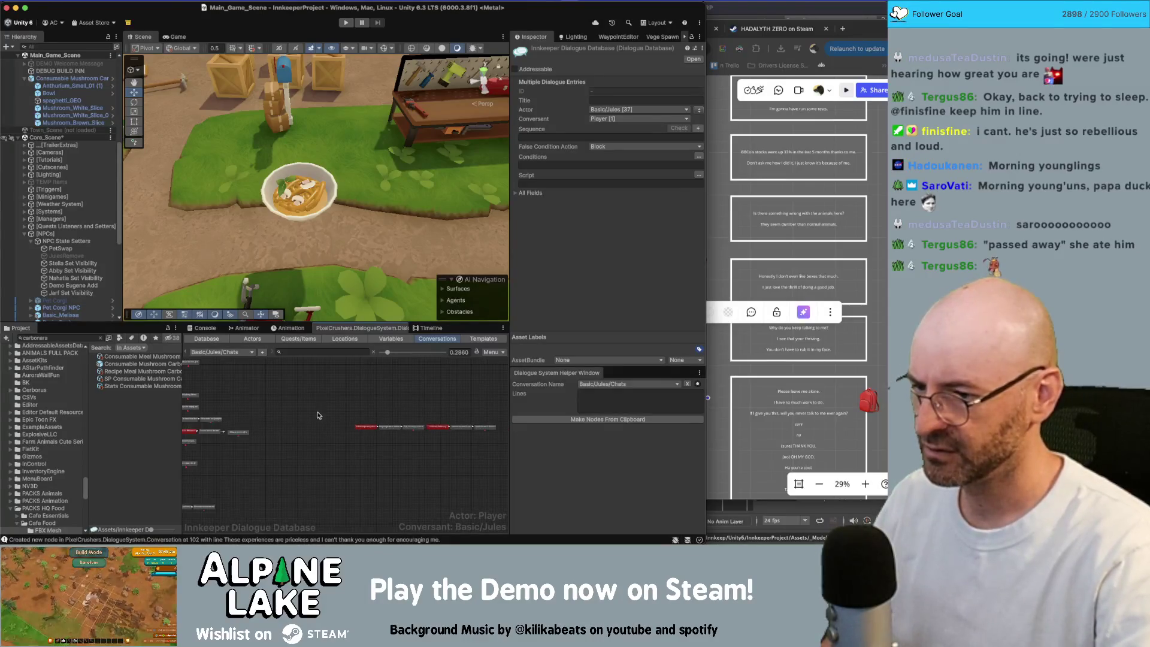
mouse_move(367, 428)
left_mouse_down()
mouse_move(258, 455)
mouse_move(343, 450)
mouse_move(248, 466)
left_mouse_up()
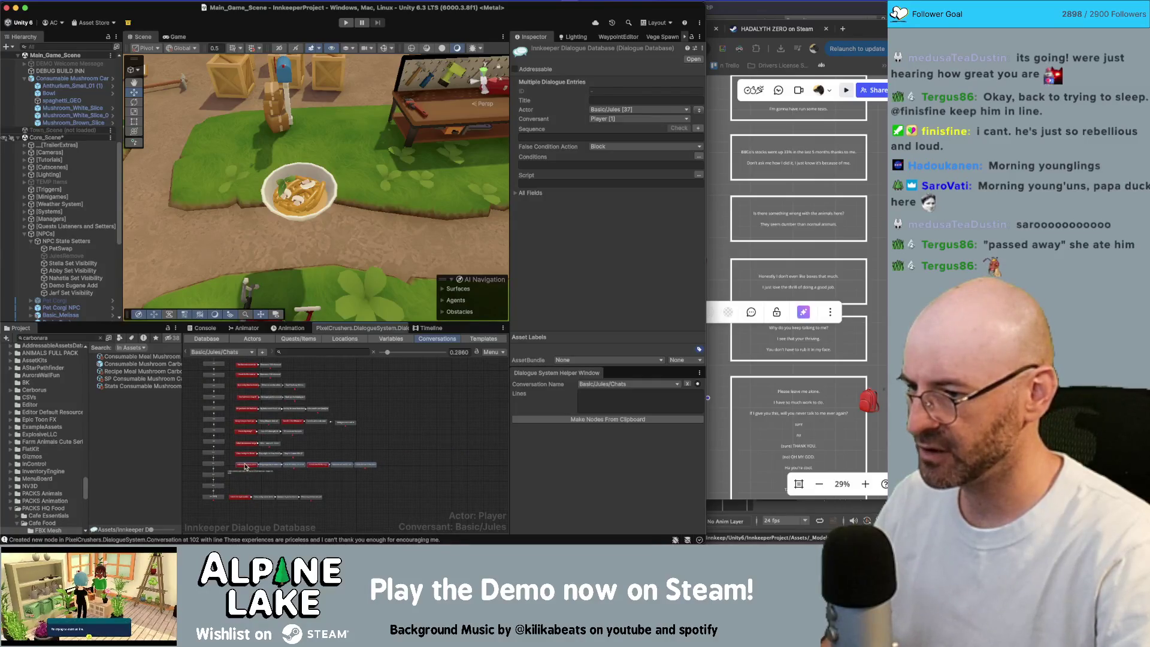
left_click_drag(324, 466, 249, 479)
scroll(388, 446, "up", 3)
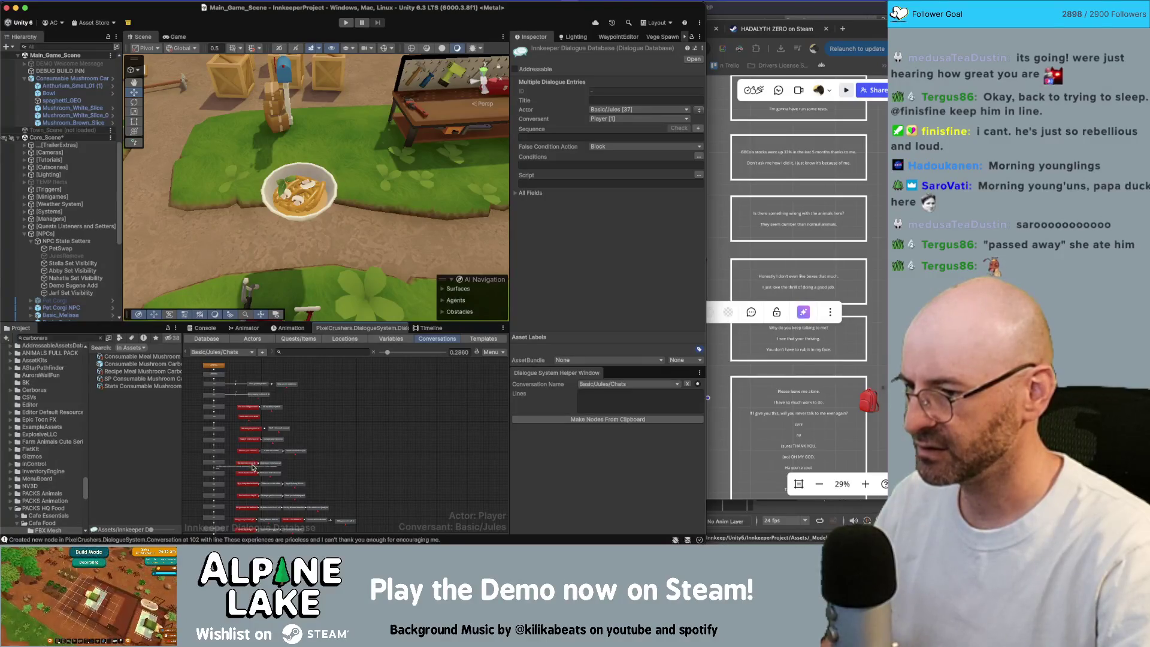
scroll(325, 441, "down", 1)
scroll(325, 442, "down", 1)
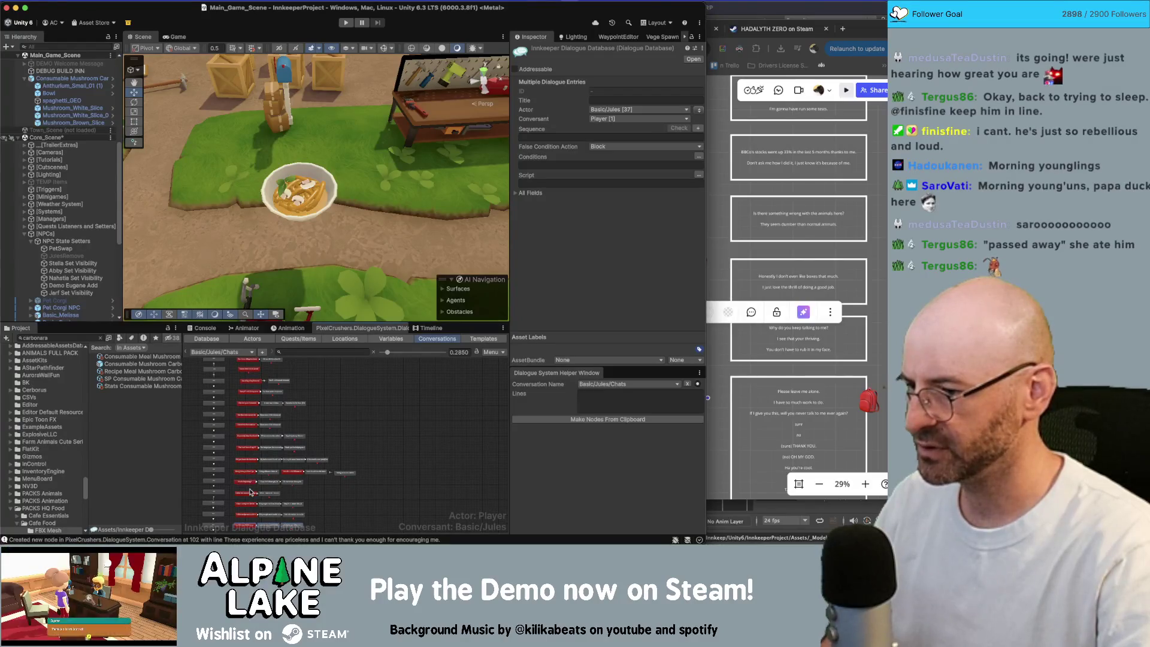
Clear the Unity node selection and bring the Miro board back in front.
left_click_drag(312, 525, 316, 448)
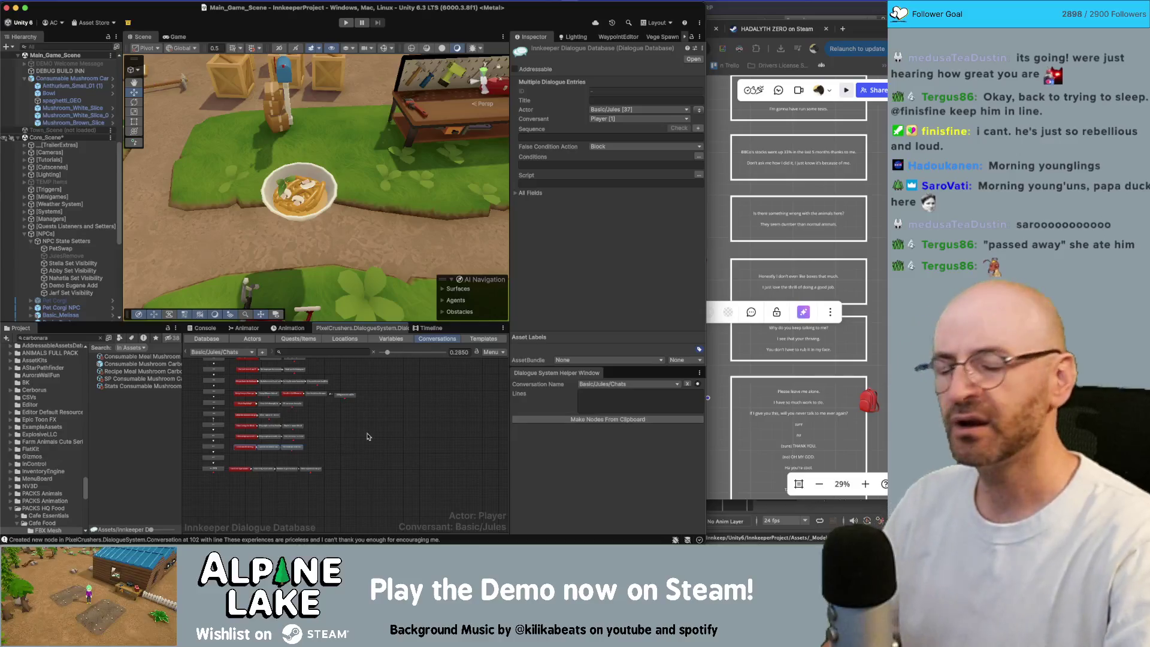
left_click(335, 479)
left_click(740, 368)
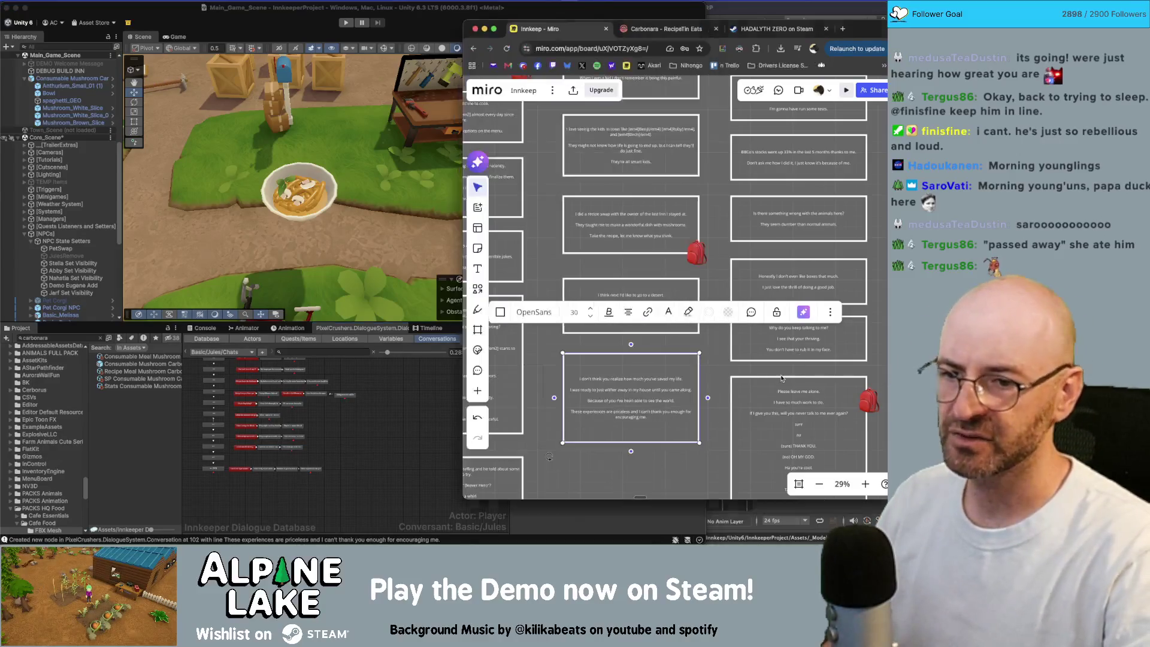
Select the three dialogue notes with the backpack, then the 'How's Pep doing?' note.
scroll(839, 371, "down", 3)
left_click(839, 370)
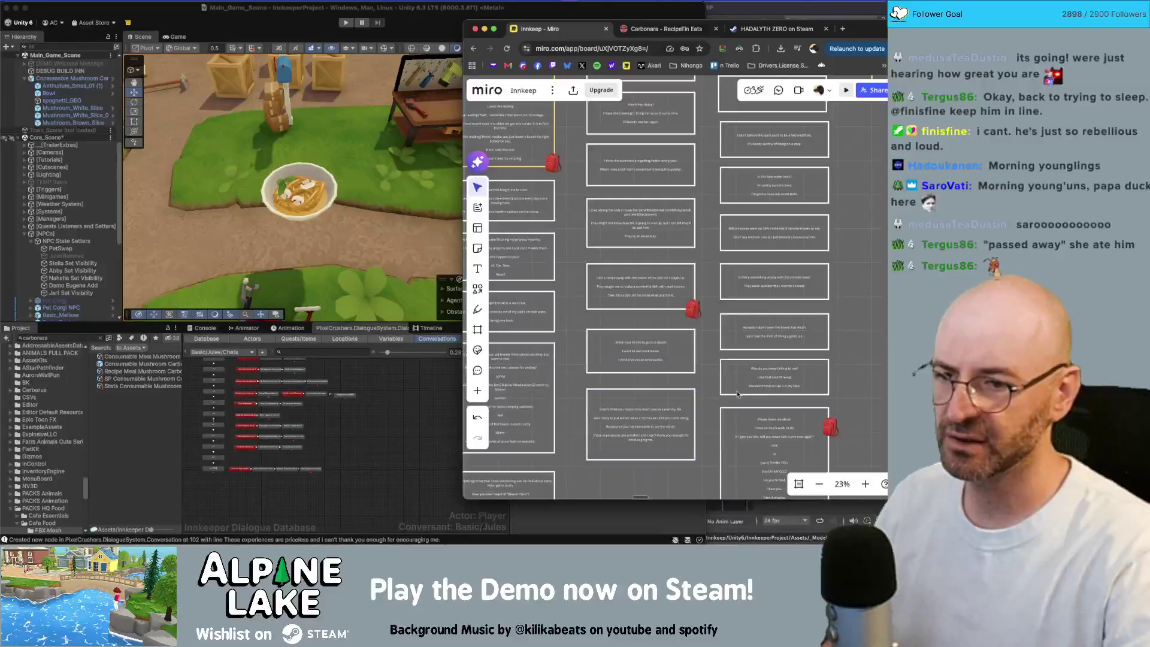
left_click_drag(706, 405, 657, 288)
scroll(788, 244, "up", 5)
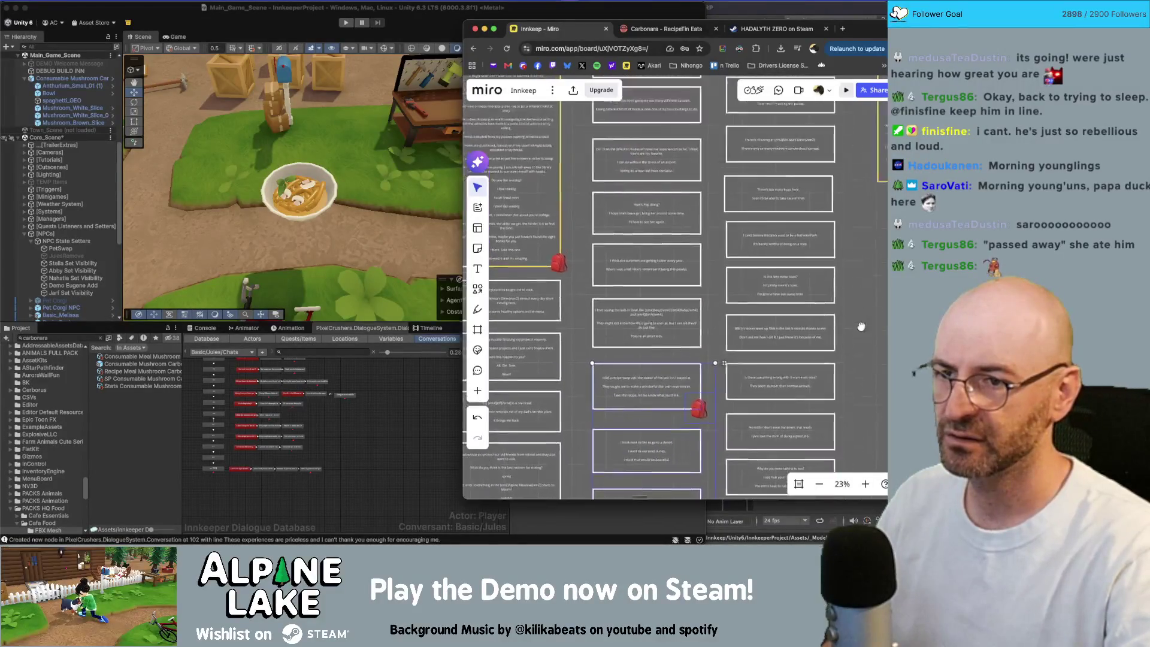
left_click(675, 240)
scroll(676, 243, "up", 6)
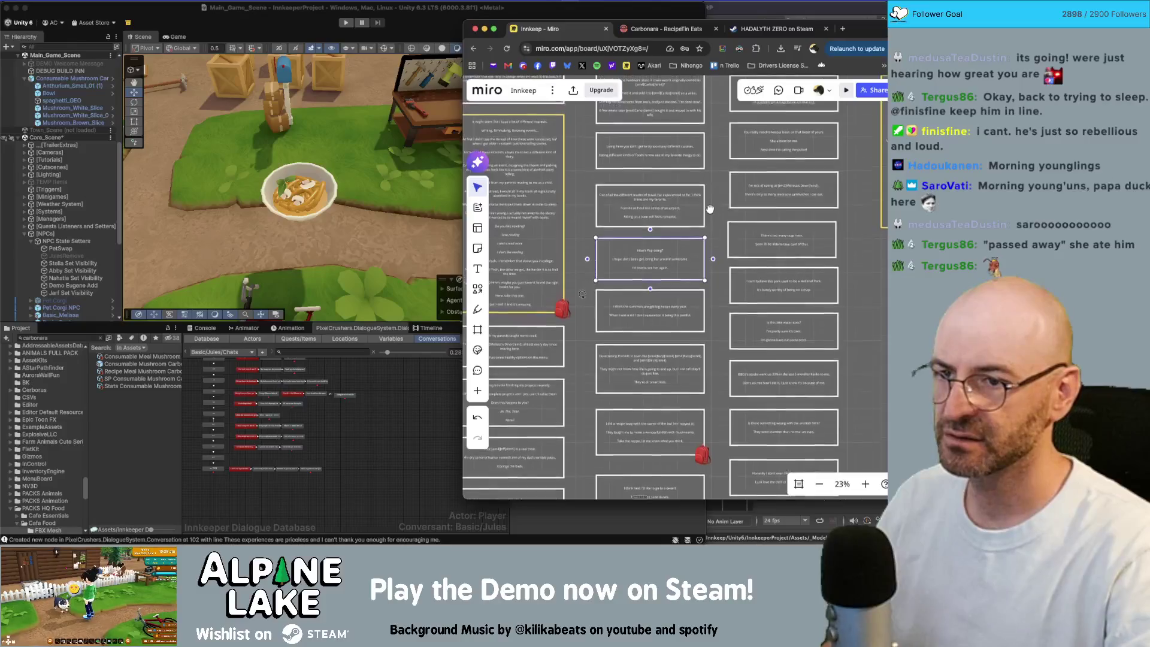
scroll(683, 272, "up", 6)
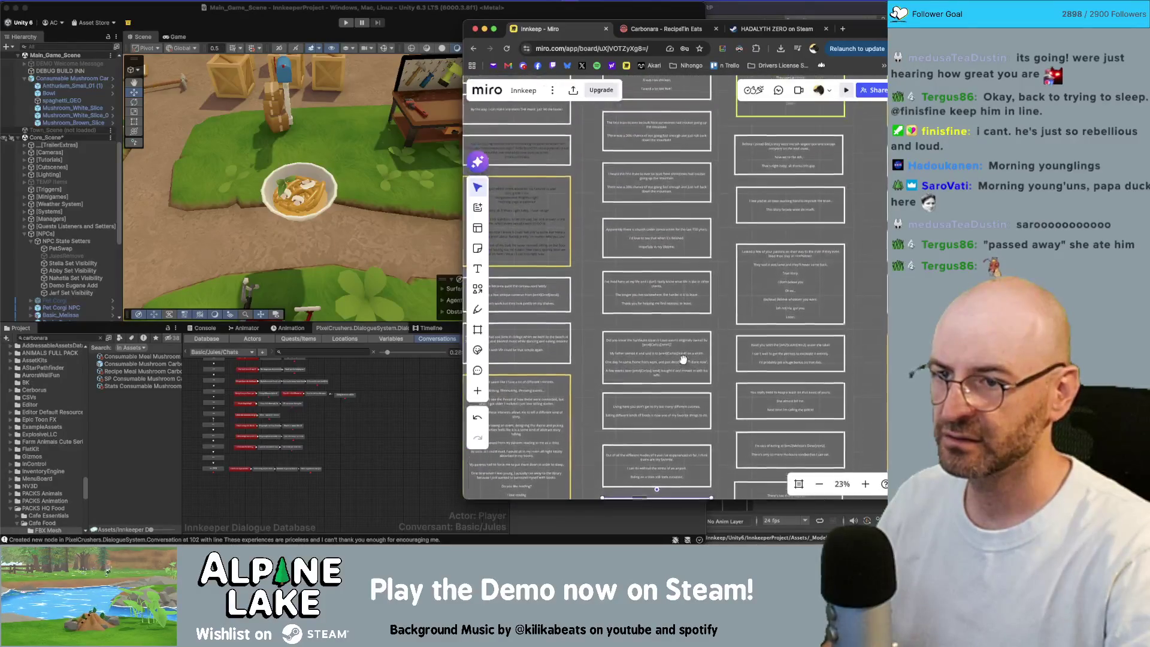
scroll(670, 355, "down", 2)
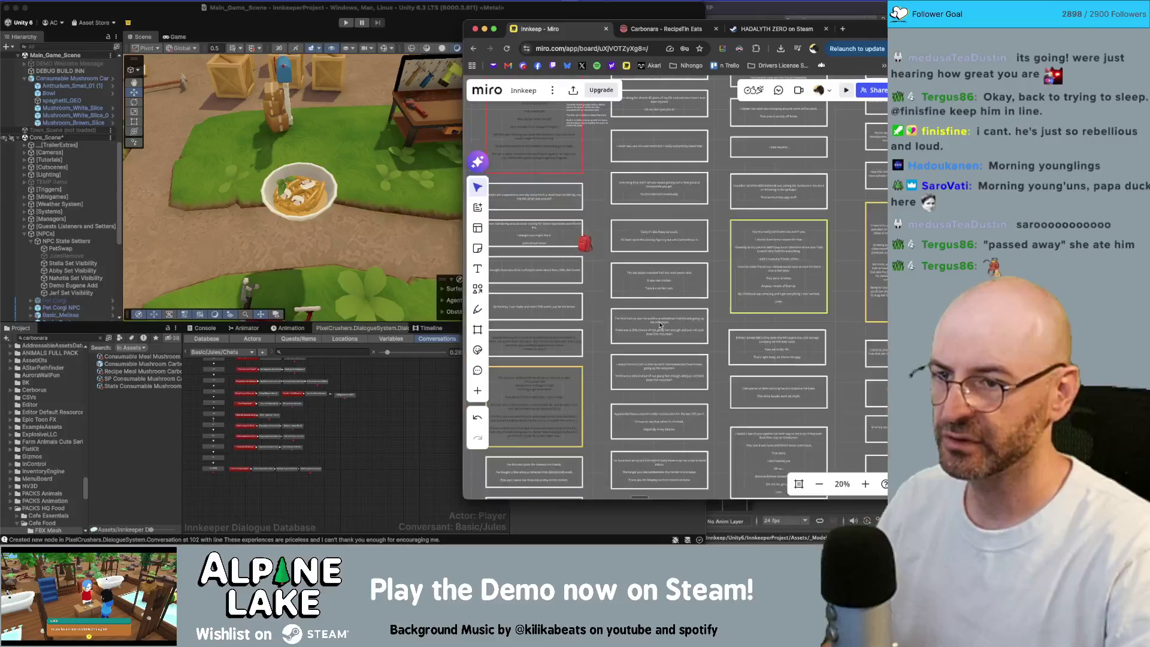
scroll(657, 255, "up", 3)
scroll(667, 317, "down", 1)
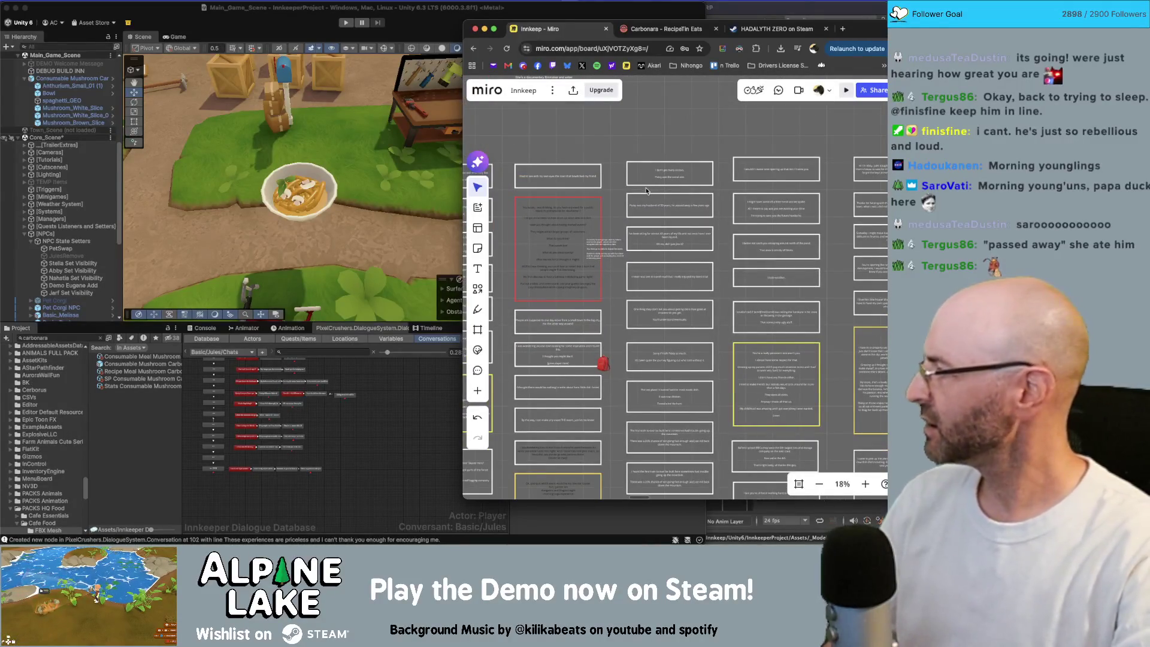
In Unity, move three reply nodes down into a new row beneath their parent node.
left_click(343, 412)
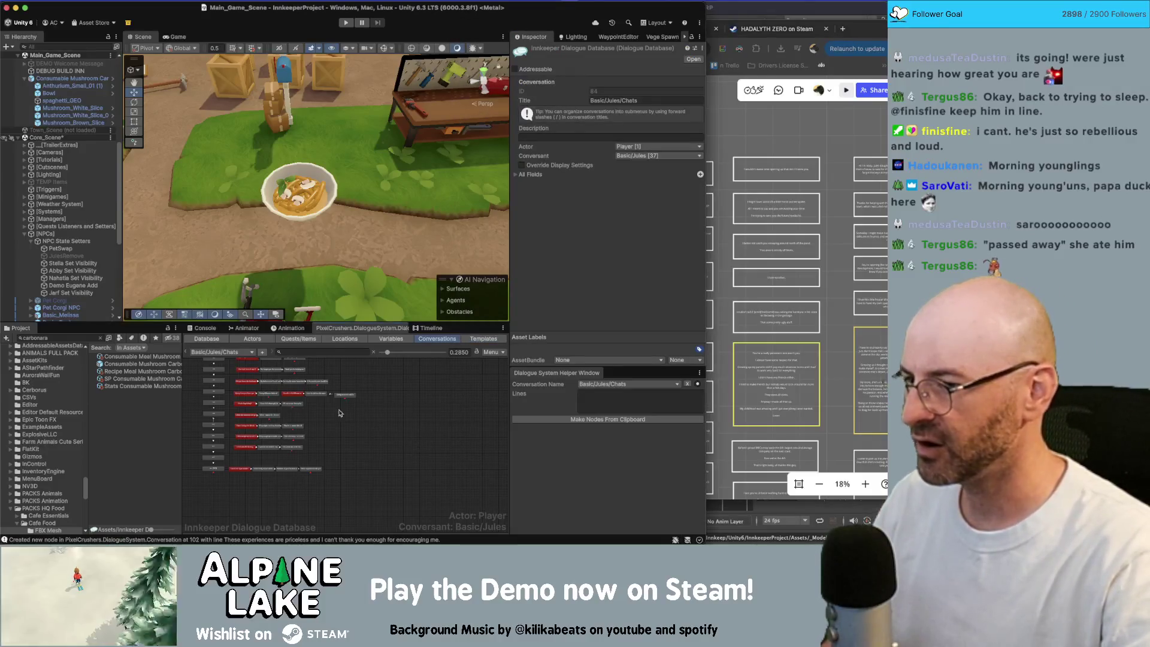
left_click_drag(315, 408, 244, 457)
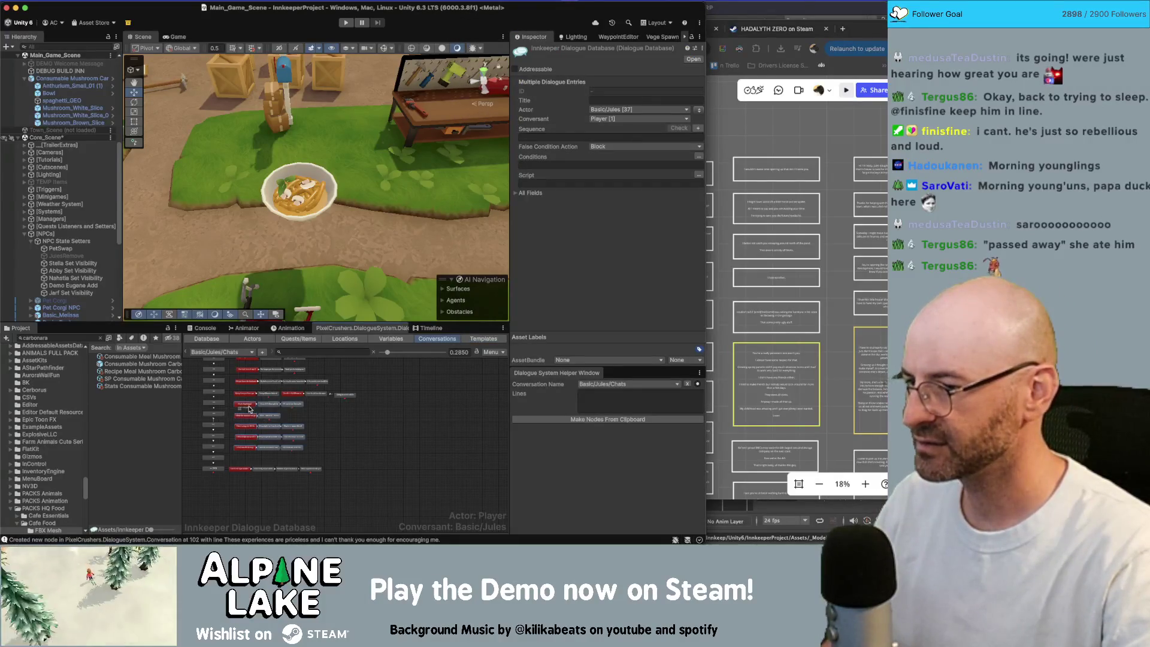
left_click(250, 415)
left_click(317, 395)
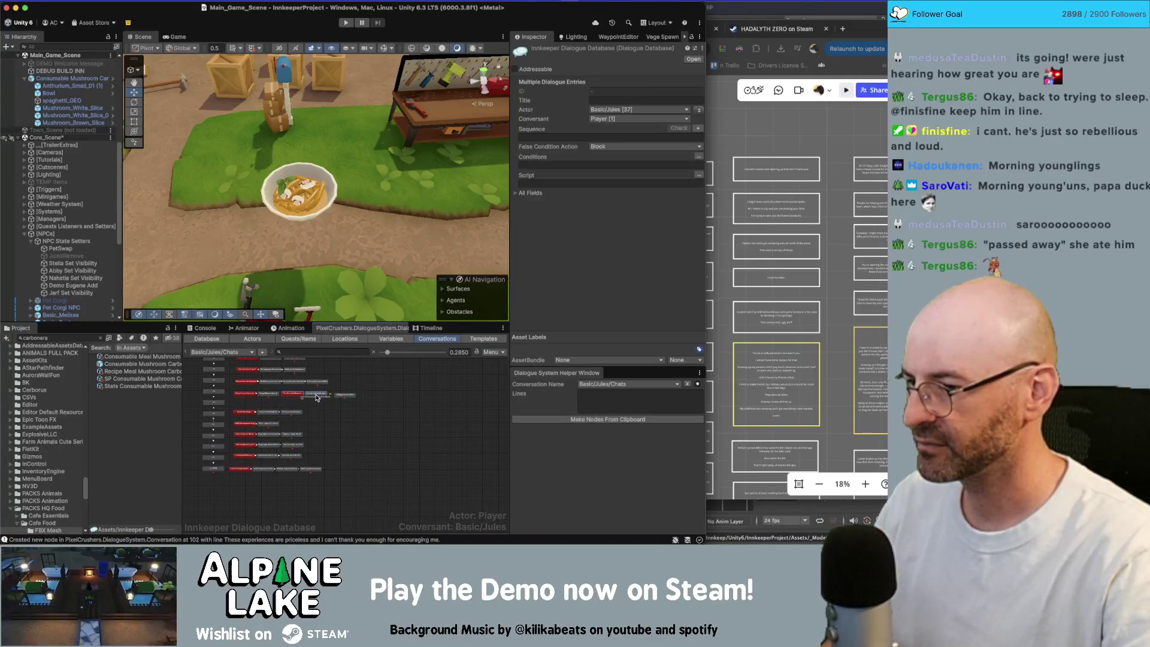
left_click_drag(298, 397, 251, 408)
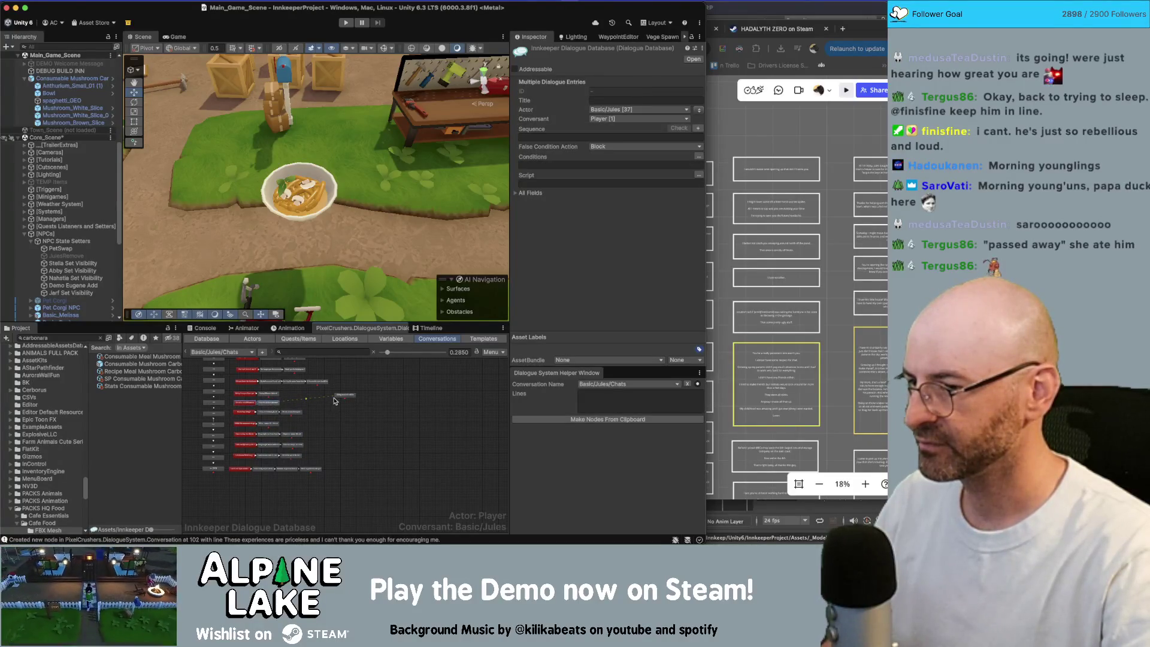
left_click_drag(338, 398, 290, 408)
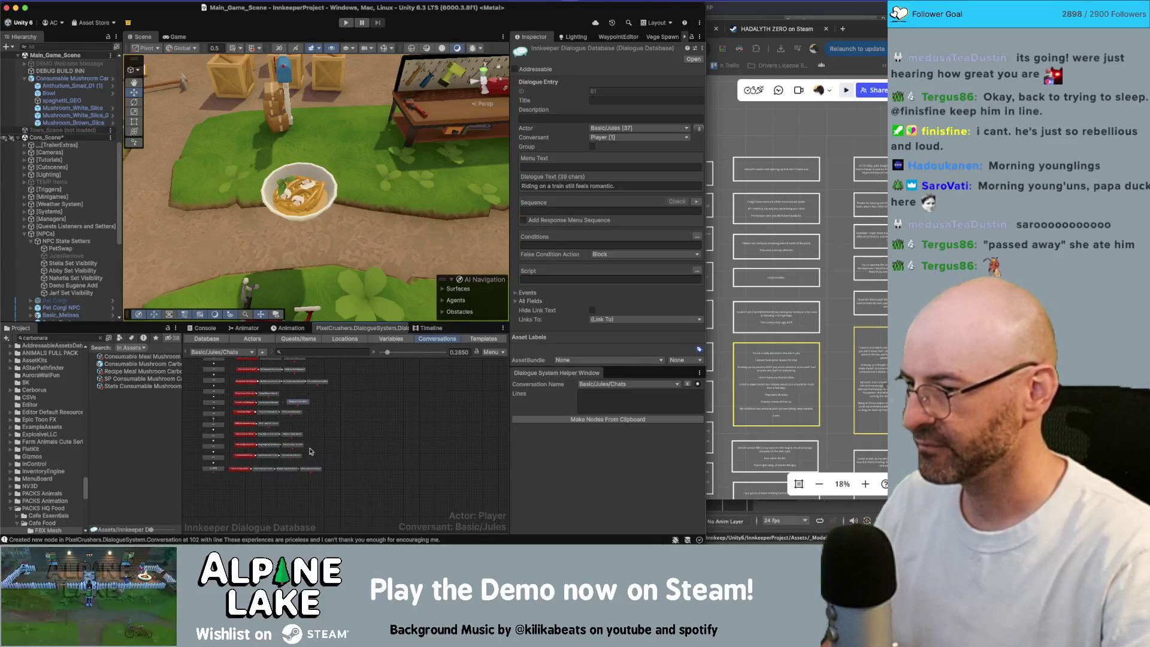
Inspect the 'Oh no, did I just jinx it?' node and the conversation properties.
scroll(342, 408, "up", 5)
scroll(348, 430, "up", 5)
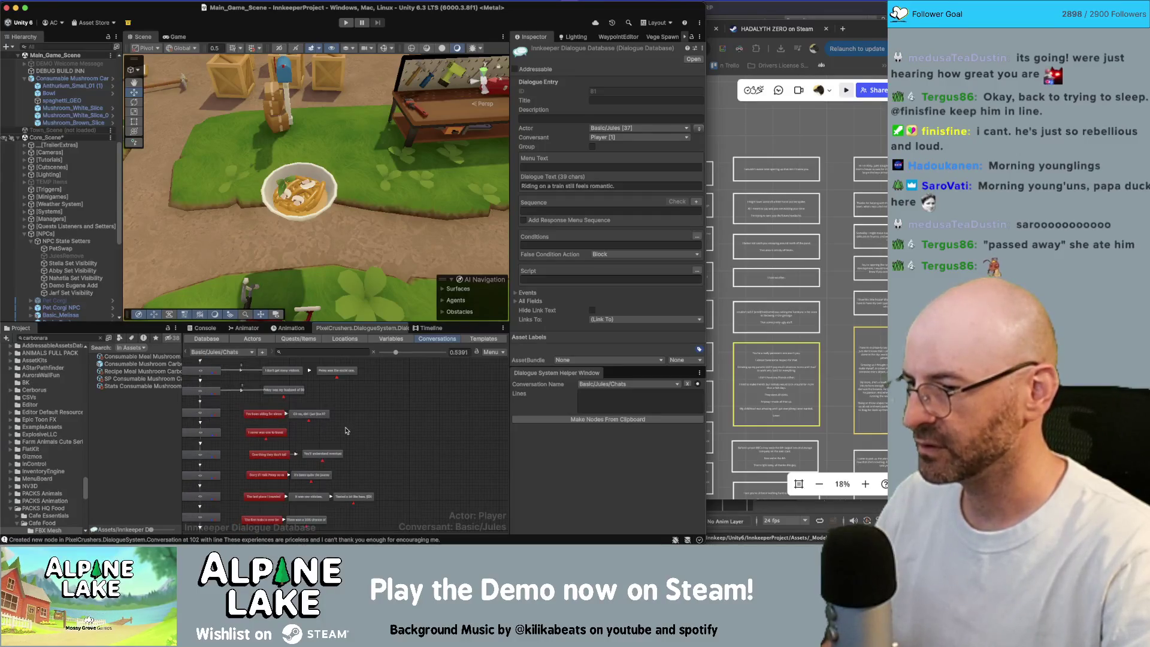
scroll(285, 409, "up", 2)
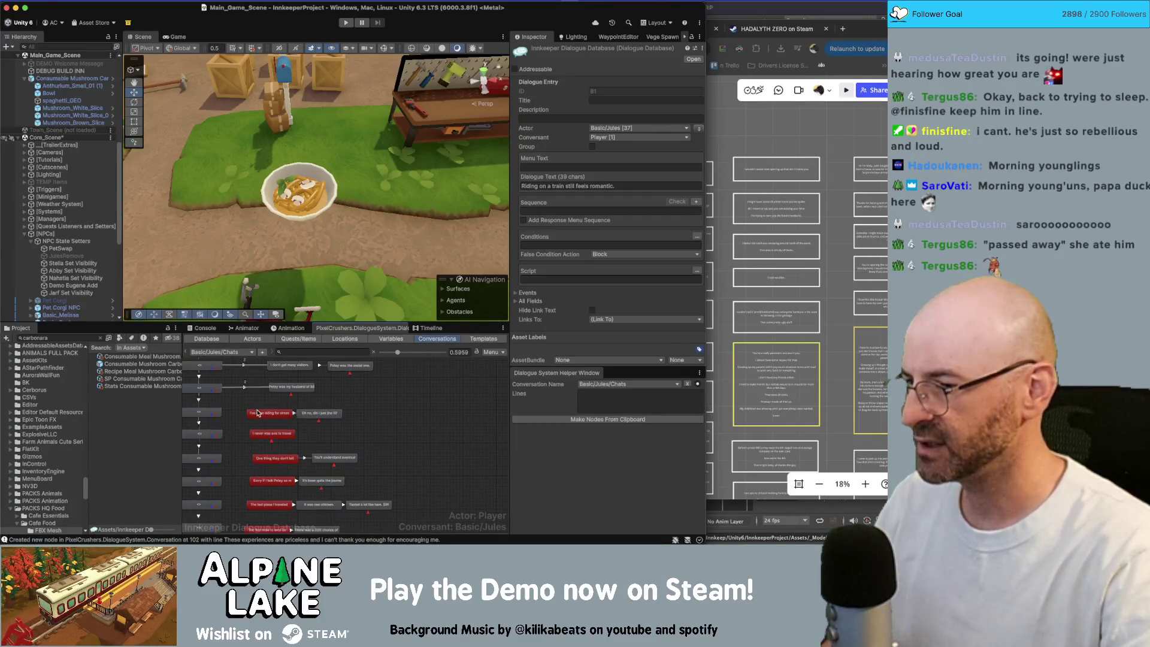
left_click_drag(254, 408, 304, 406)
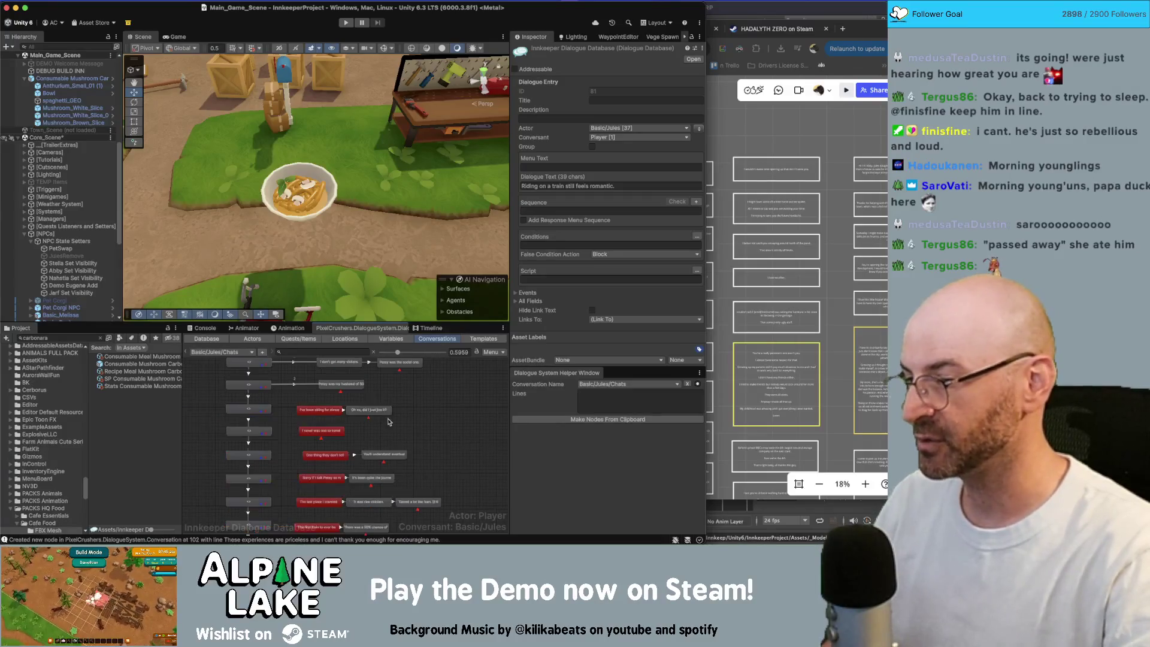
left_click(369, 410)
left_click(443, 426)
scroll(377, 433, "down", 4)
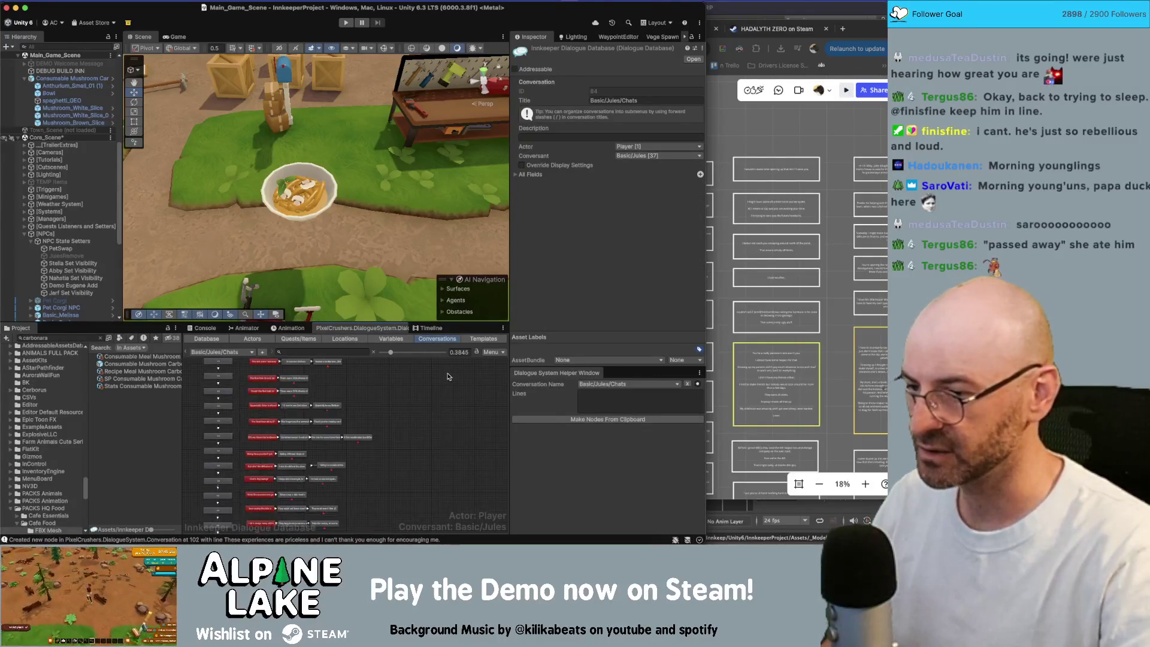
scroll(345, 452, "up", 5)
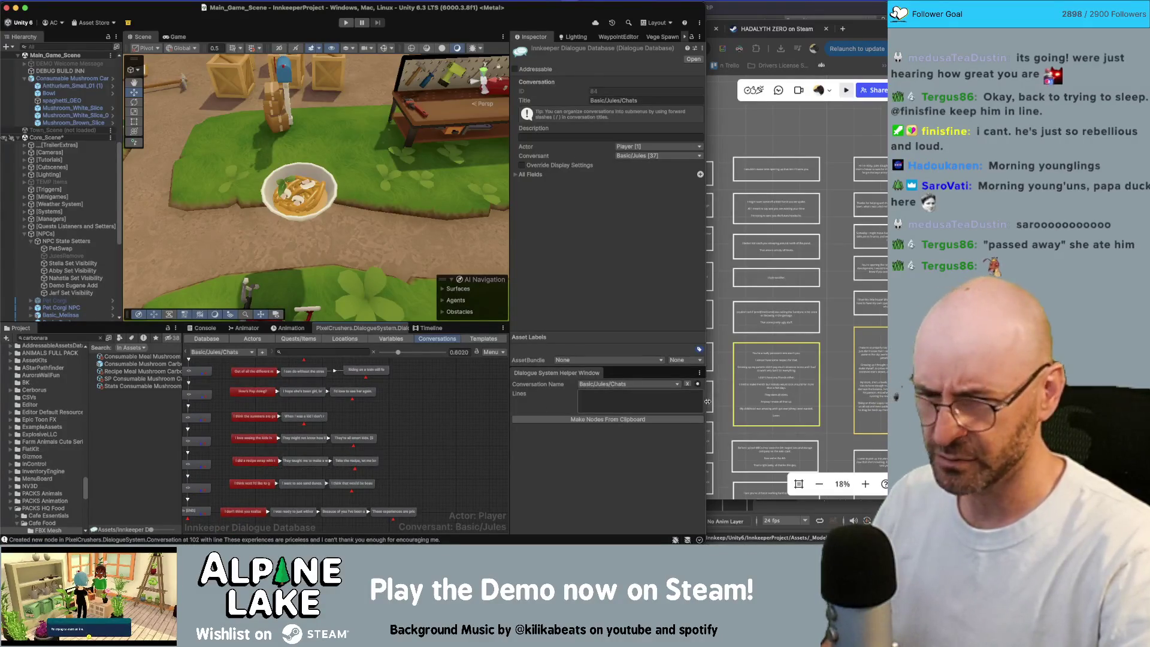
scroll(781, 400, "down", 5)
left_click(781, 400)
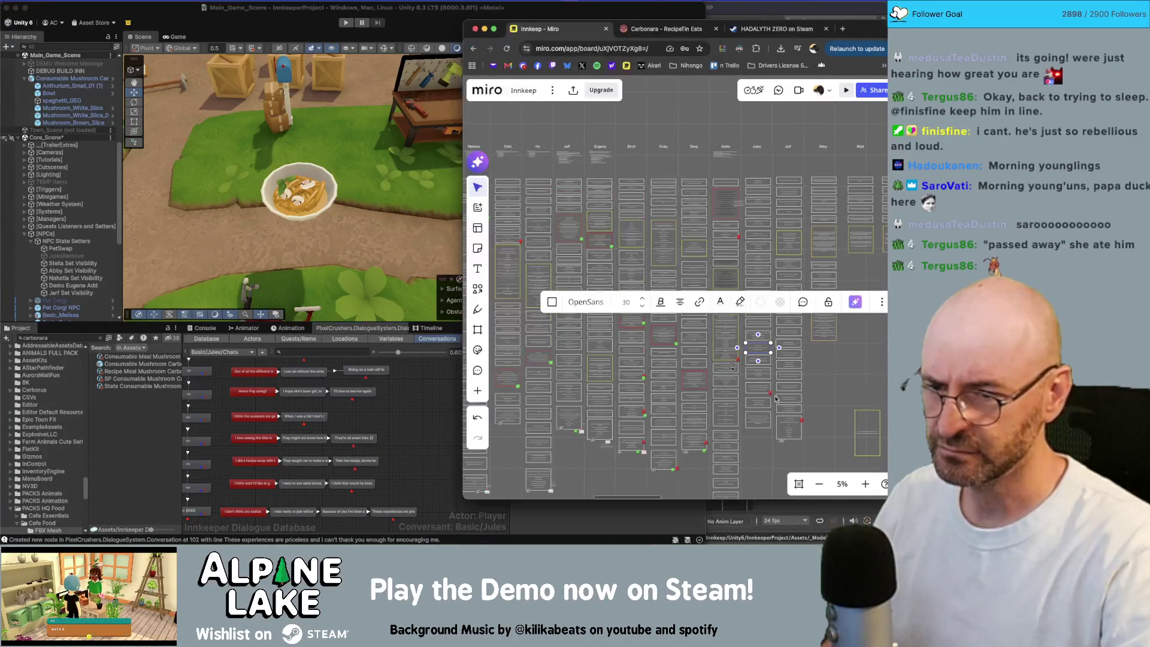
Move the recipe-swap card with its red backpack marker up and to the right.
left_click(774, 386)
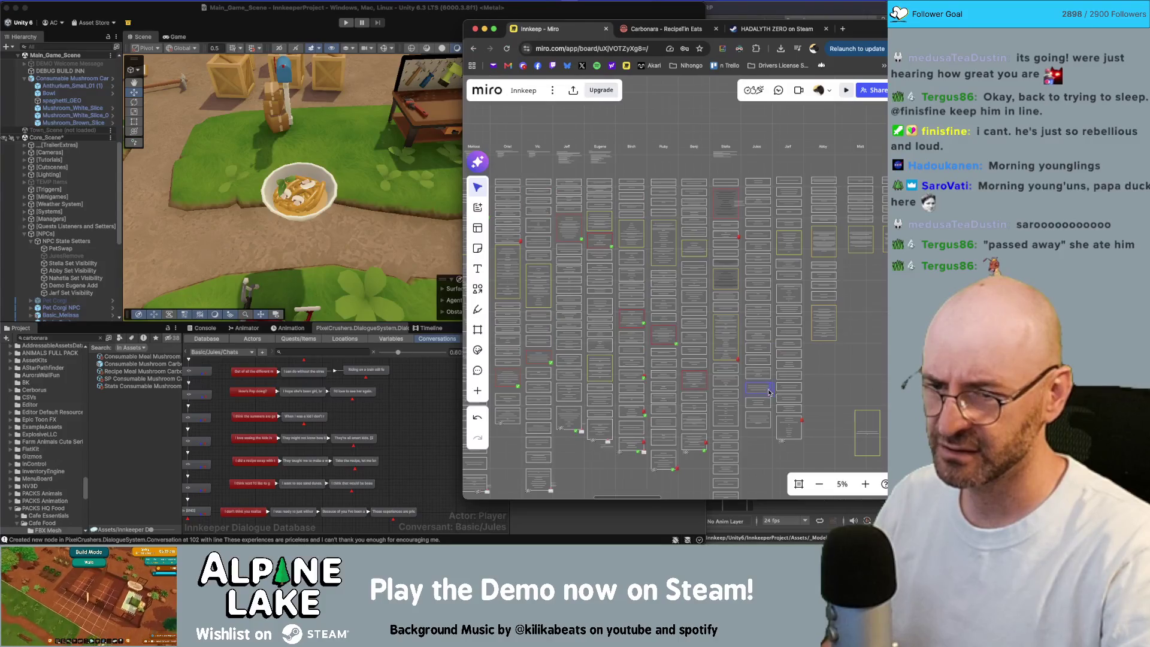
left_click(769, 393)
left_click_drag(770, 392, 840, 378)
left_click(759, 388)
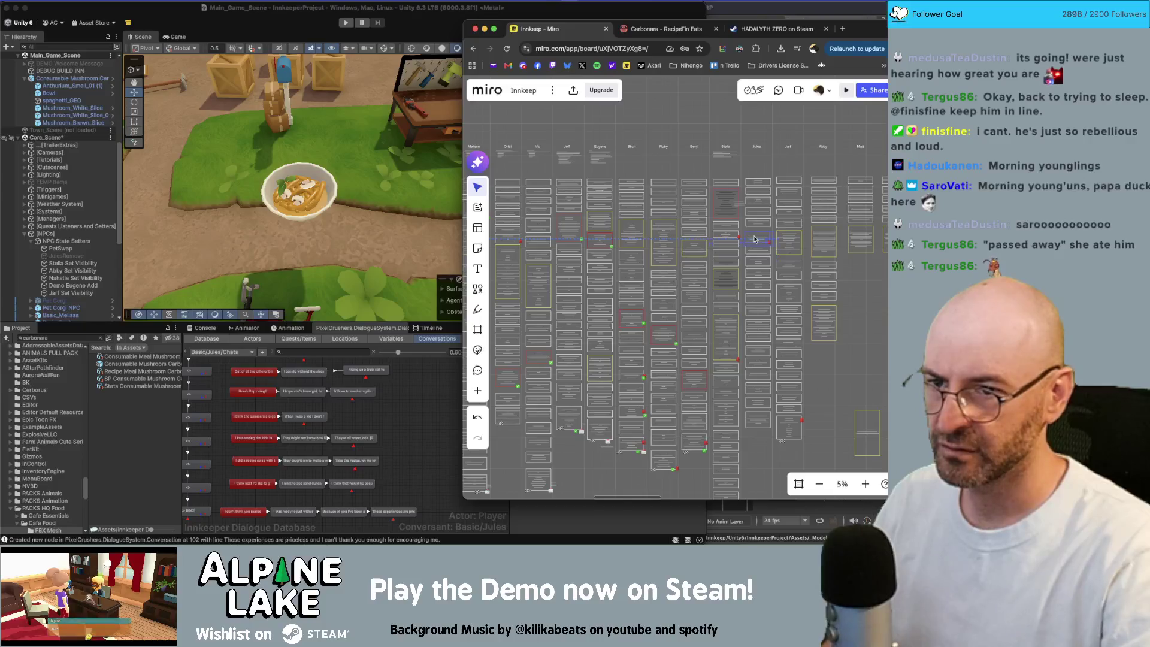
Zoom in and out on the Miro board to compare the card's new position.
scroll(755, 238, "up", 10)
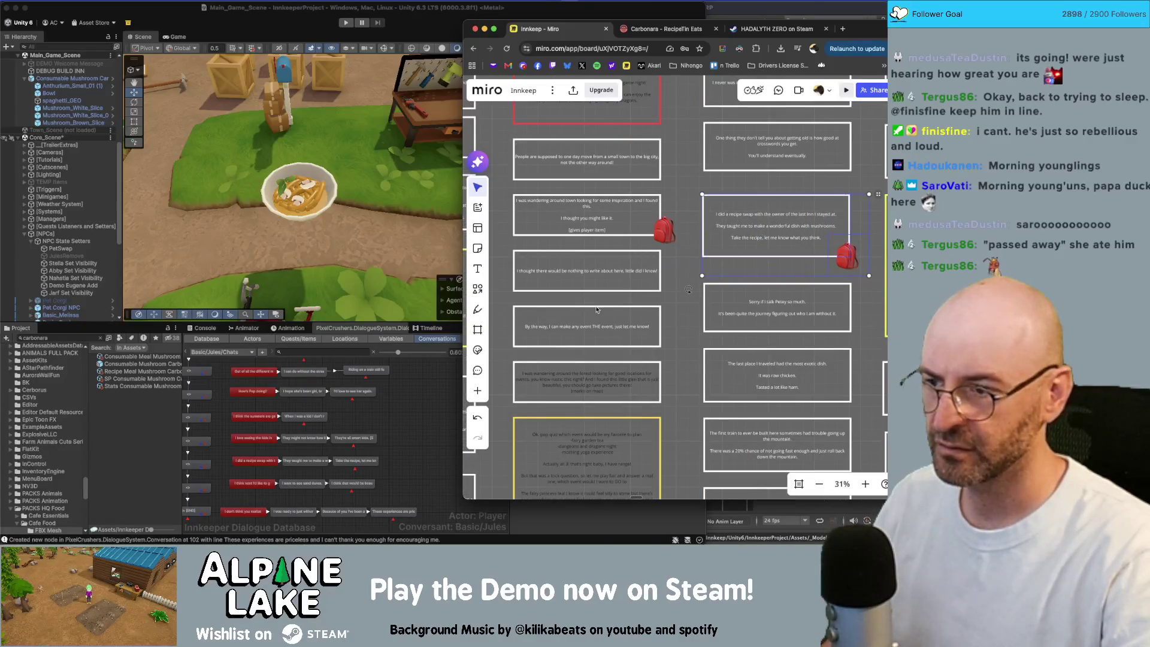
scroll(368, 500, "down", 5)
scroll(367, 501, "up", 4)
scroll(286, 462, "up", 3)
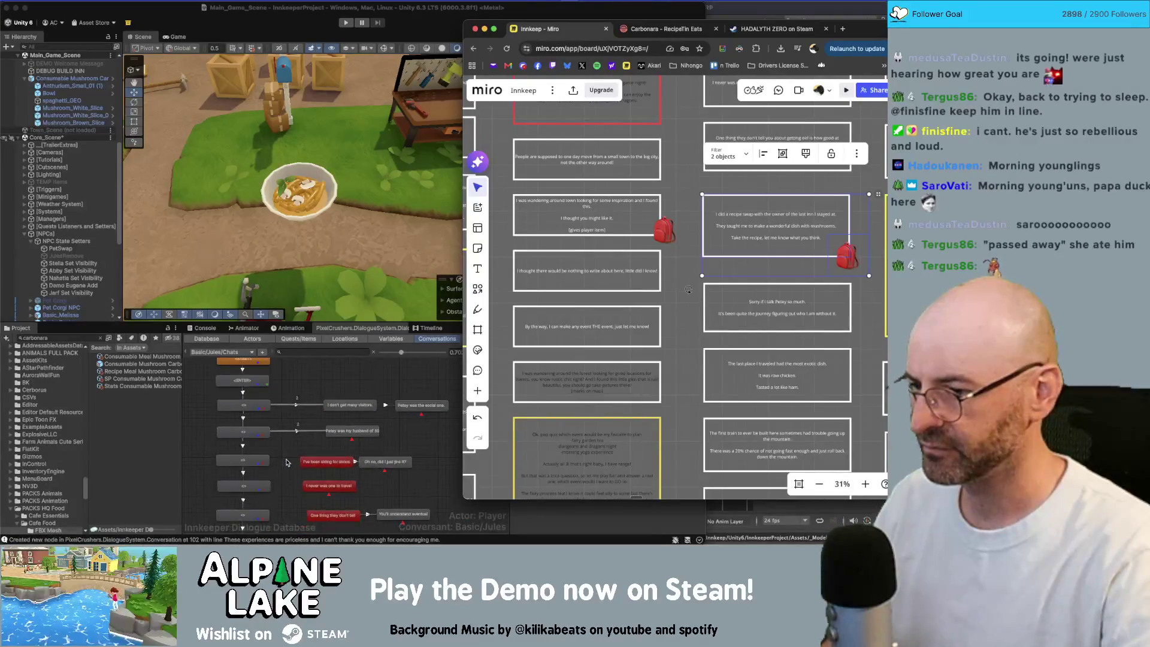
scroll(286, 462, "down", 2)
scroll(367, 435, "down", 1)
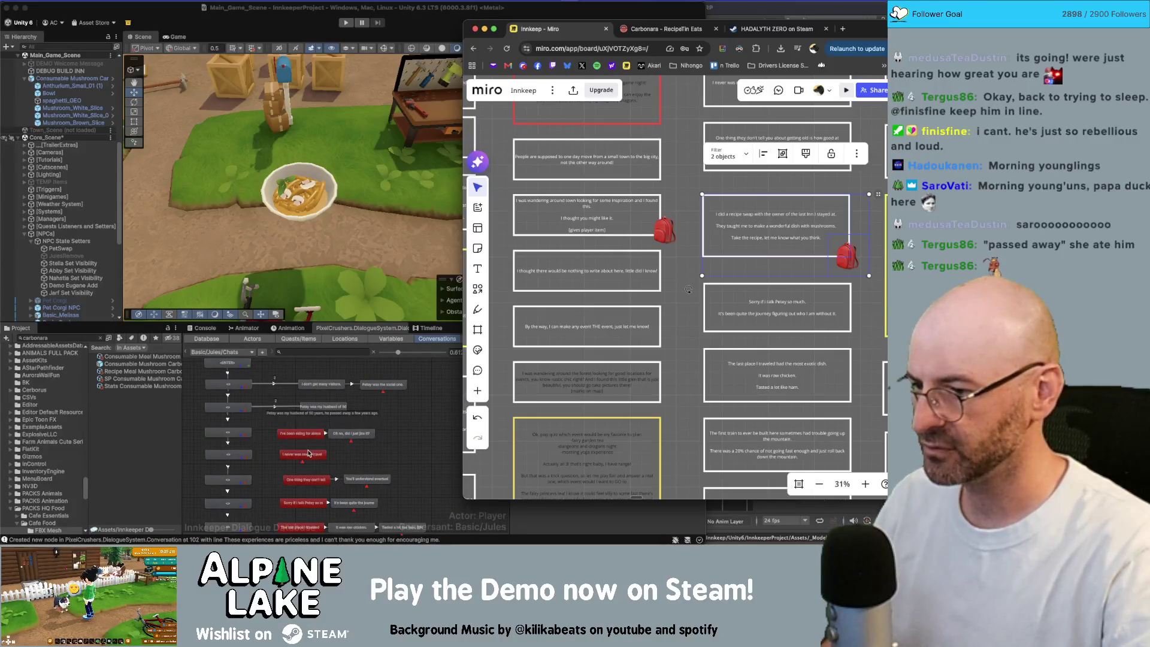
scroll(748, 366, "down", 5)
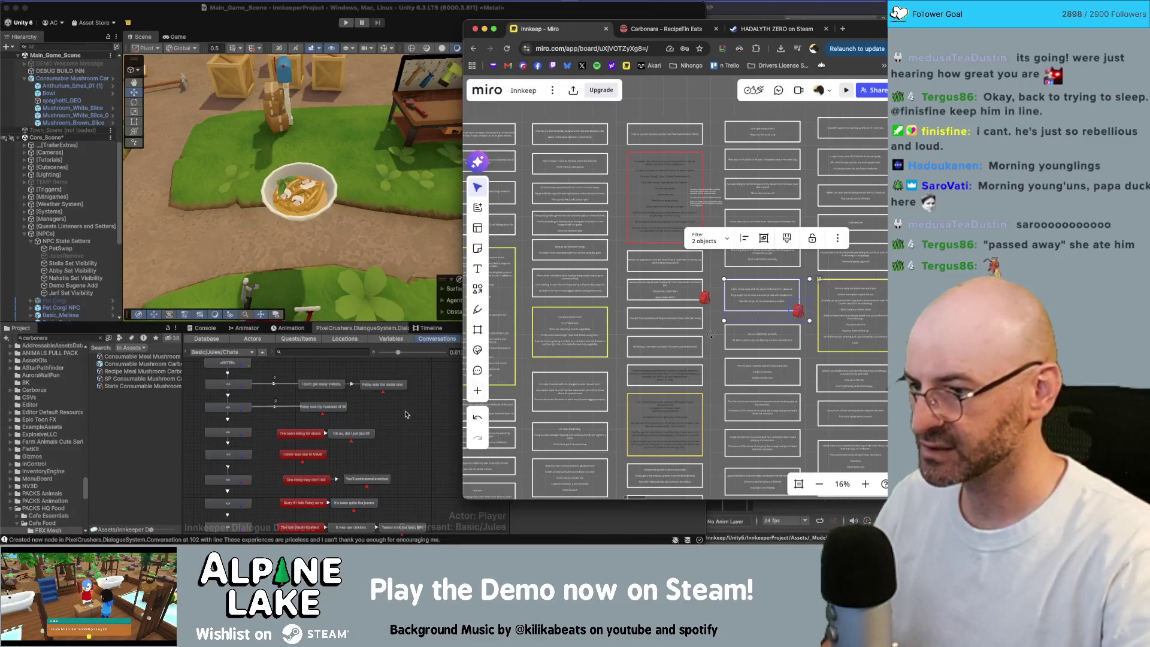
scroll(388, 425, "down", 1)
left_click(315, 479)
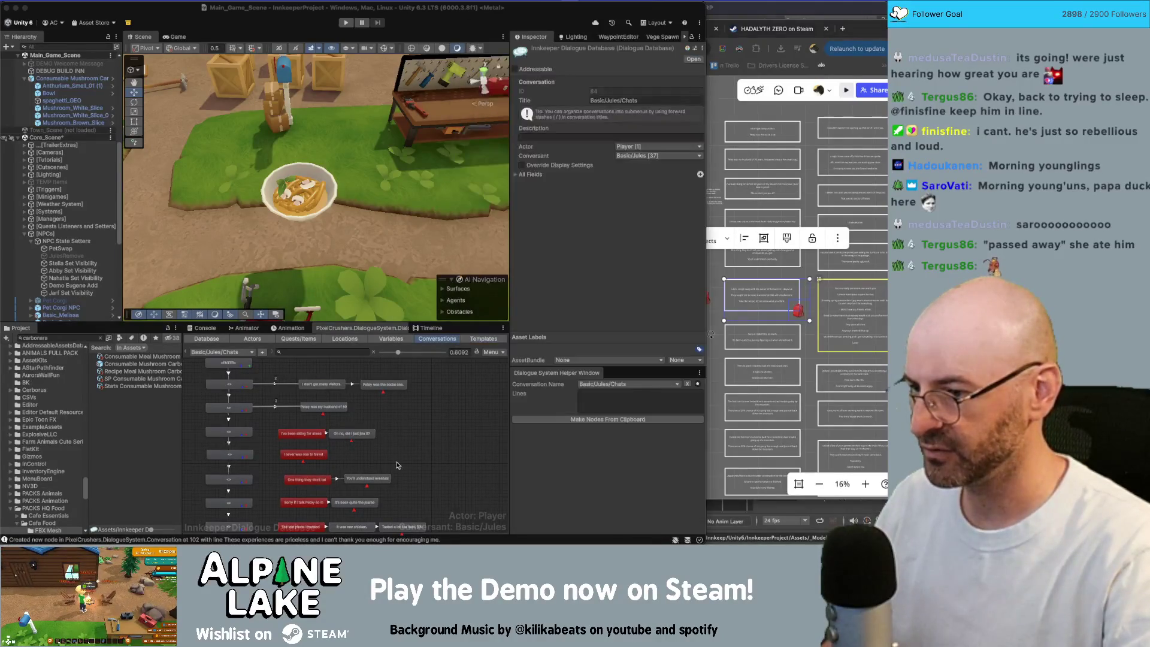
Maximize the Dialogue Editor and shift the lower block of nodes down to make room.
scroll(398, 428, "down", 2)
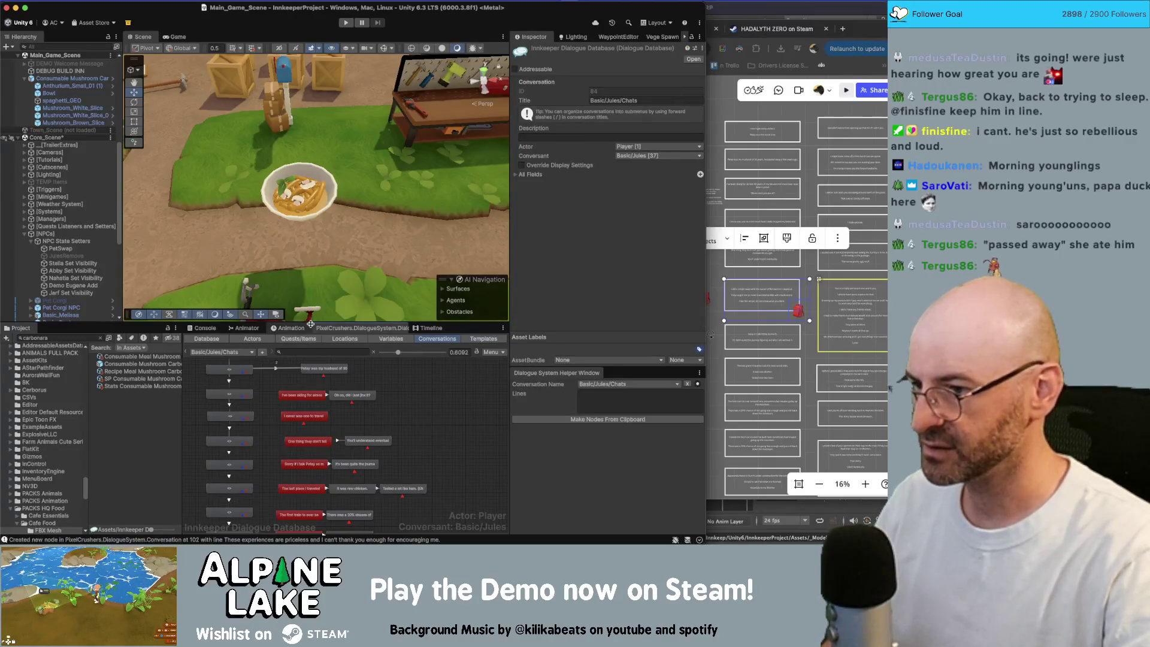
double_click(348, 332)
scroll(241, 190, "down", 5)
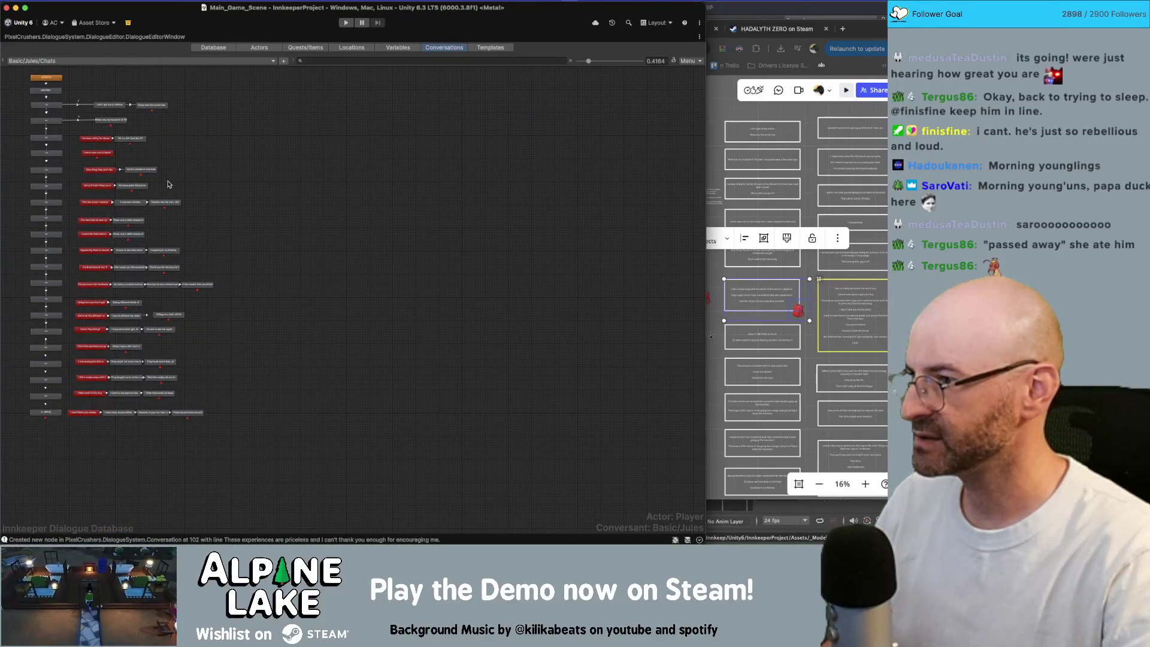
mouse_move(77, 183)
left_mouse_down()
mouse_move(273, 330)
mouse_move(283, 436)
left_mouse_up()
left_click_drag(97, 189, 95, 204)
Move the recipe-swap row up into the gap and close the gap with the bottom rows.
scroll(114, 423, "up", 1)
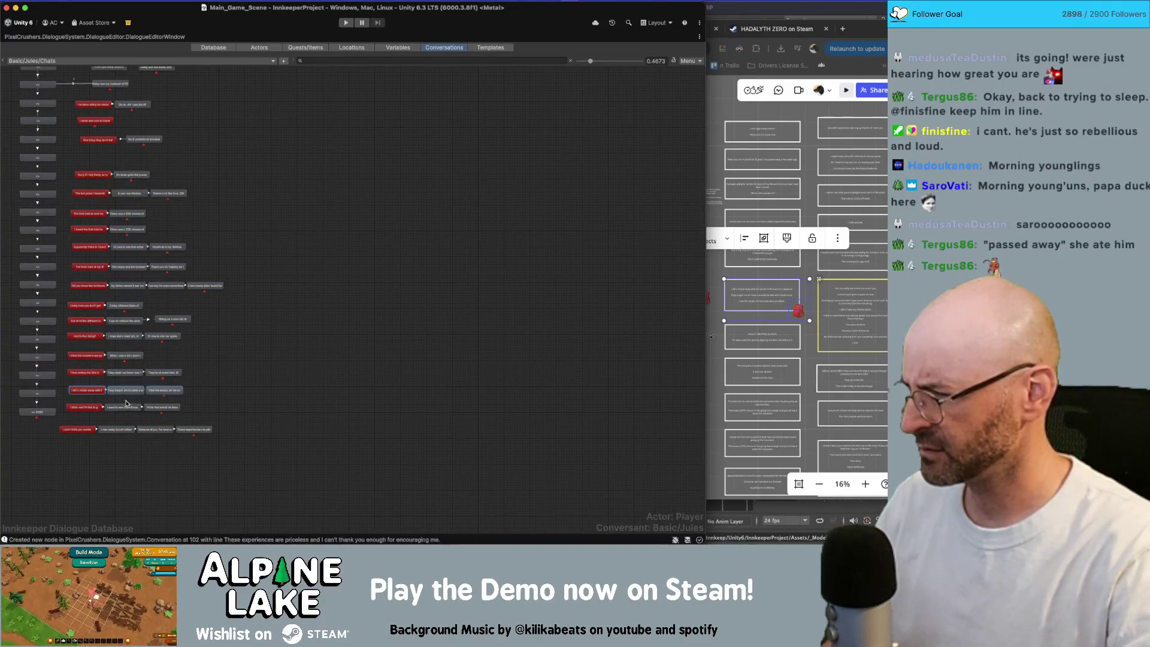
left_click_drag(103, 396, 106, 159)
left_click_drag(97, 384, 204, 439)
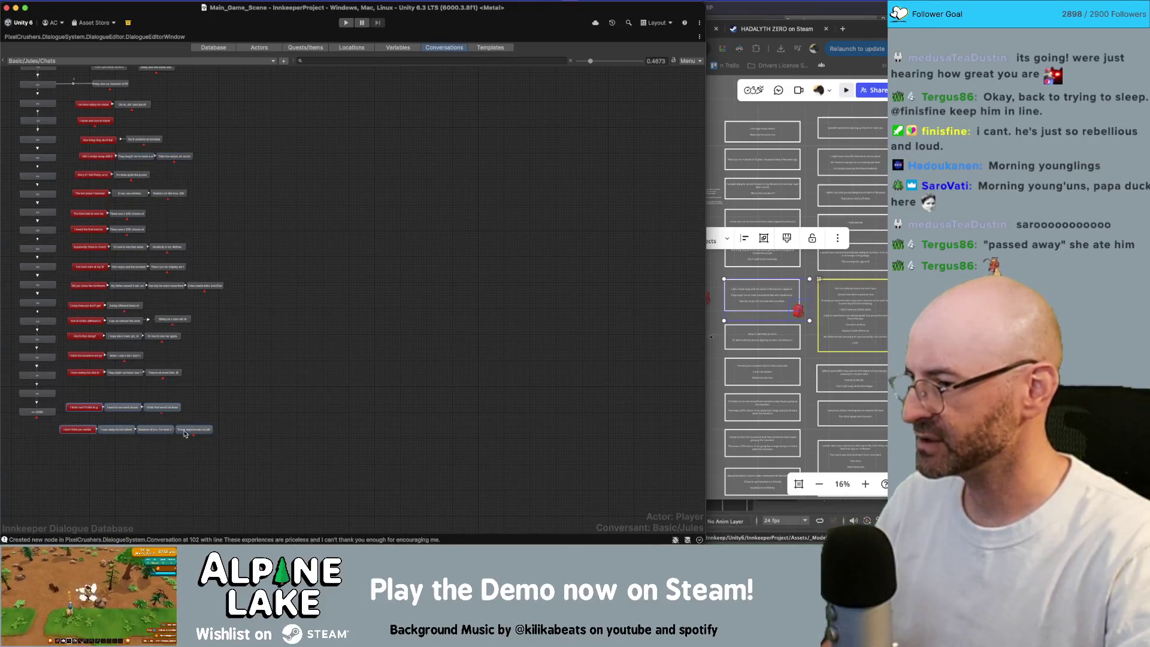
left_click_drag(87, 407, 86, 392)
left_click_drag(75, 445, 213, 400)
scroll(269, 299, "up", 2)
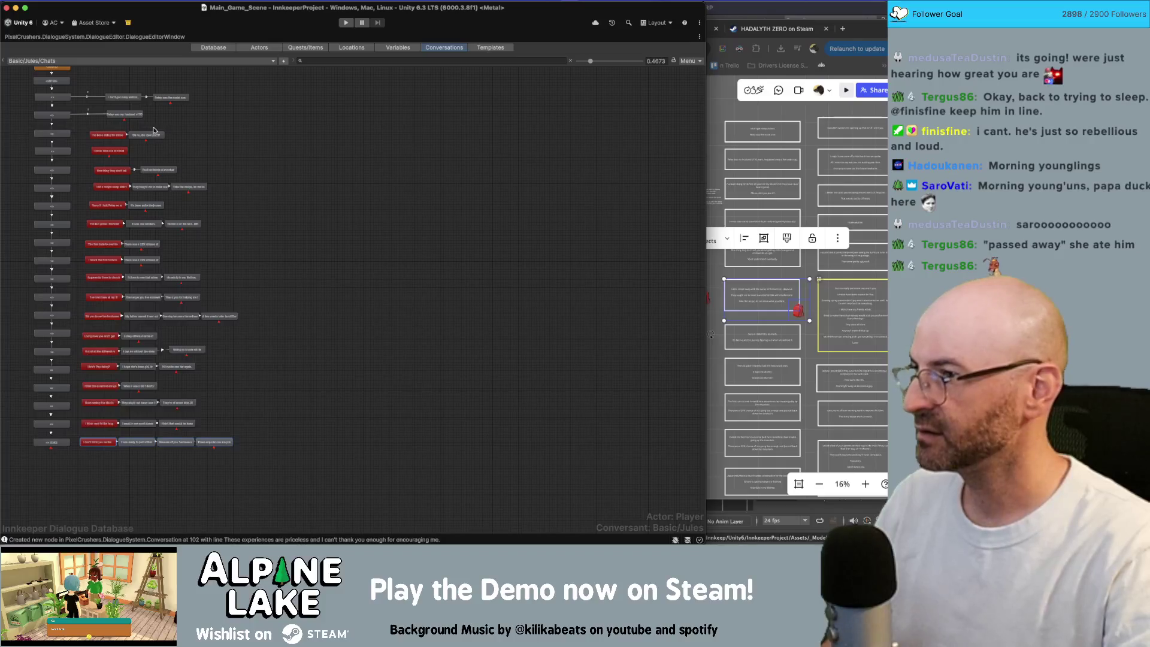
scroll(55, 132, "up", 3)
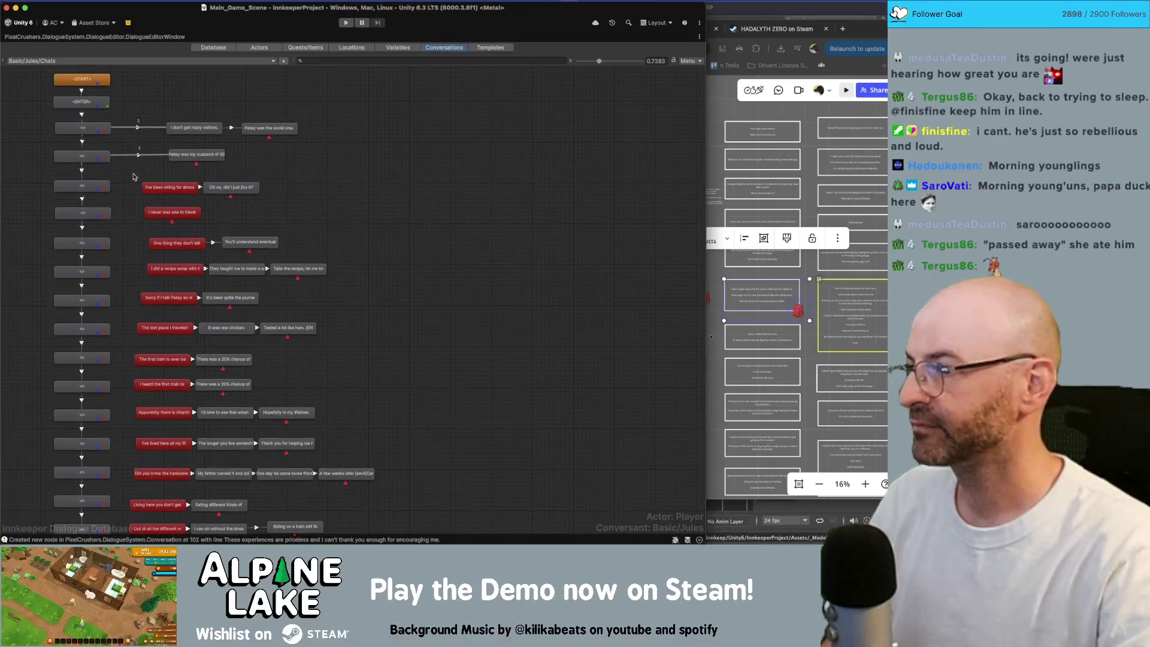
right_click(96, 188)
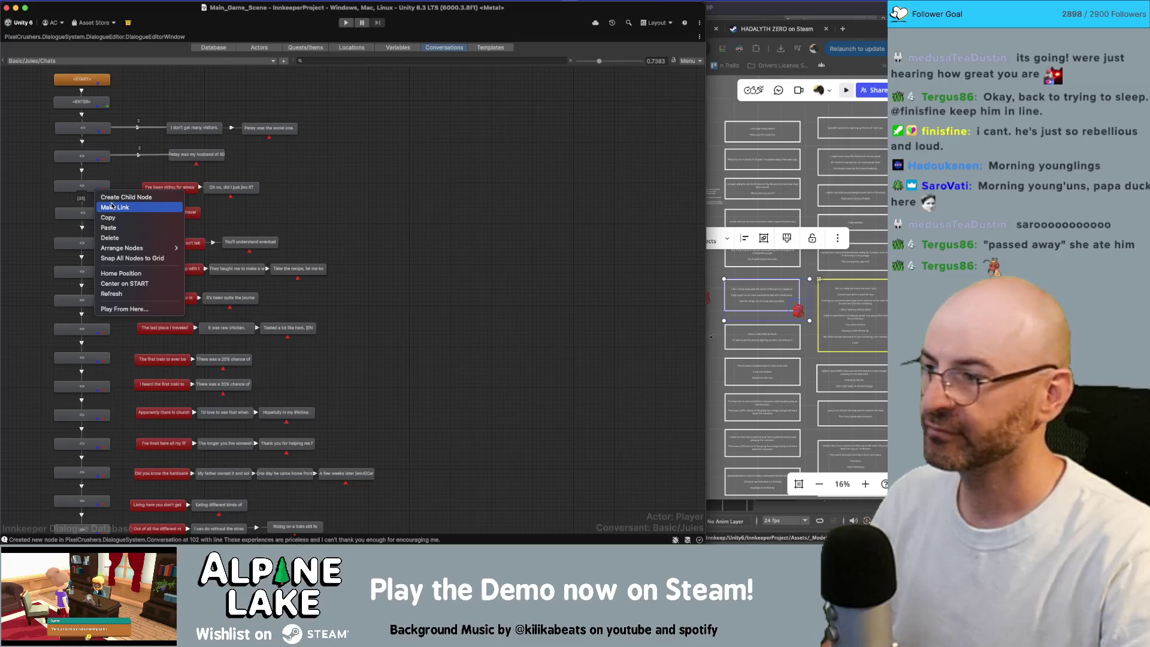
Link the first empty hub nodes to the I've-been-asking, never-traveling, next and recipe-swap lines.
left_click(111, 206)
left_click(168, 187)
right_click(88, 215)
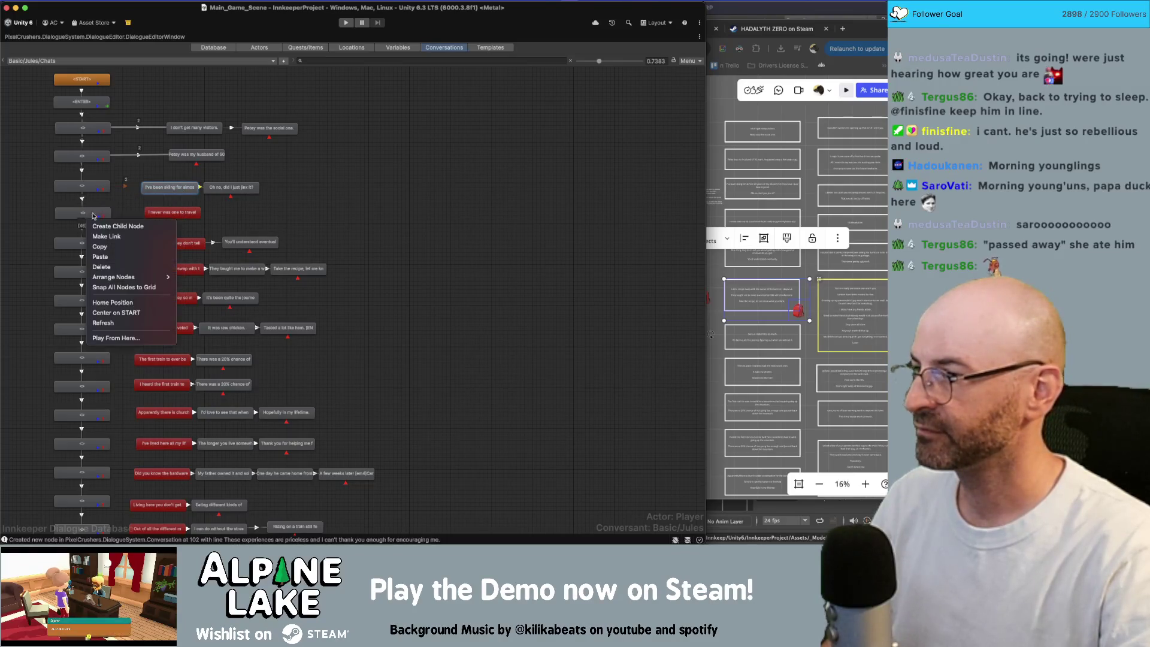
left_click(106, 236)
left_click(172, 212)
right_click(97, 246)
left_click(113, 264)
left_click(177, 242)
right_click(96, 273)
left_click(109, 296)
left_click(174, 268)
Link the next empty nodes to the Petey apology, last-place-traveled and first-train lines.
right_click(89, 304)
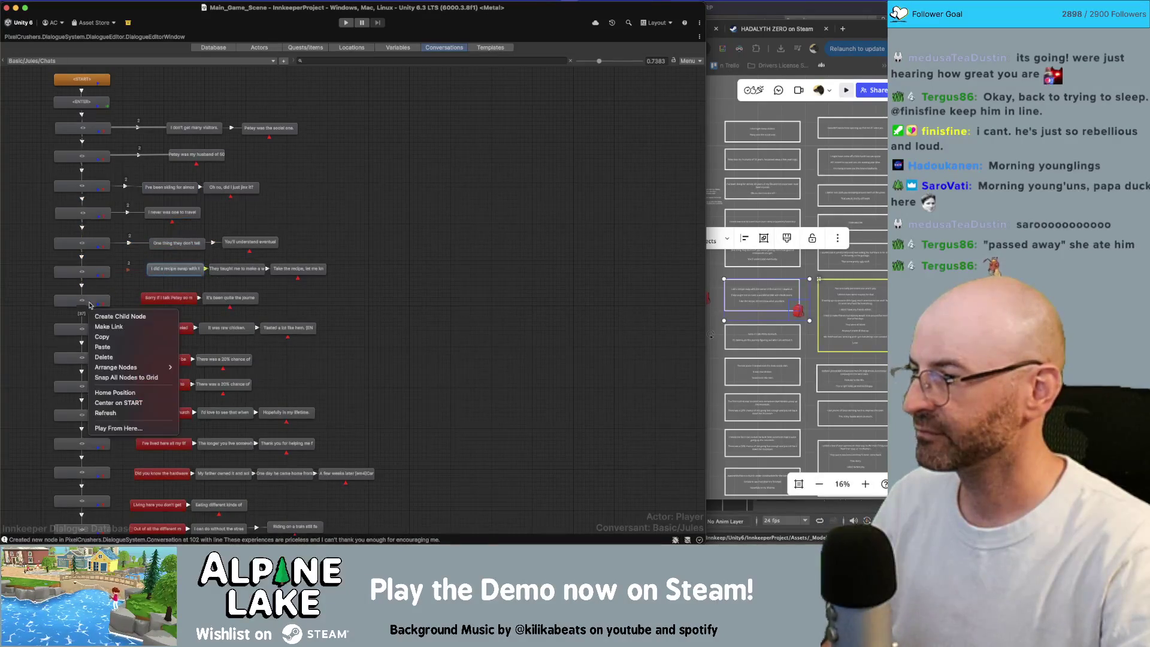
left_click(109, 326)
left_click(168, 297)
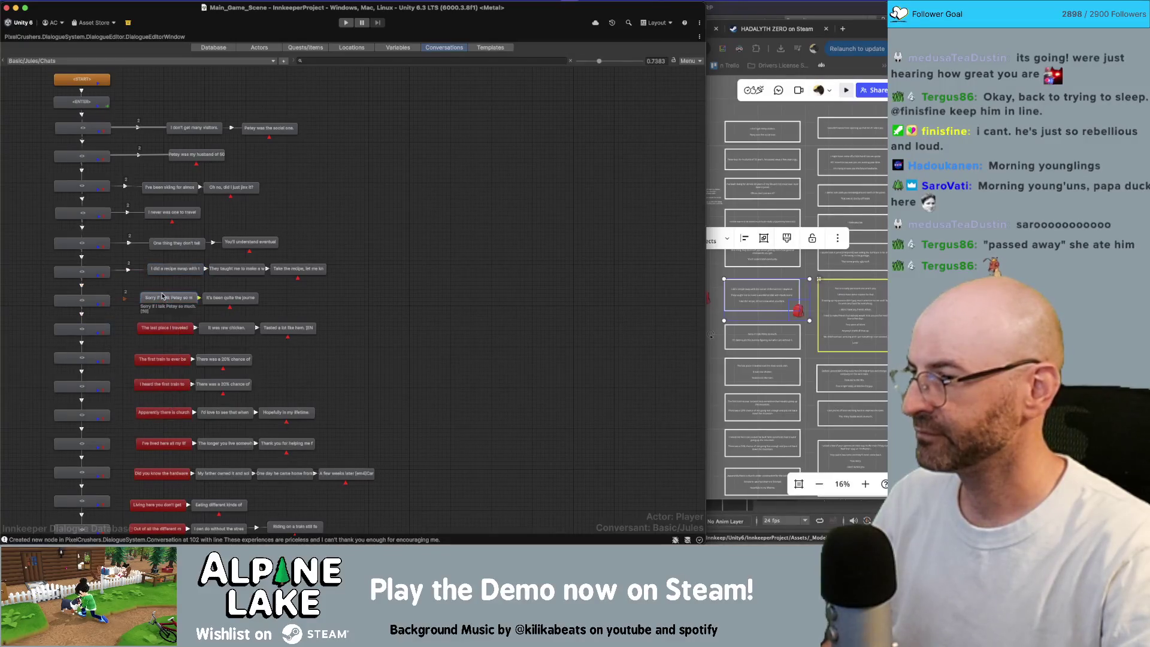
right_click(87, 332)
left_click(109, 355)
left_click(165, 328)
right_click(94, 362)
left_click(108, 384)
left_click(162, 359)
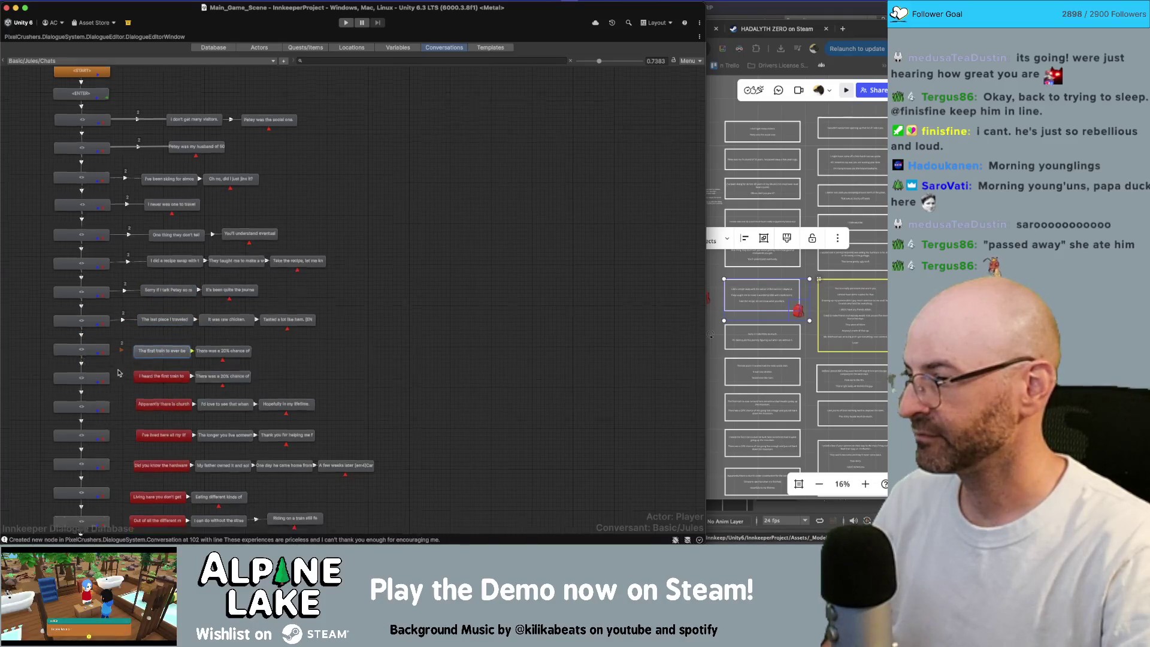
Link further empty nodes to the heard-about-the-train, church and lived-here-all-my-life lines.
scroll(118, 376, "down", 1)
right_click(90, 361)
left_click(109, 384)
left_click(151, 354)
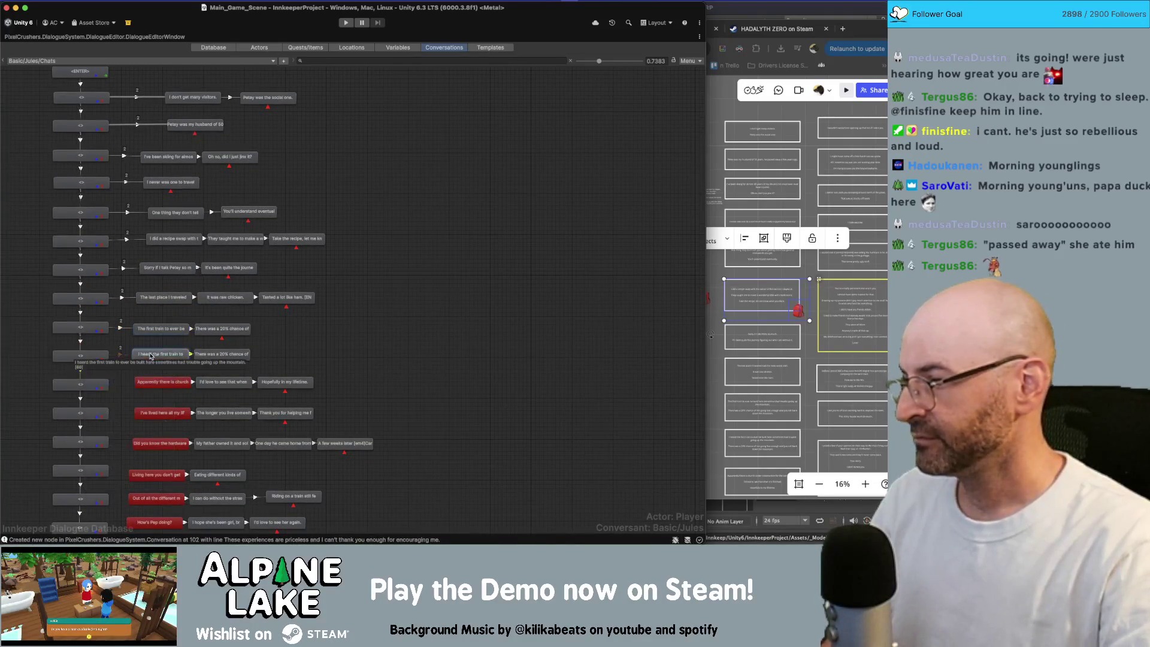
scroll(151, 355, "down", 2)
right_click(82, 351)
left_click(103, 375)
left_click(147, 348)
scroll(148, 348, "down", 1)
right_click(84, 354)
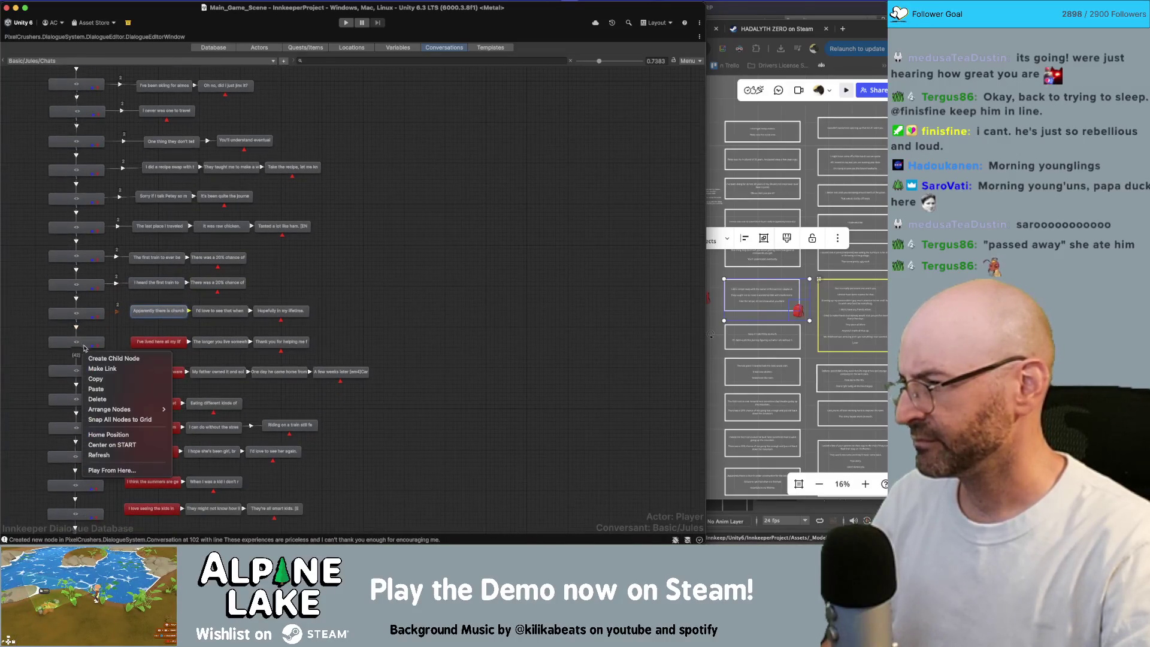
left_click(103, 368)
left_click(159, 342)
Link the remaining empty nodes to the hardware store and Living here lines.
scroll(159, 341, "down", 1)
right_click(96, 351)
left_click(110, 365)
left_click(141, 343)
scroll(127, 321, "down", 1)
right_click(91, 327)
left_click(109, 341)
left_click(157, 329)
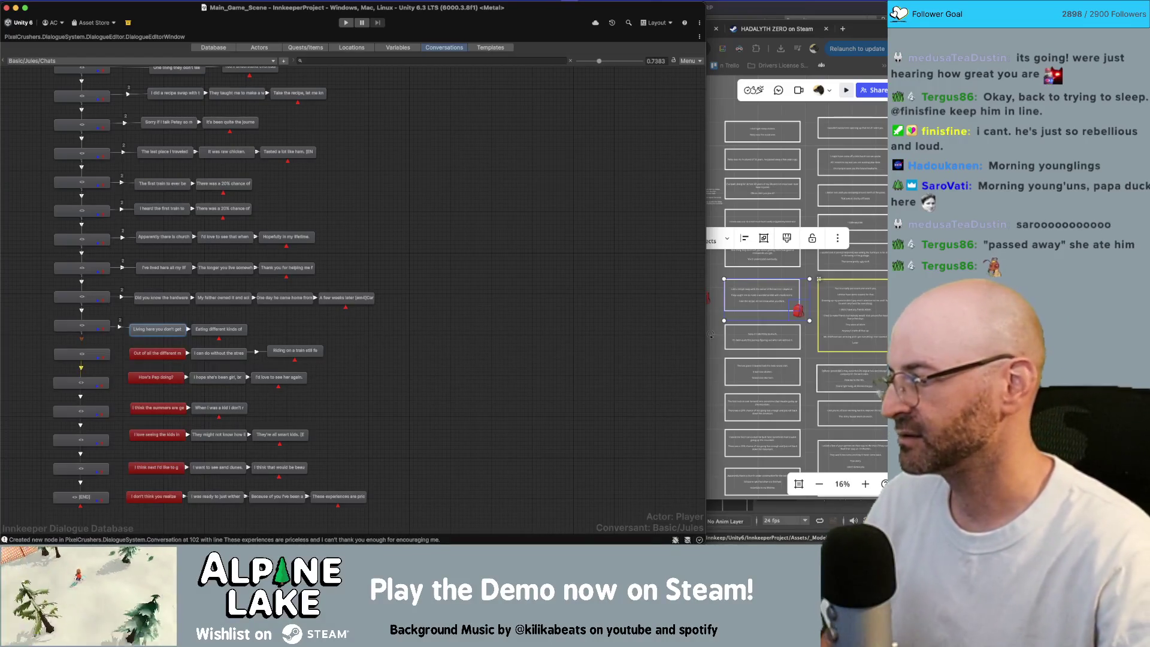
Link empty hub nodes to the out-of-all-the-different line and to How's Pap doing?
left_click(236, 337)
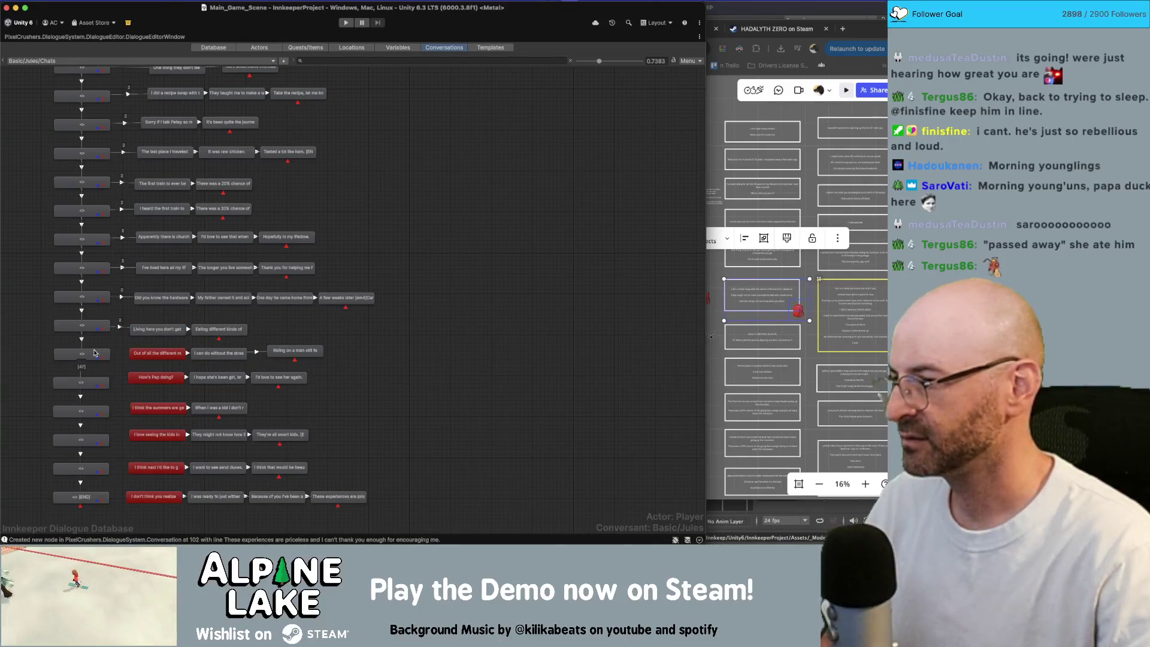
right_click(94, 353)
left_click(109, 376)
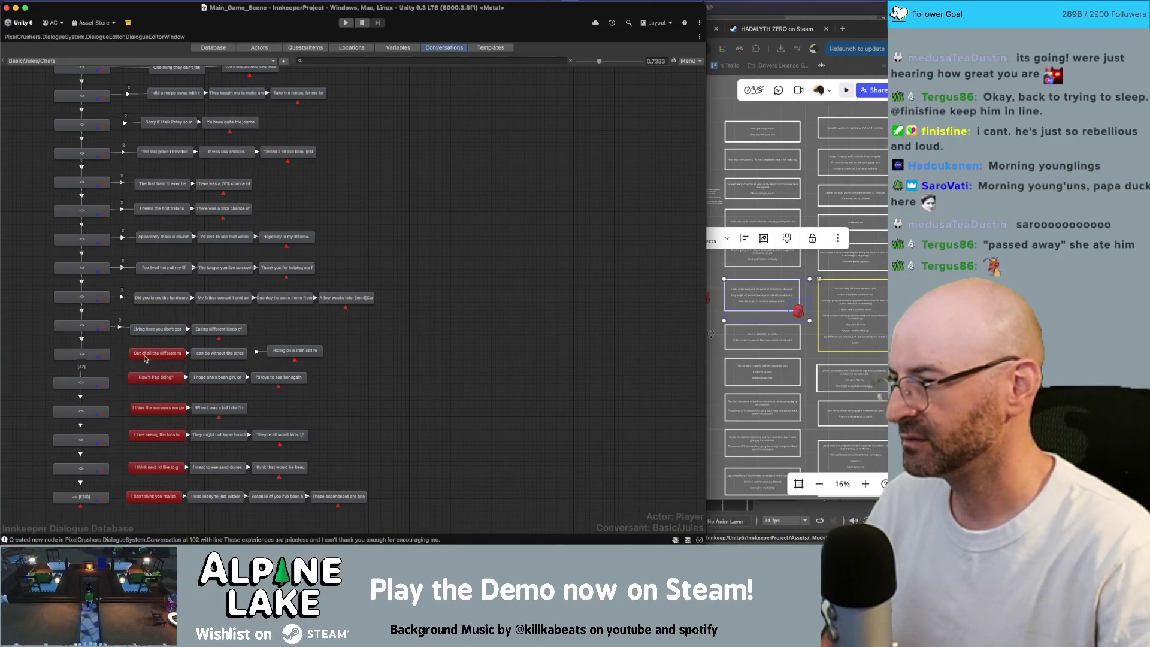
right_click(94, 379)
left_click(114, 402)
left_click(146, 378)
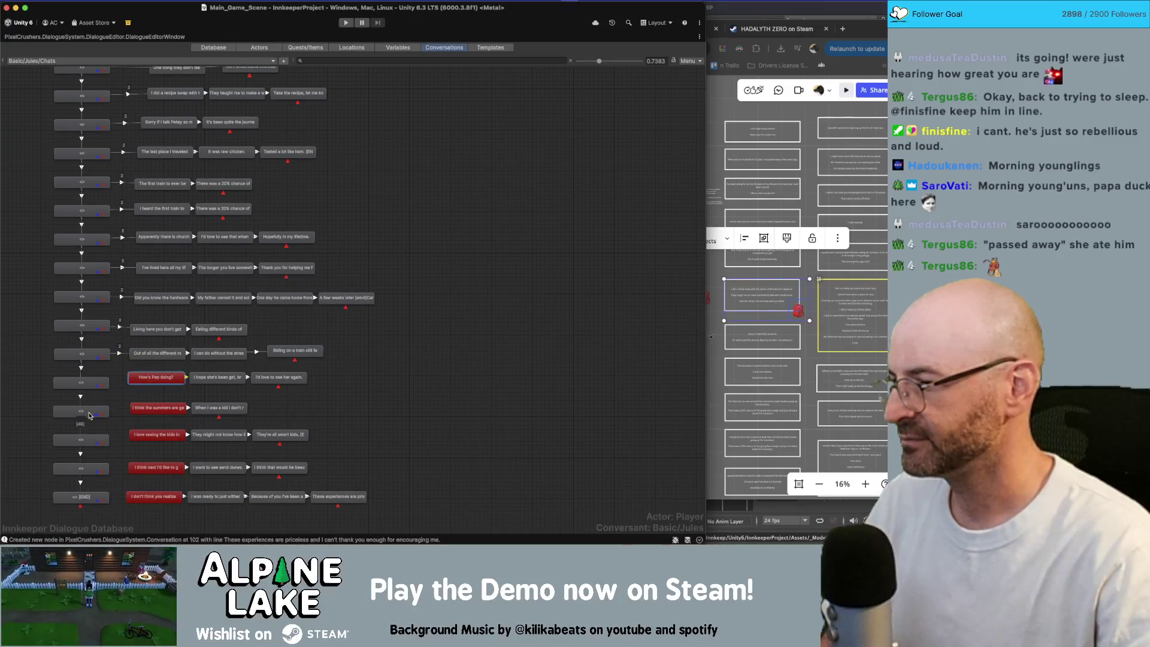
right_click(94, 384)
left_click(112, 402)
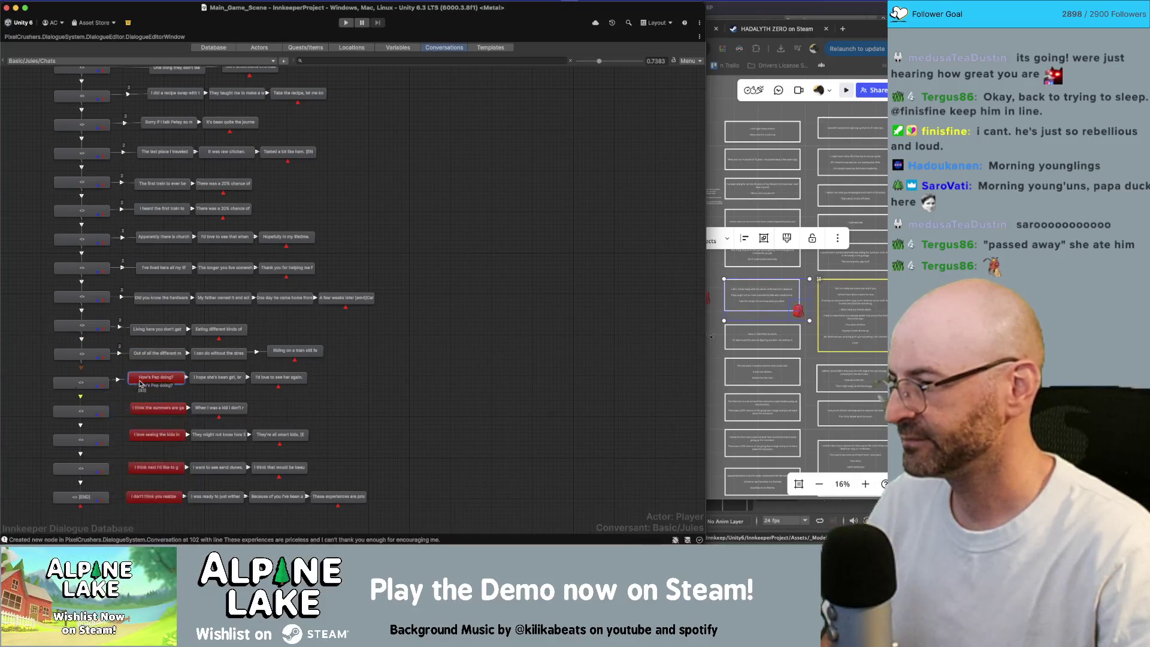
Link the last hub nodes to the summers, kids, going-next and final closing lines.
right_click(84, 414)
left_click(99, 435)
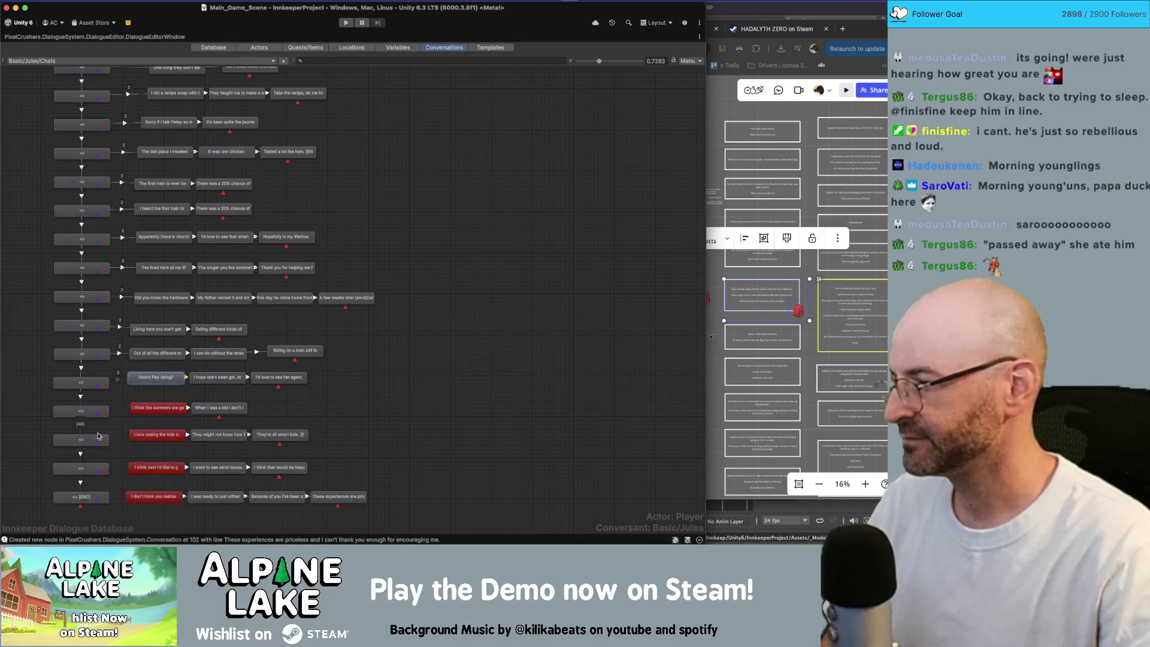
left_click(147, 409)
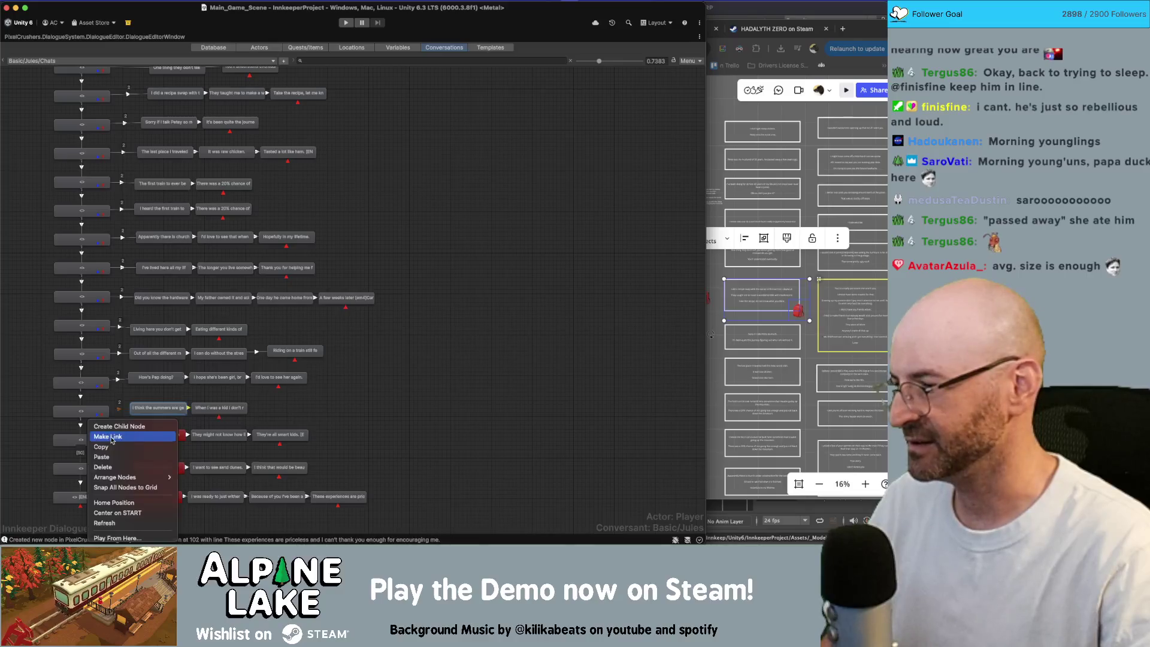
left_click(112, 436)
right_click(88, 473)
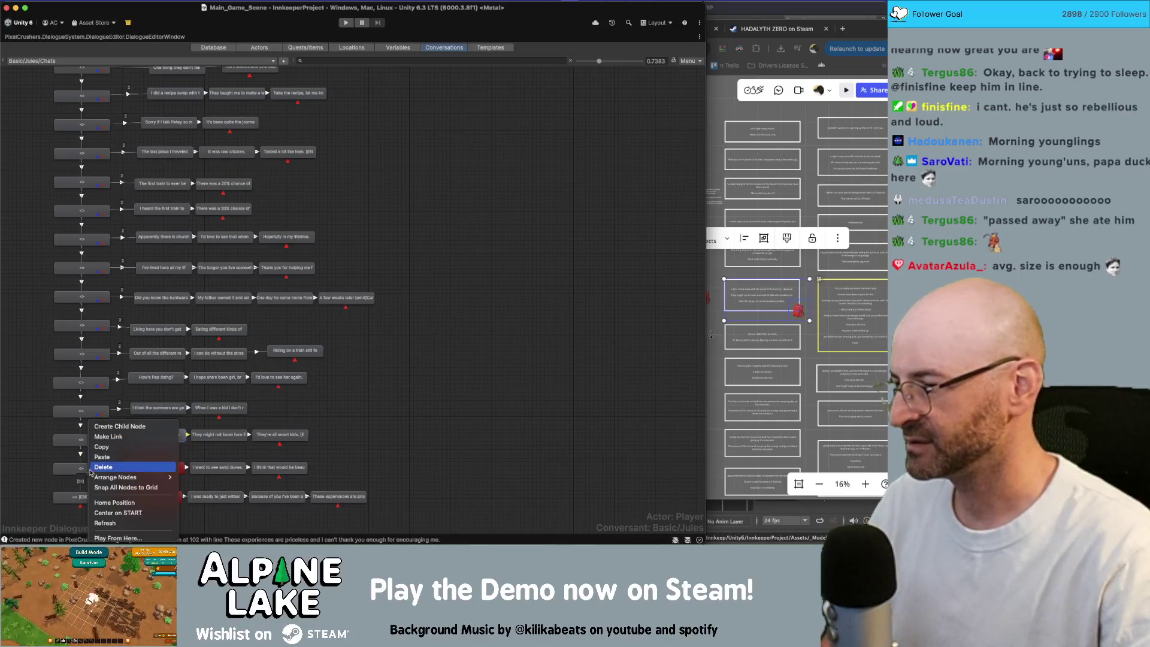
left_click(109, 437)
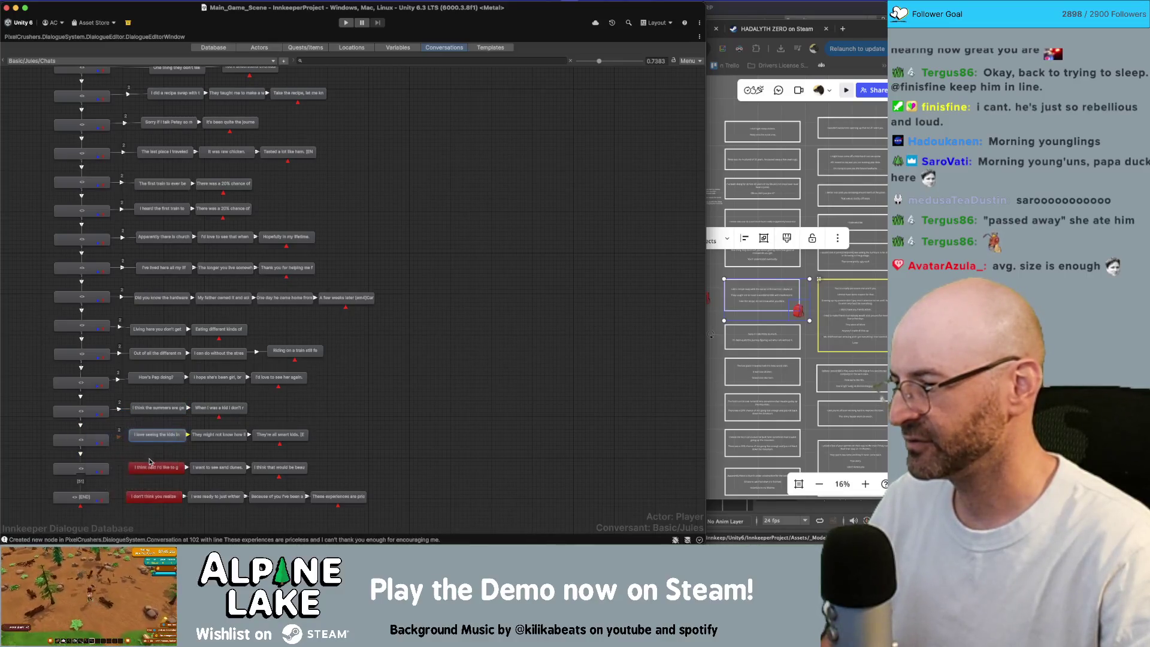
right_click(84, 496)
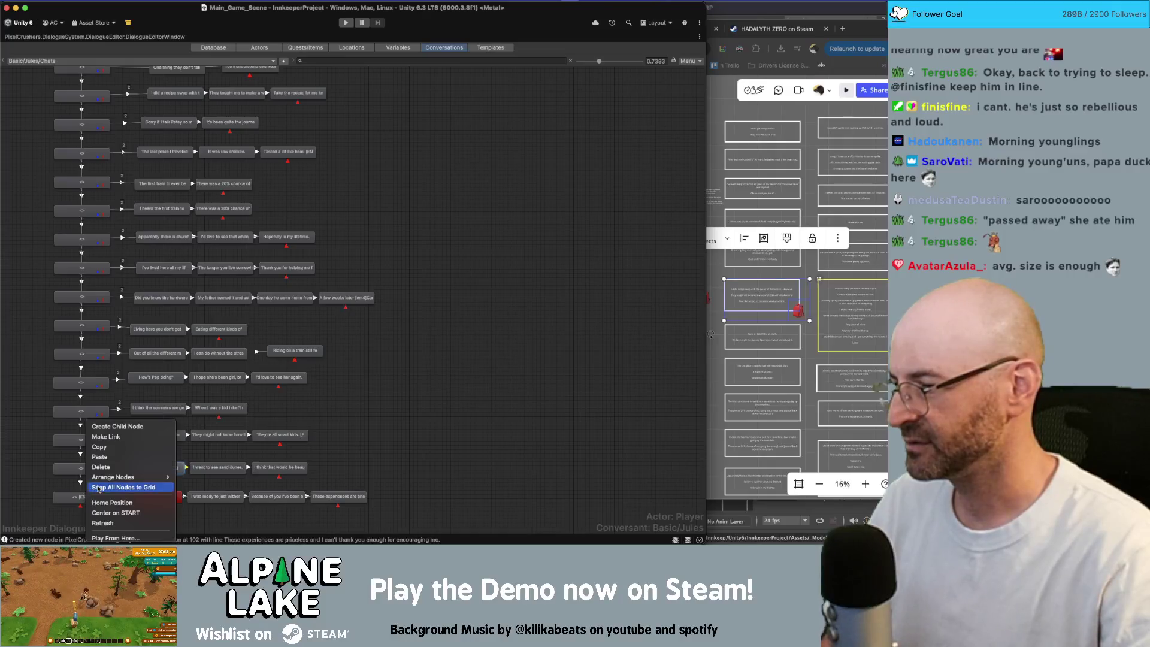
left_click(124, 436)
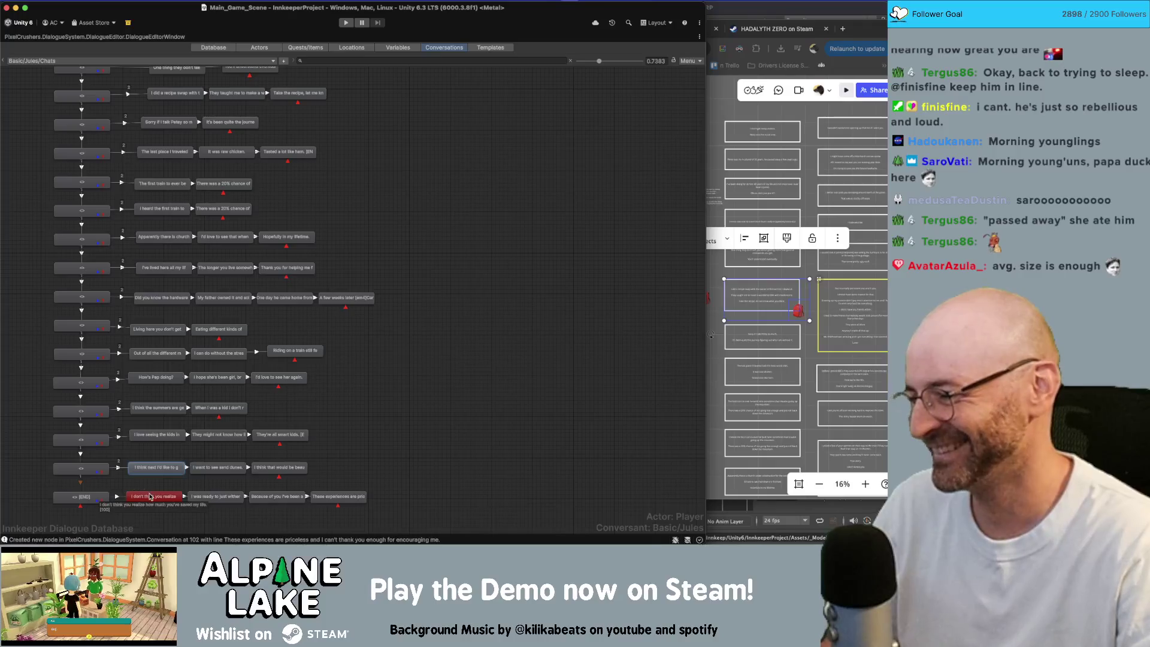
left_click(150, 496)
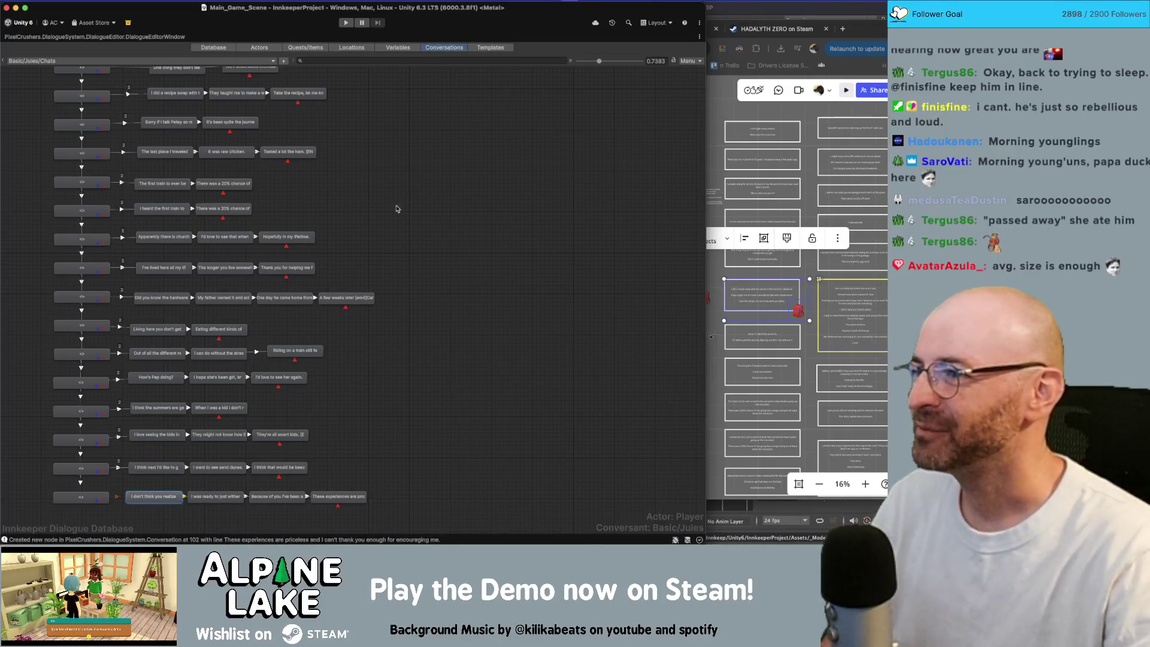
Return to the START node, zoom in on the first dialogue lines, and restore the docked layout.
scroll(354, 178, "up", 5)
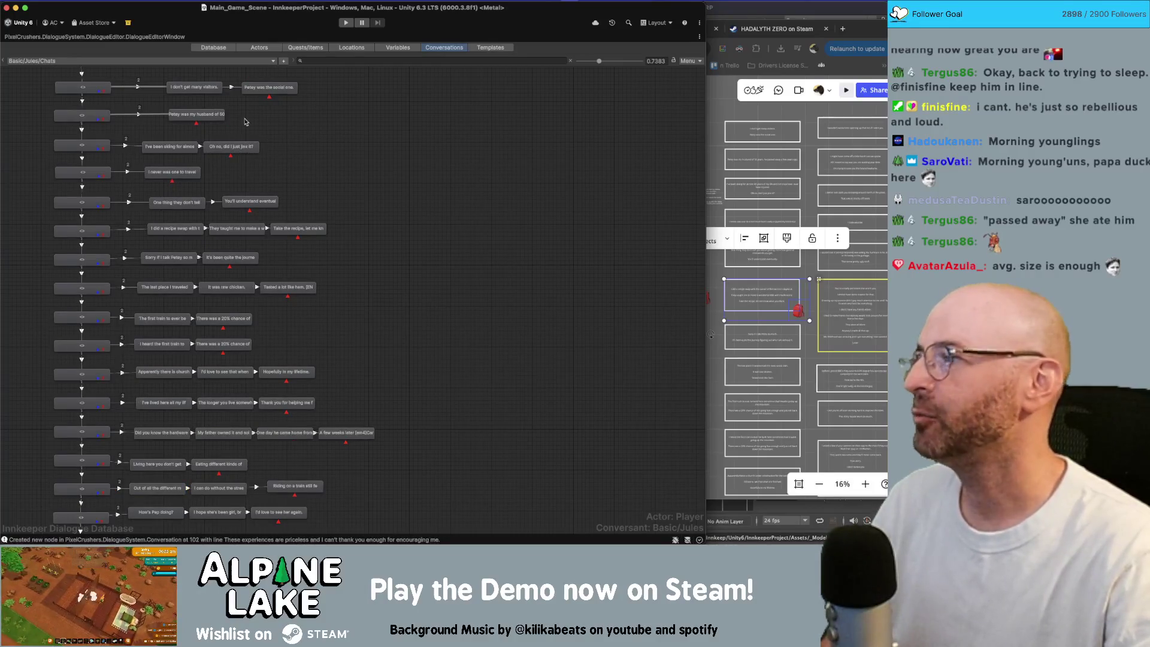
scroll(255, 122, "up", 1)
left_click_drag(309, 104, 174, 157)
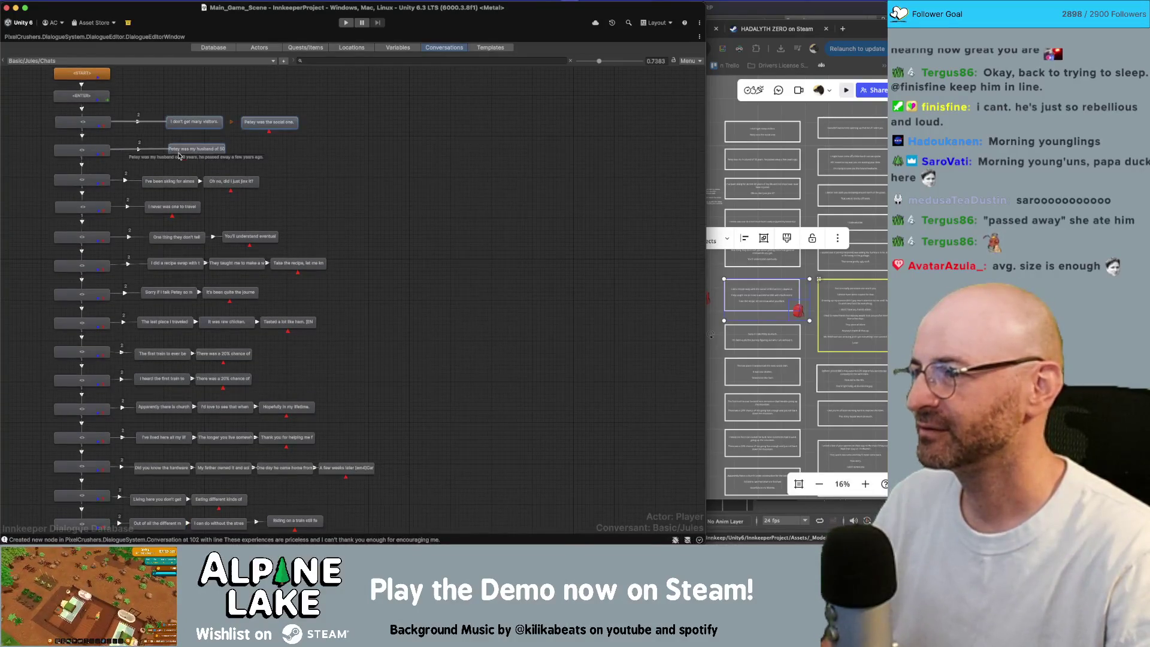
scroll(125, 180, "up", 2)
left_click(127, 183)
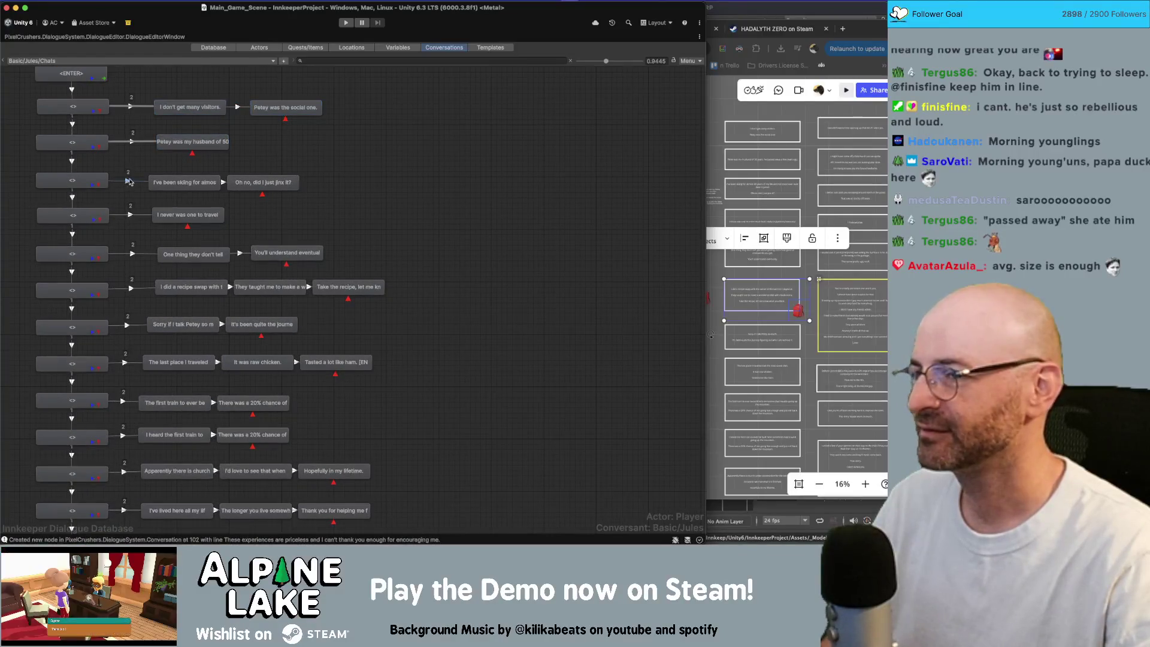
double_click(118, 37)
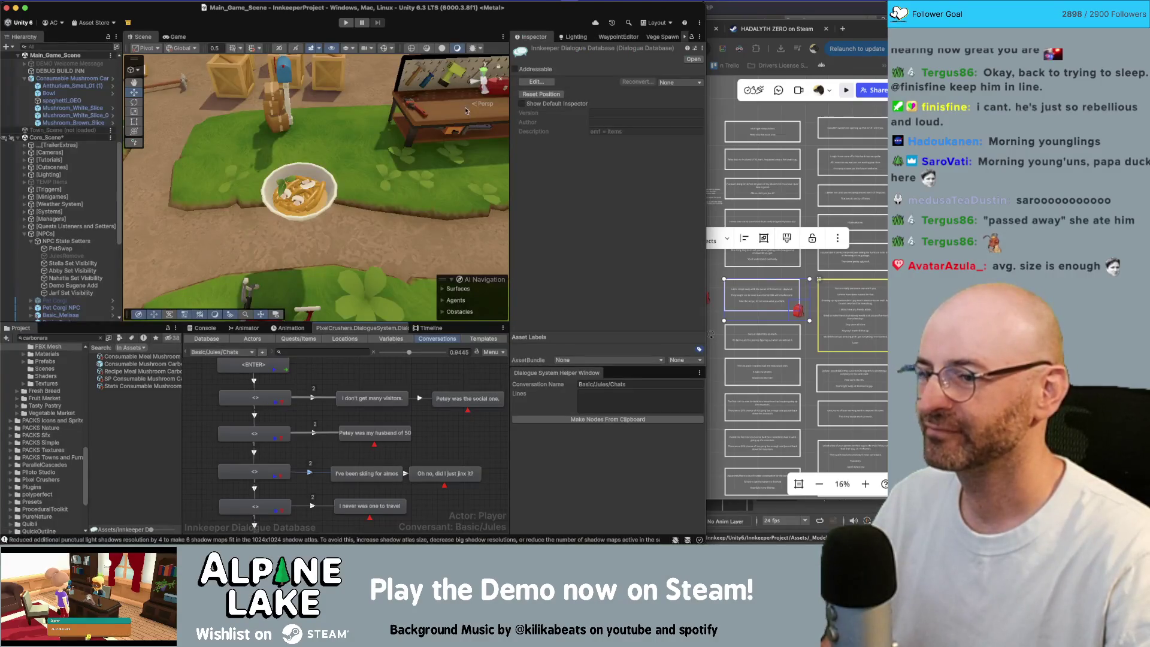
Try Below Normal priority on the first link, then undo back to Normal.
scroll(311, 444, "down", 1)
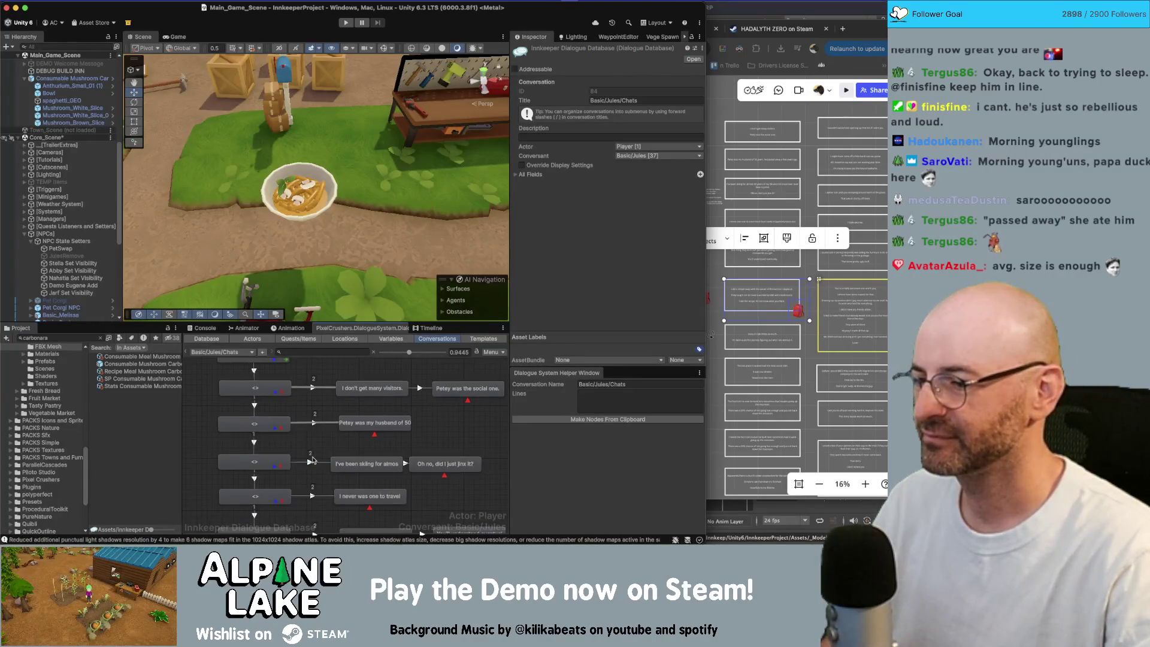
left_click(312, 464)
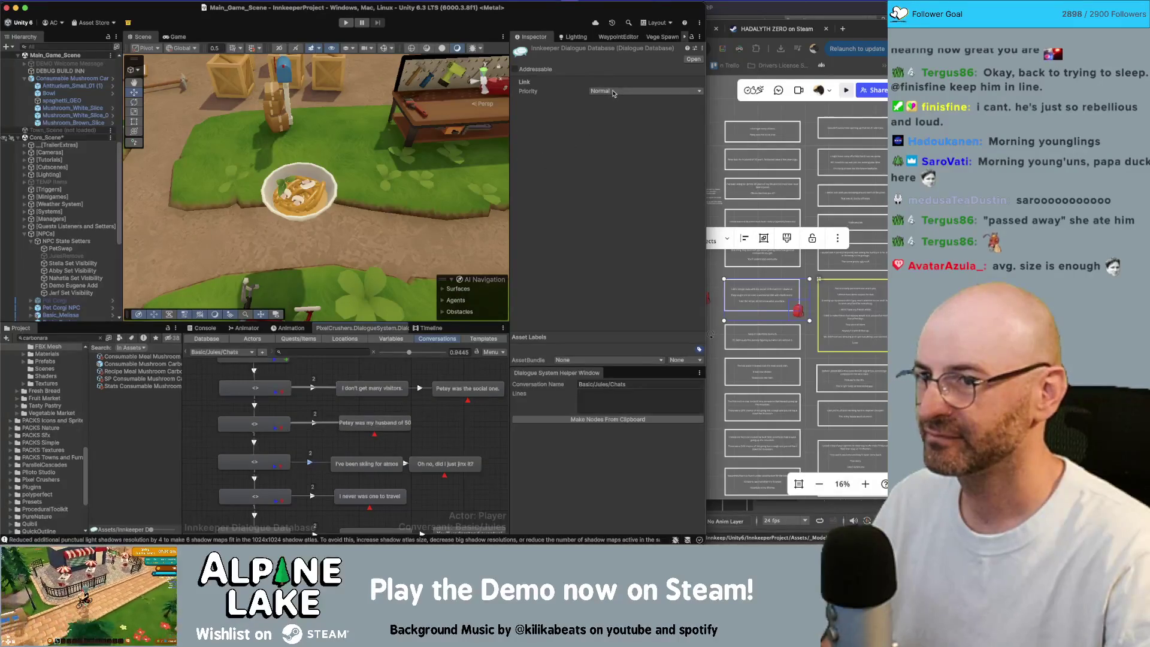
left_click(613, 93)
left_click(613, 119)
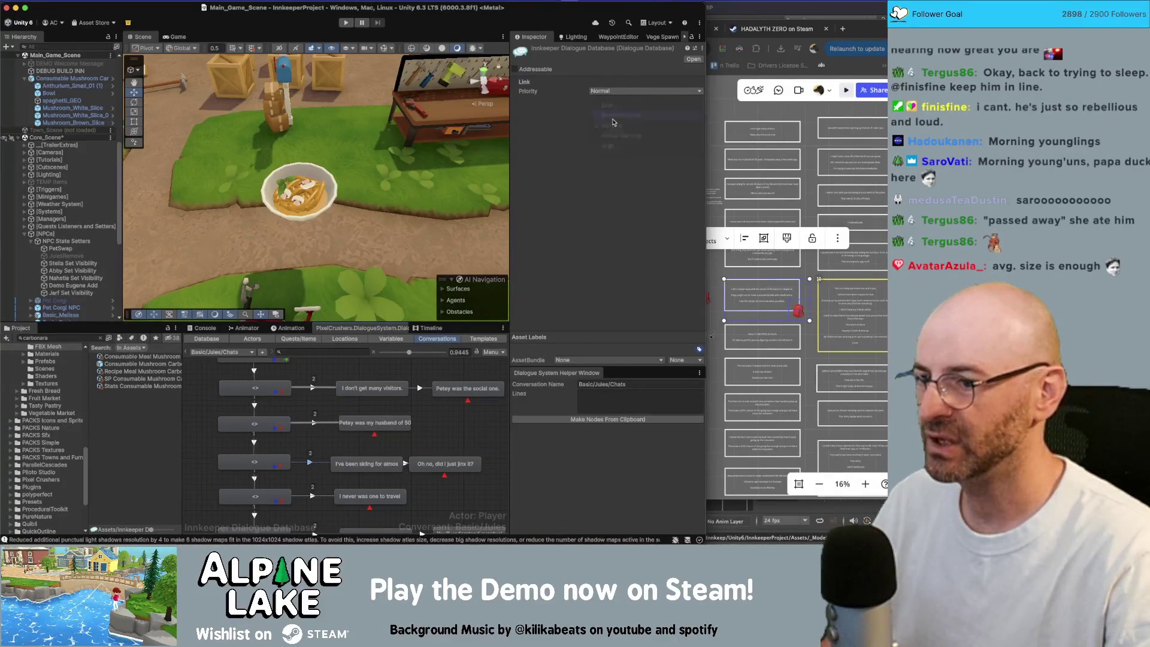
left_click(552, 367)
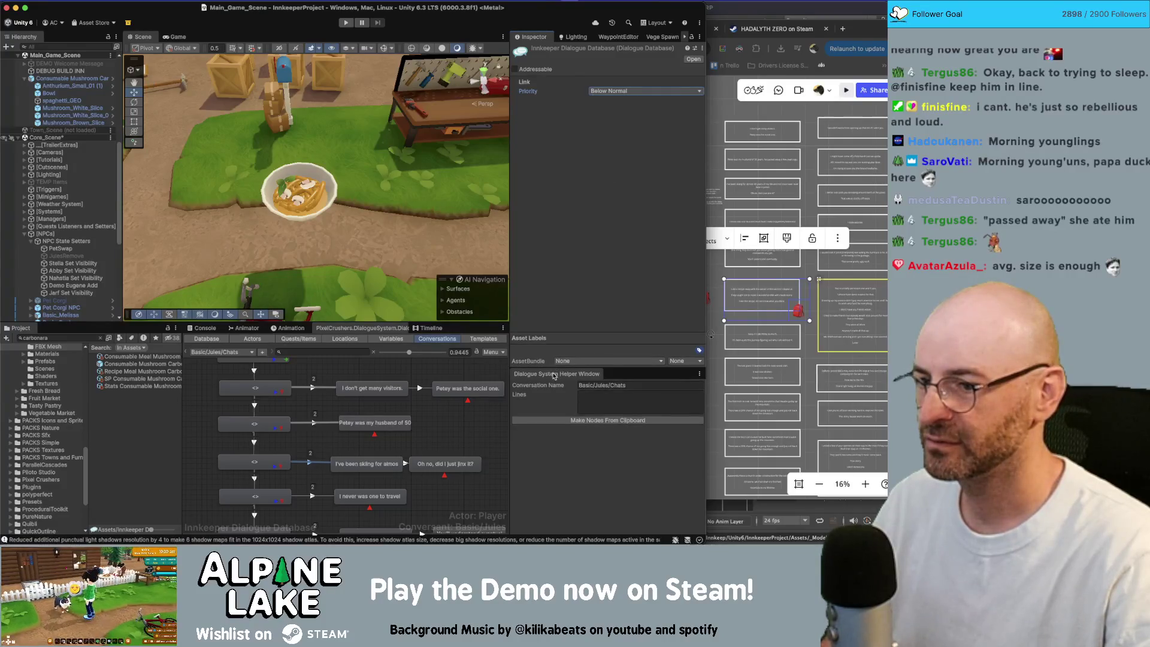
key("super+z")
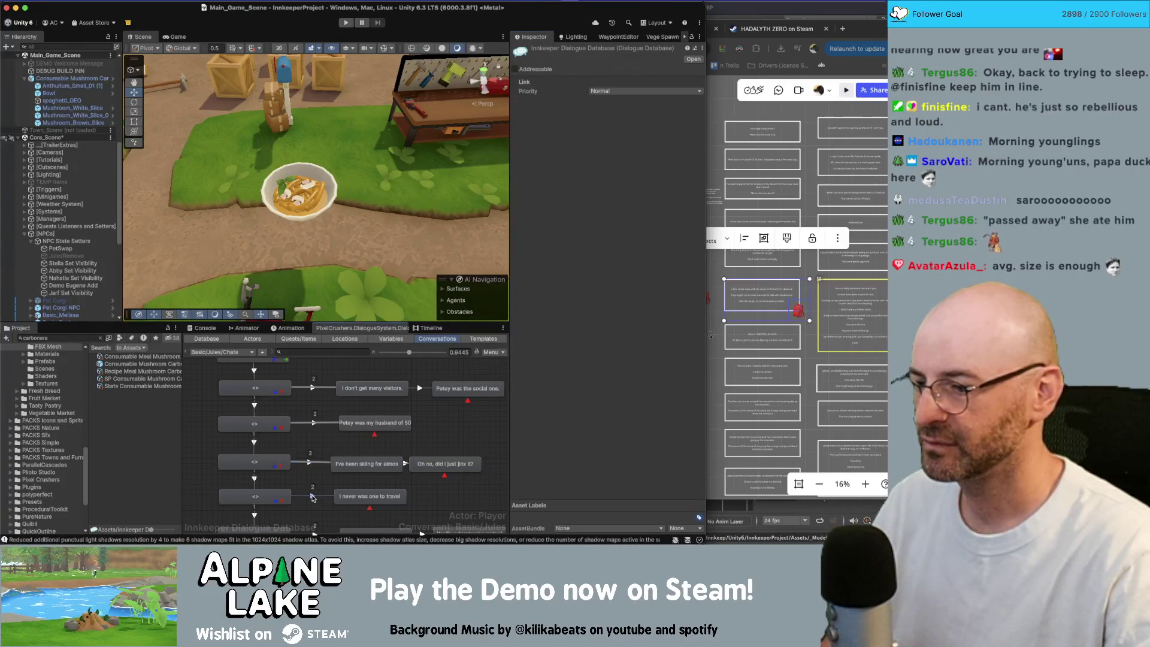
left_click(603, 91)
left_click(605, 116)
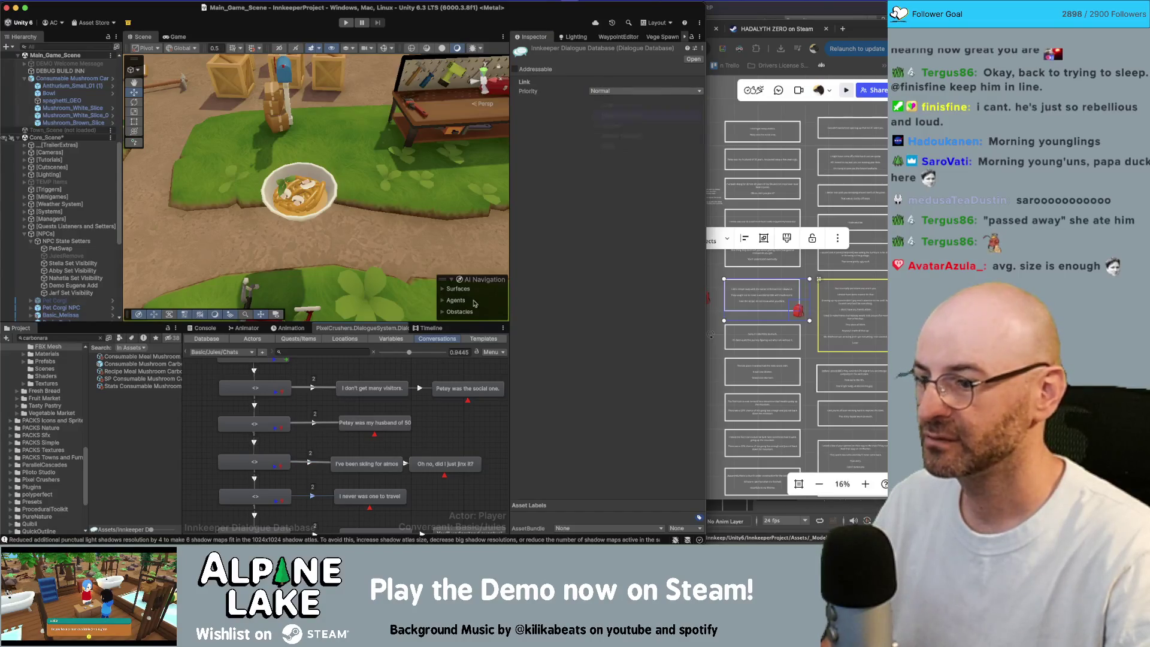
scroll(322, 424, "down", 3)
key("super+z")
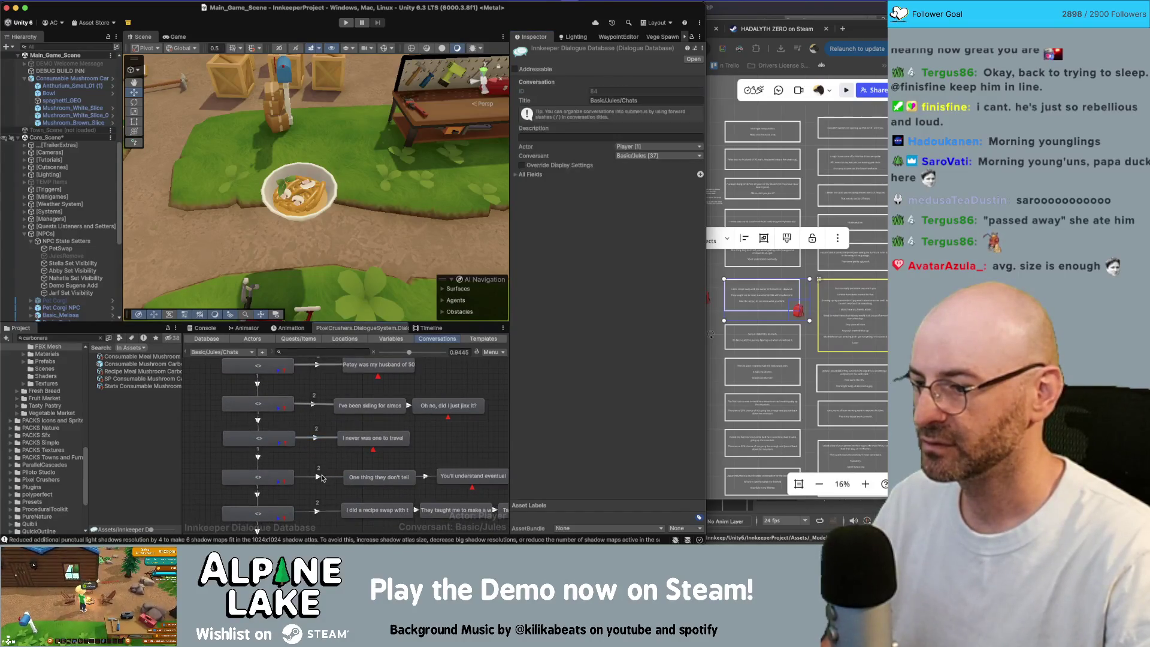
left_click(603, 90)
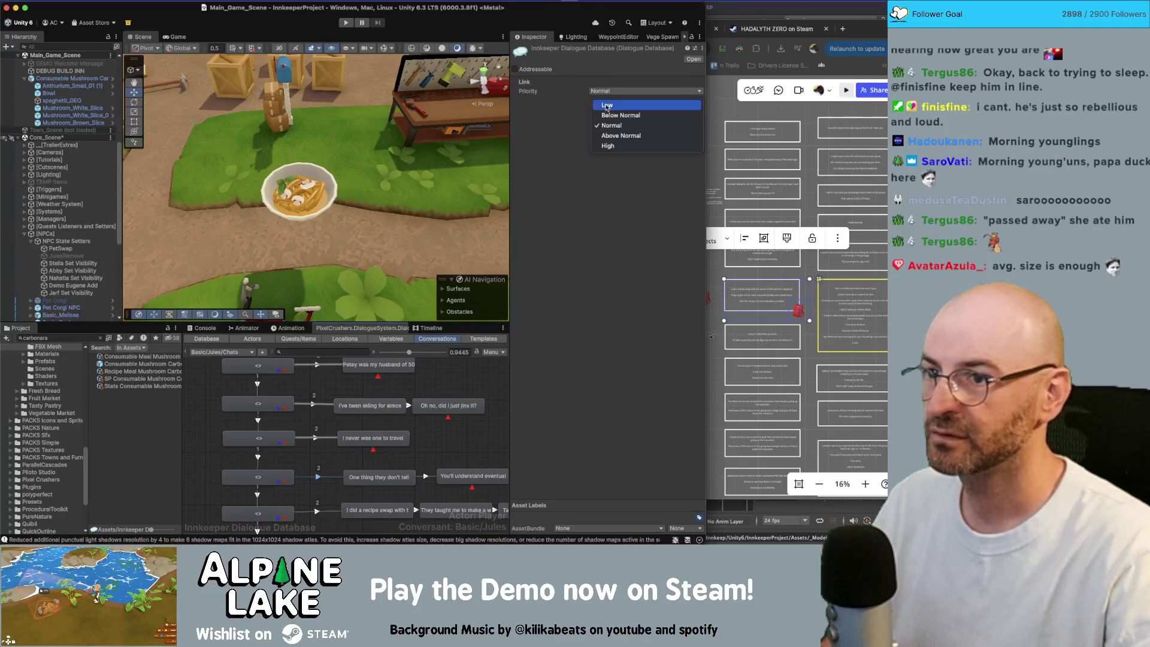
left_click(605, 116)
Select the entry 'Take the recipe, let me know what you think.' in the recipe-swap row.
left_click(450, 437)
scroll(450, 437, "down", 2)
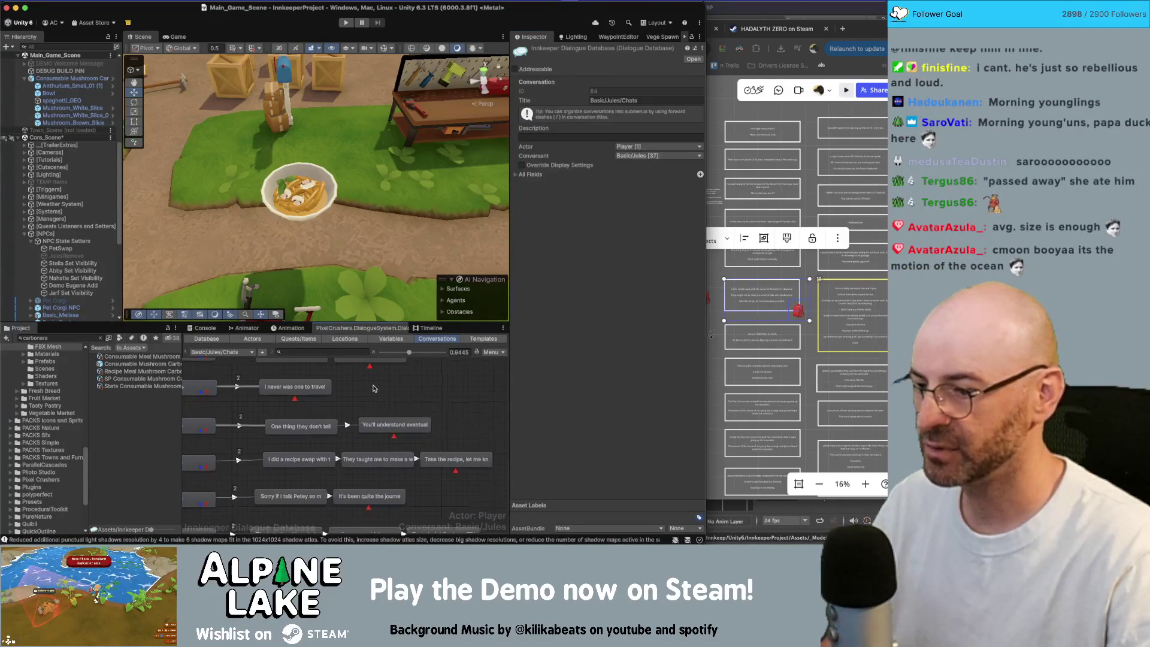
scroll(437, 444, "down", 2)
left_click(428, 447)
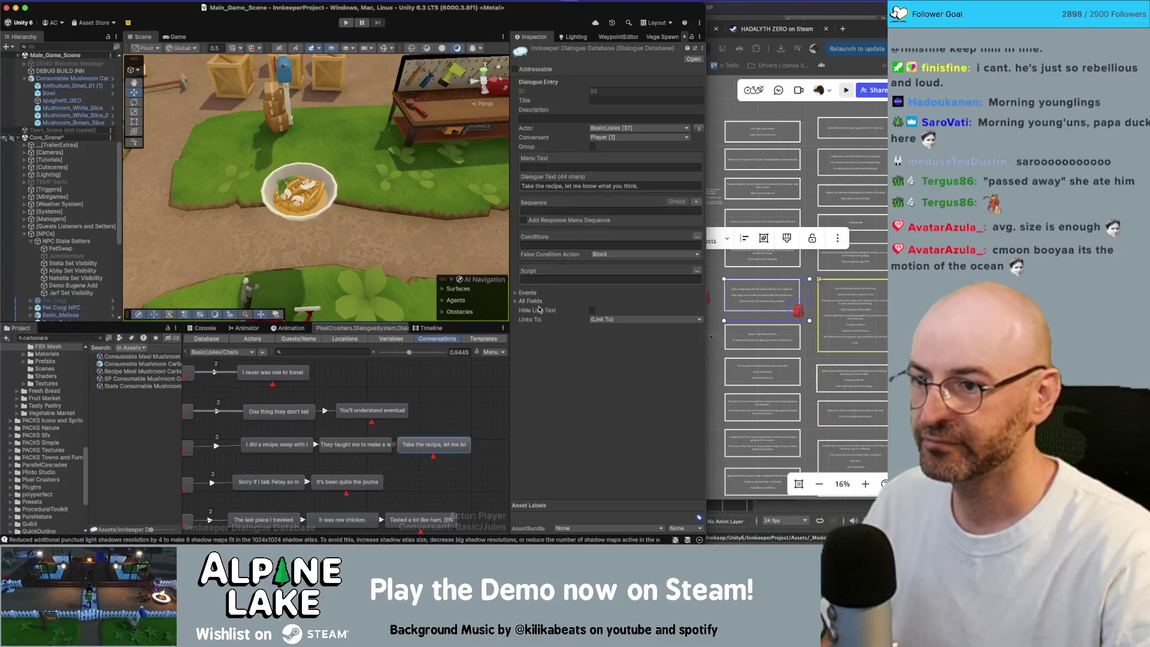
Add an END child node after the recipe-offer line with Sequence Continue().
right_click(458, 444)
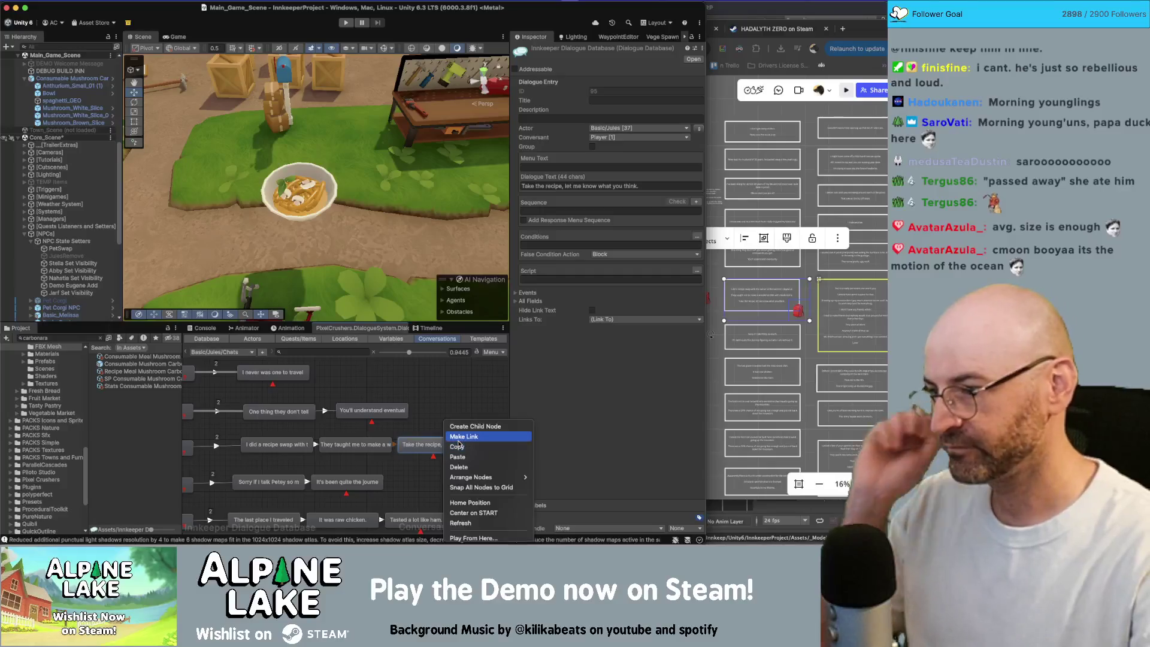
left_click(466, 430)
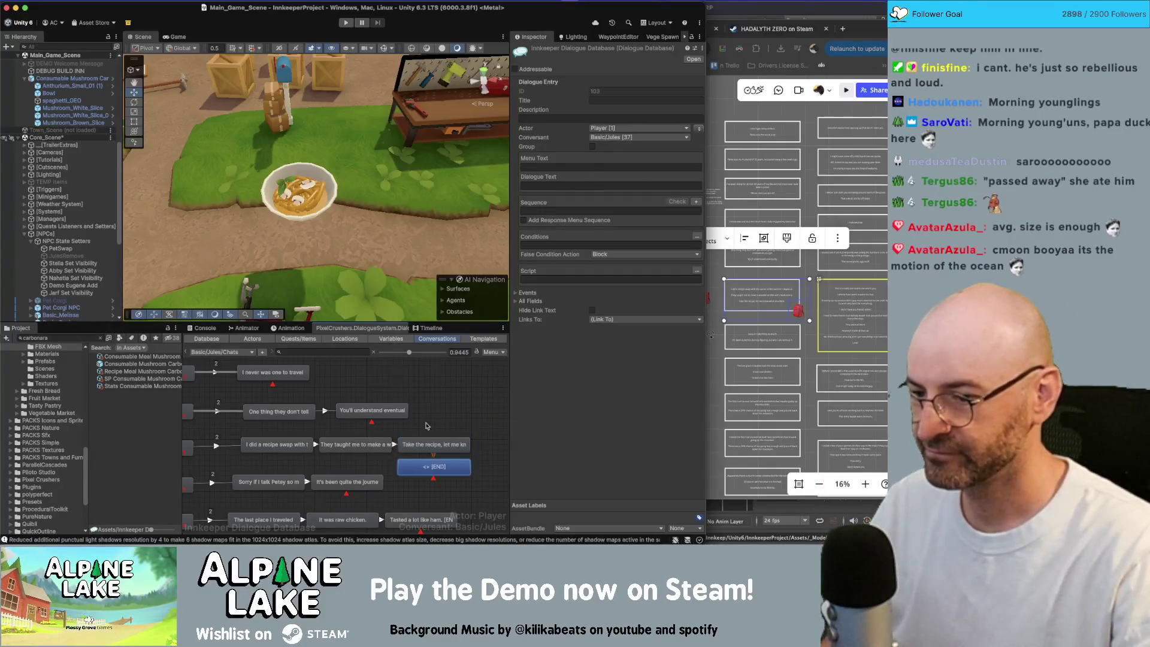
left_click_drag(466, 430, 415, 425)
mouse_move(393, 463)
left_mouse_down()
mouse_move(469, 452)
mouse_move(473, 442)
left_mouse_up()
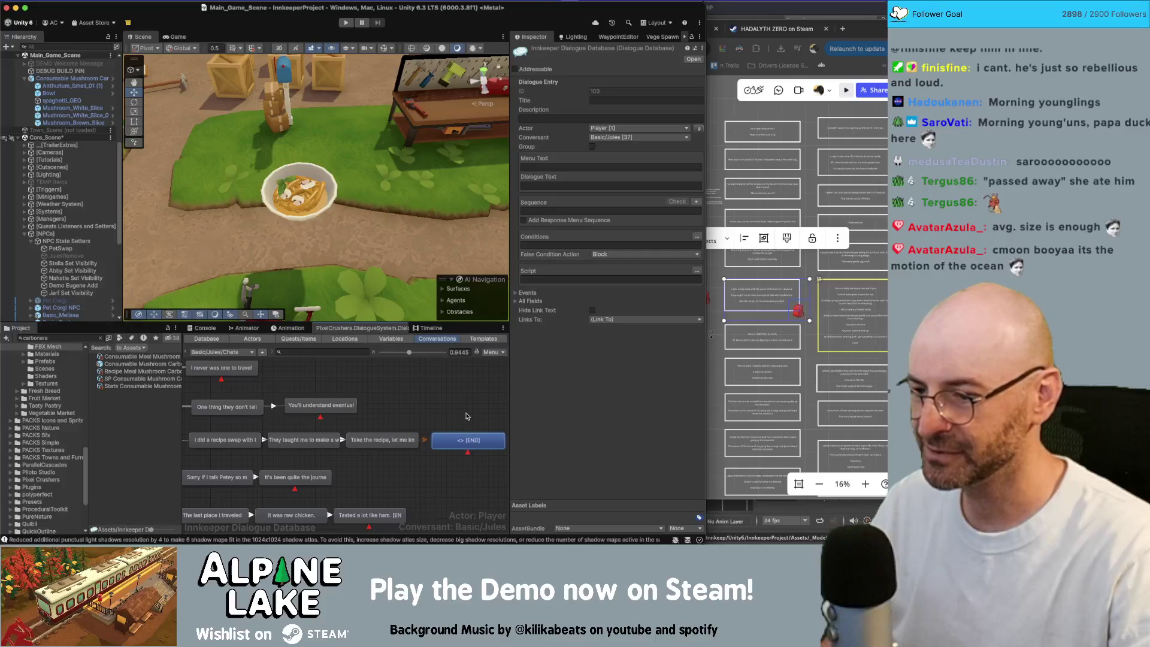
scroll(467, 417, "right", 2)
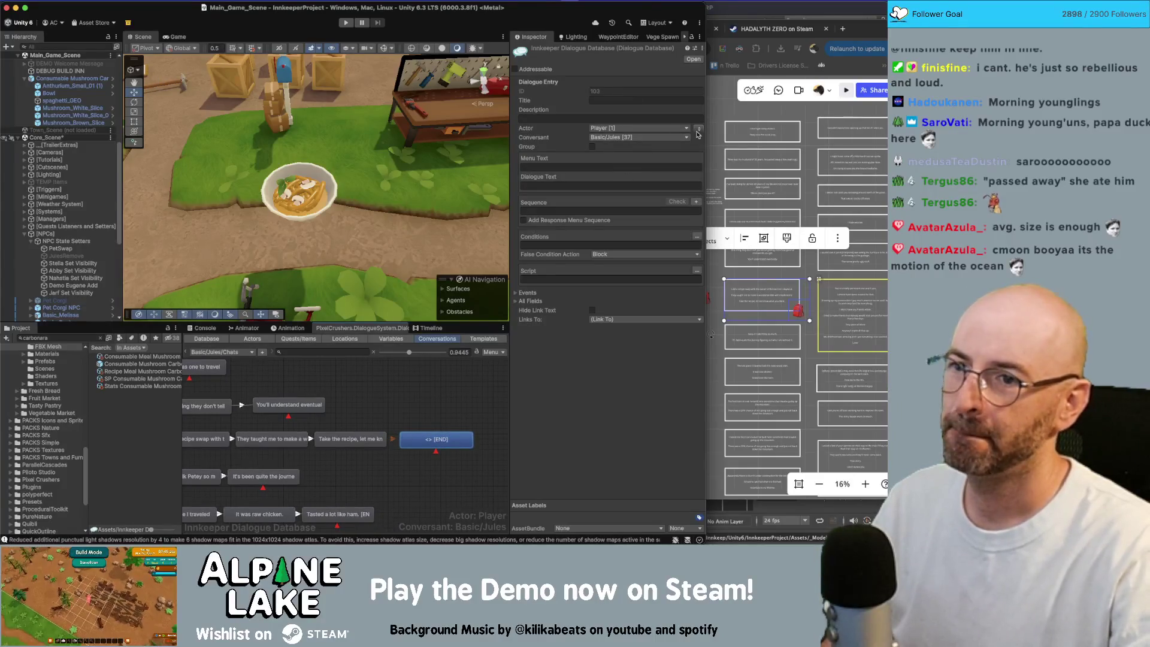
left_click(563, 186)
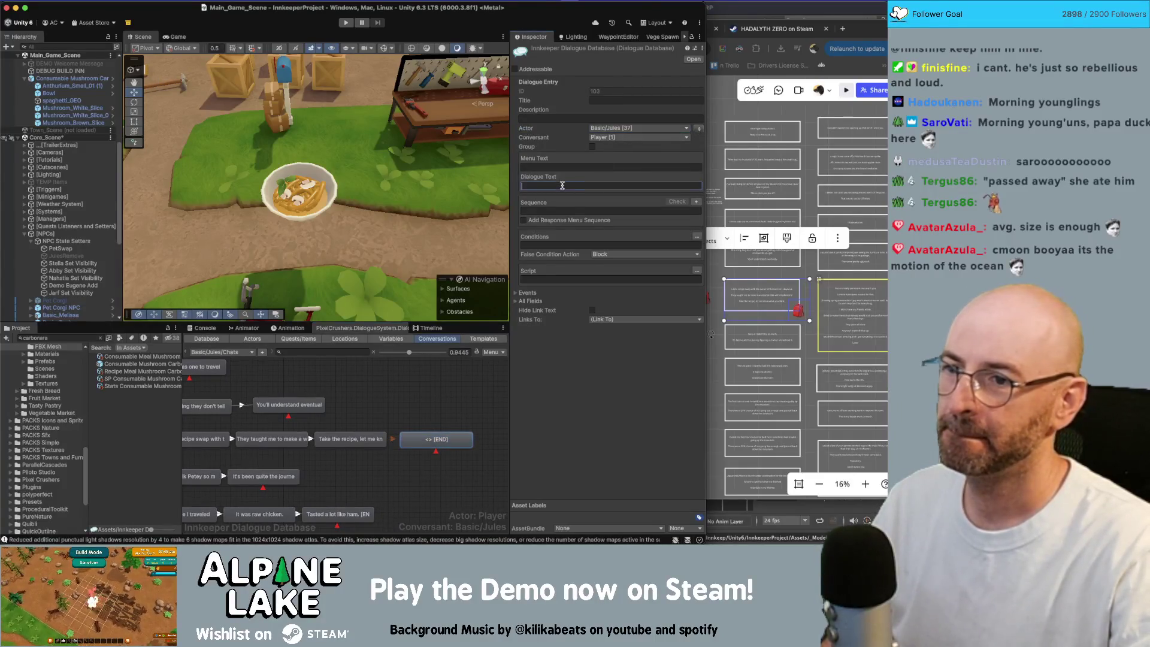
left_click(545, 210)
type("Continue()")
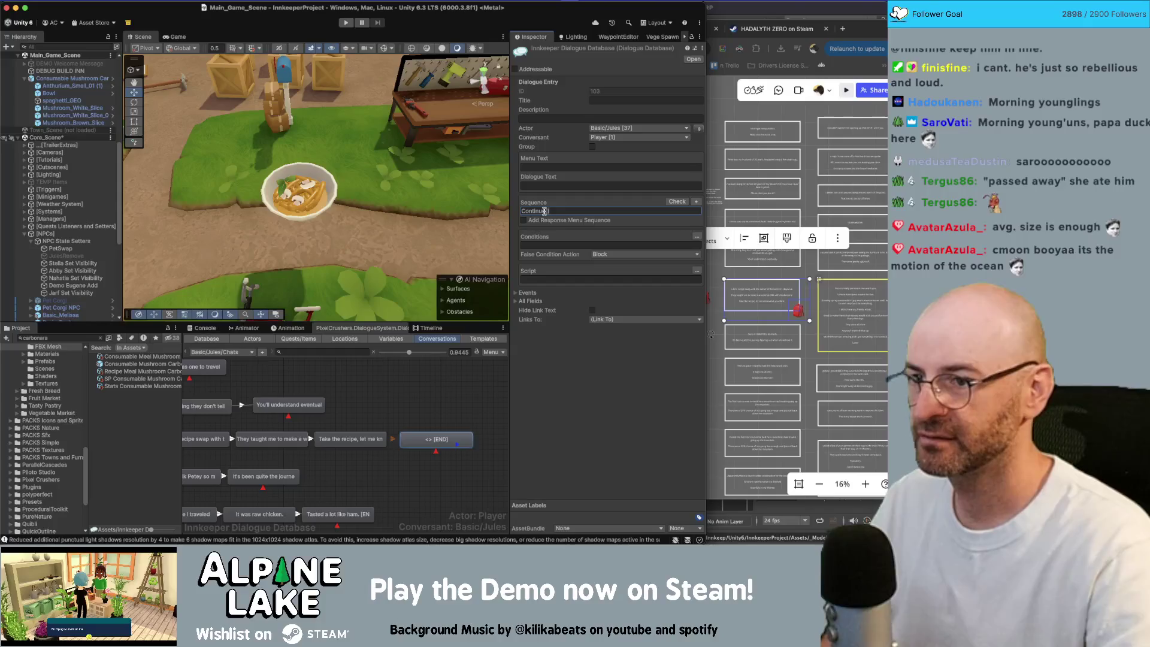
Add an ActionGiveItem.GiveTransaction event giving the Recipe Meal Mushroom Carbonara transaction.
left_click(517, 293)
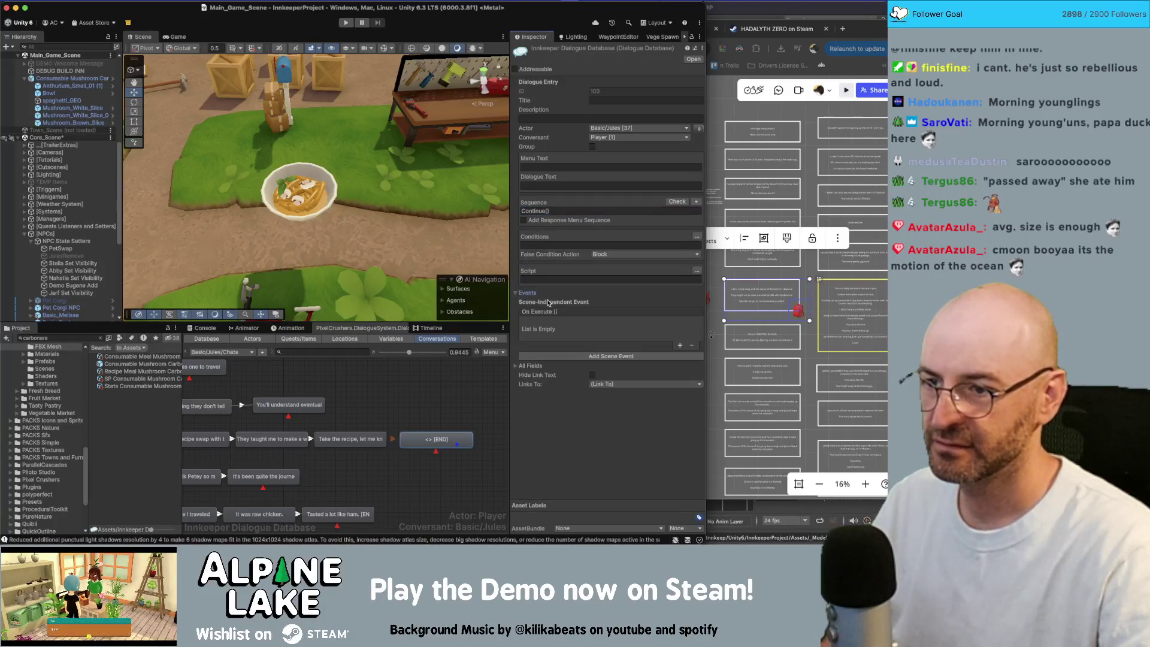
left_click(572, 334)
type("give gift")
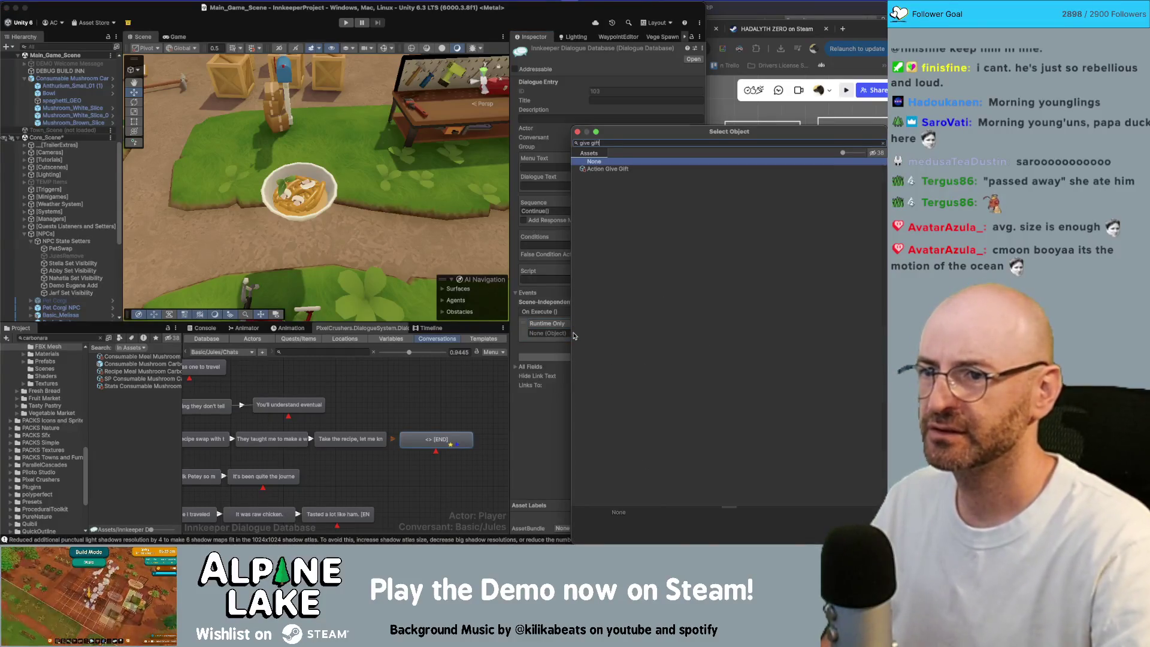
key("Return")
left_click(638, 323)
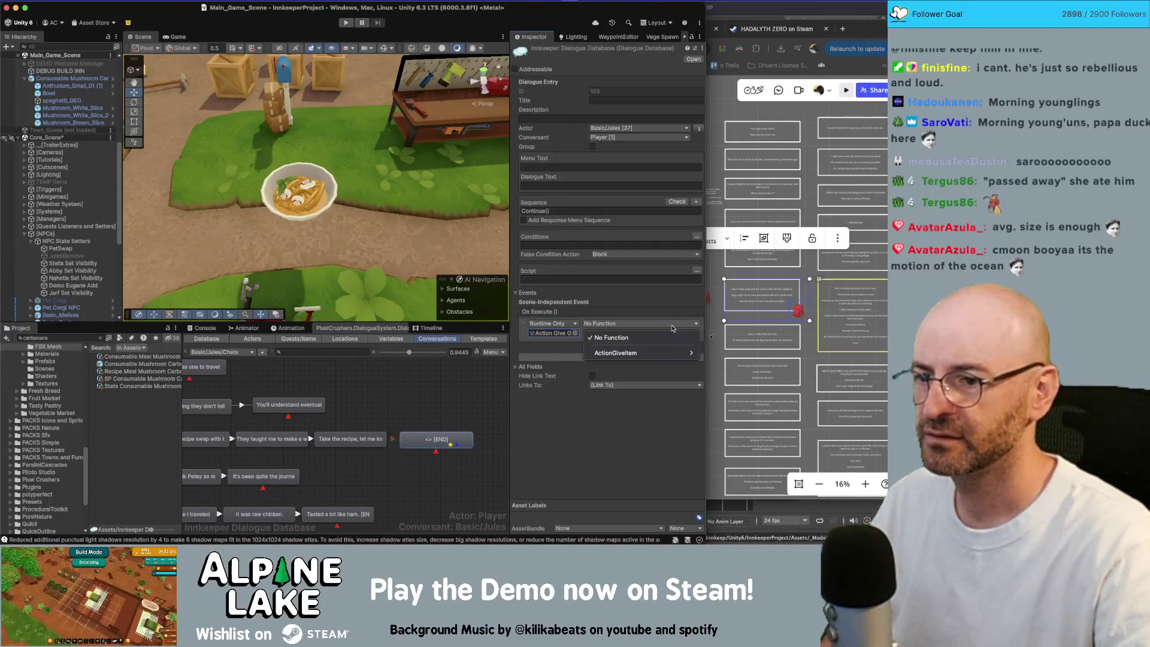
mouse_move(662, 353)
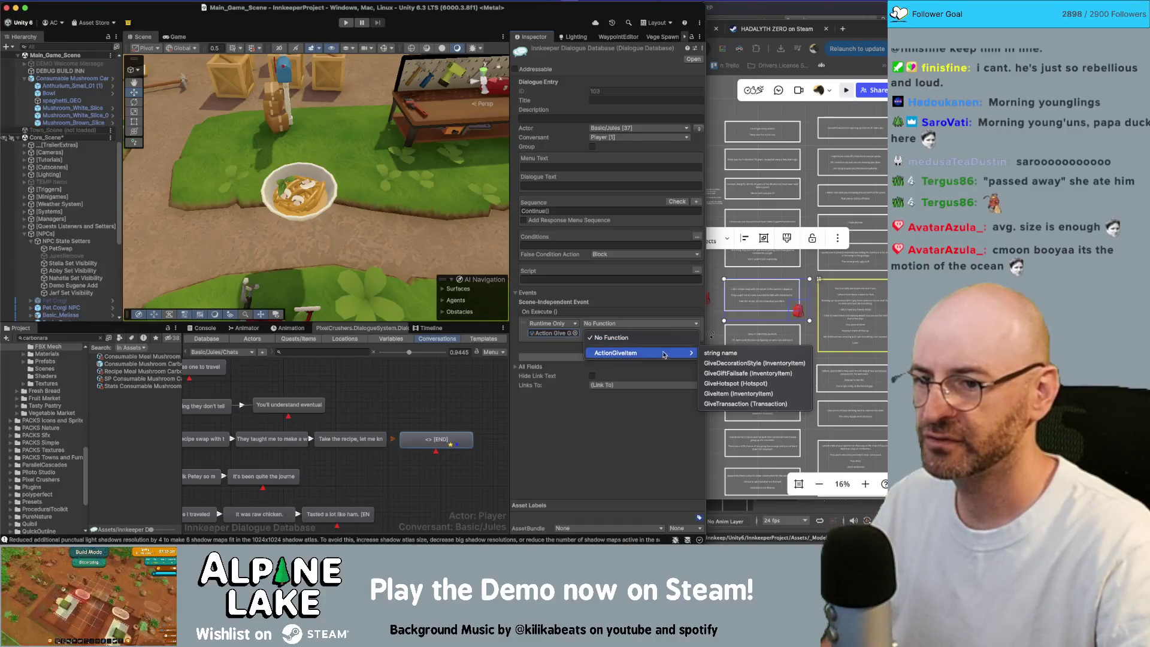
left_click(745, 403)
left_click(695, 334)
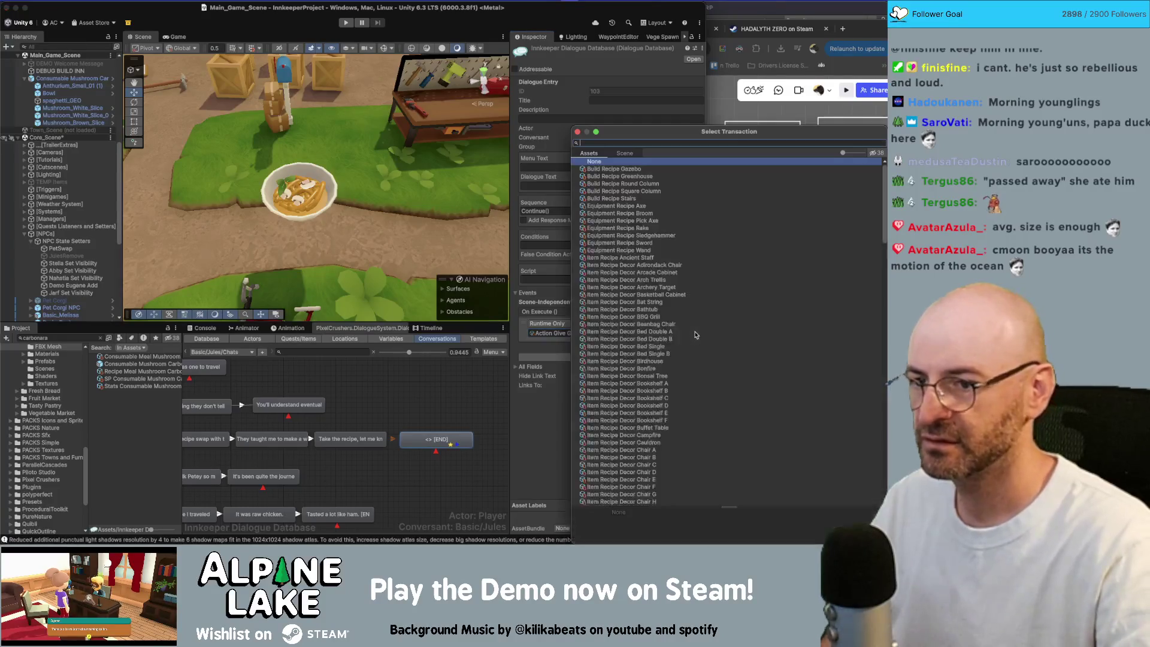
type("concarbonara")
key("Escape")
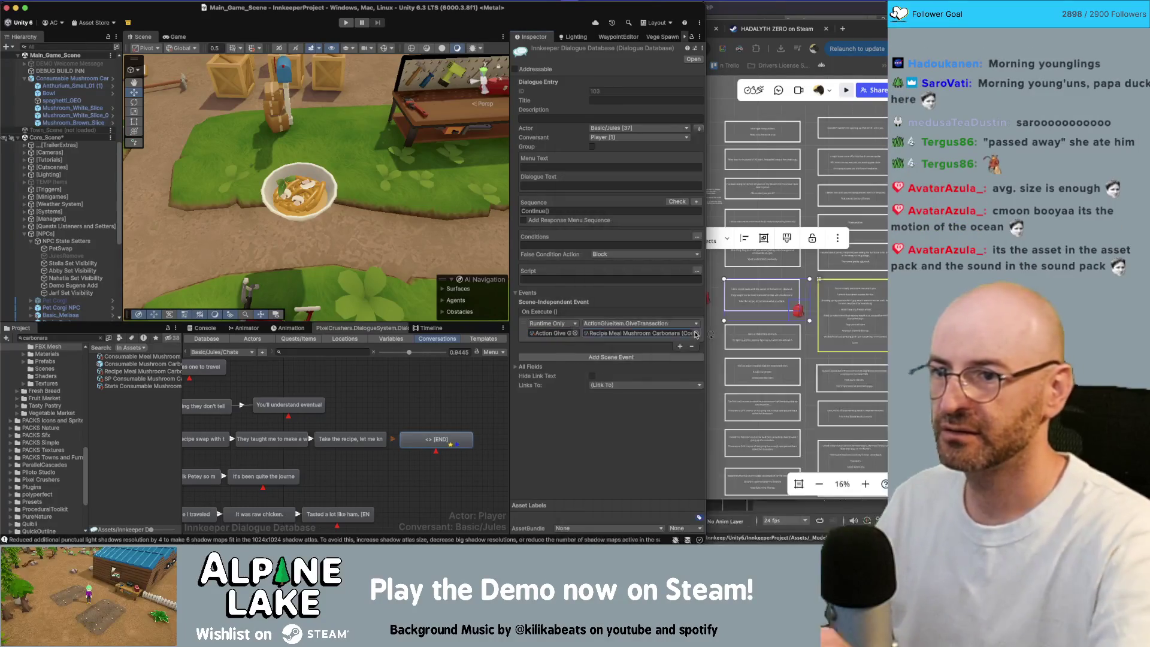
left_click(446, 412)
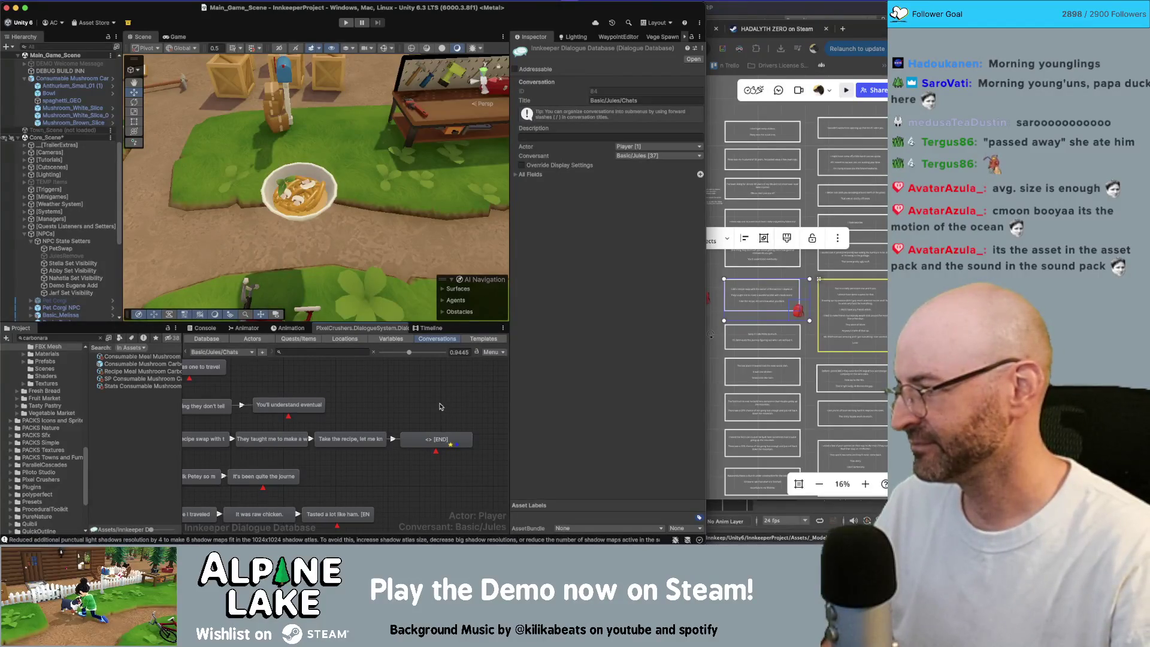
Inspect dialogue entry 103 and check the next link's priority, leaving it at Normal.
scroll(440, 413, "left", 2)
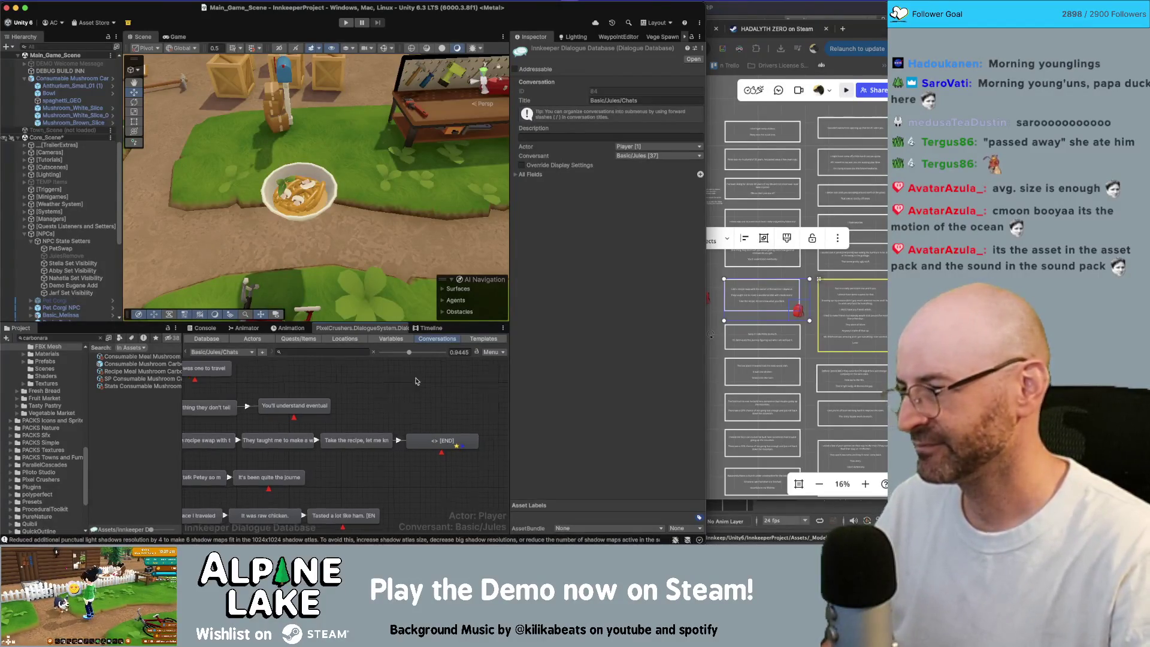
left_click(447, 430)
scroll(419, 437, "left", 5)
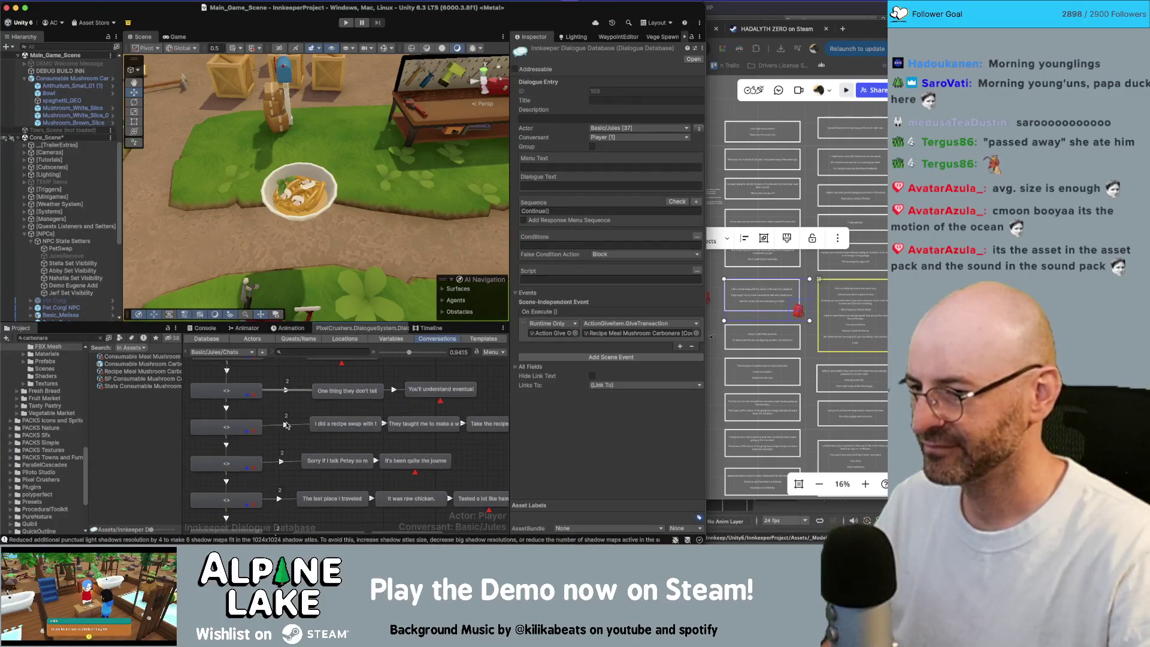
left_click(286, 424)
left_click(645, 91)
left_click(293, 484)
Check the following link, then set the fourth opening line's link to Below Normal.
left_click(281, 462)
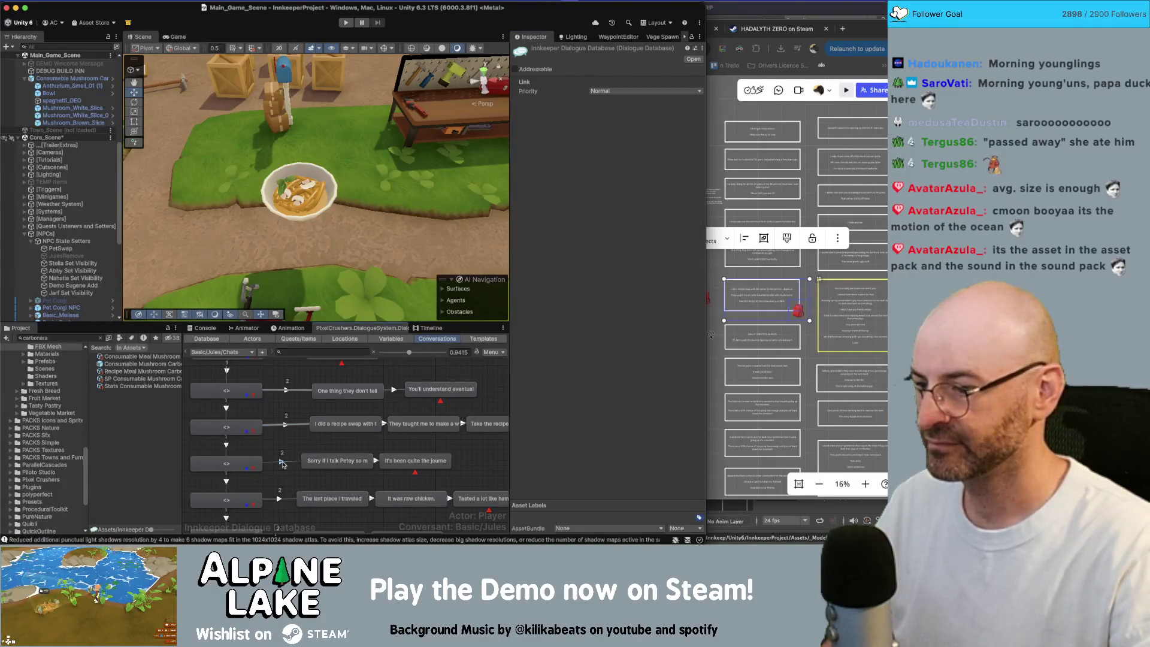
left_click(614, 91)
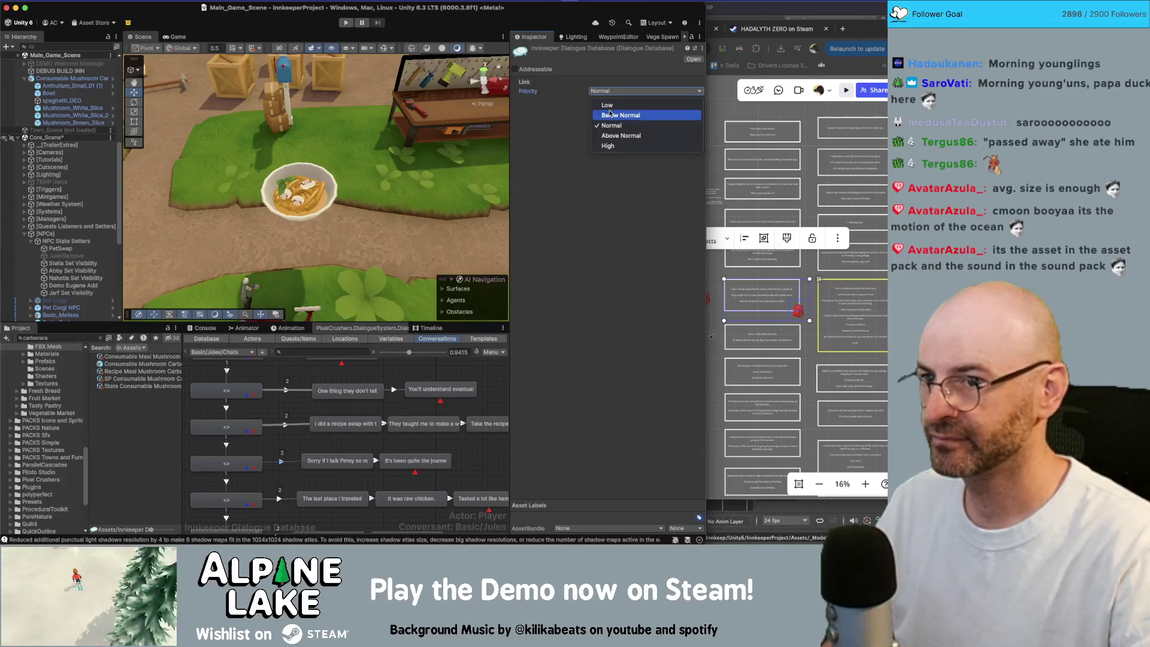
left_click(616, 111)
left_click(279, 498)
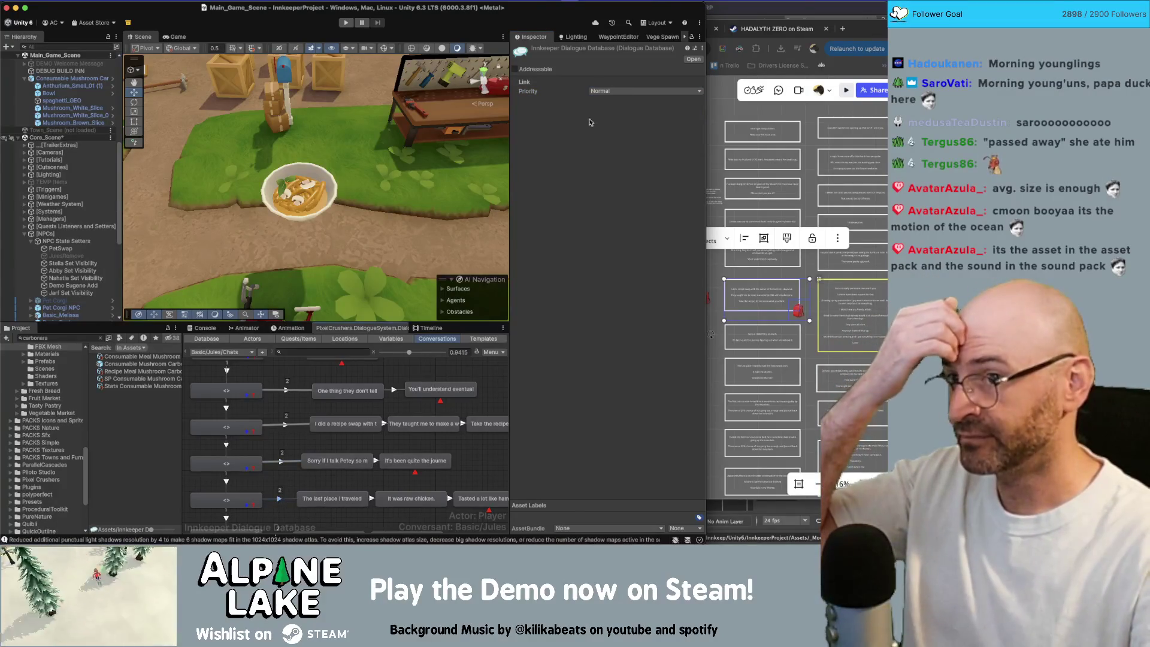
left_click(614, 91)
left_click(617, 114)
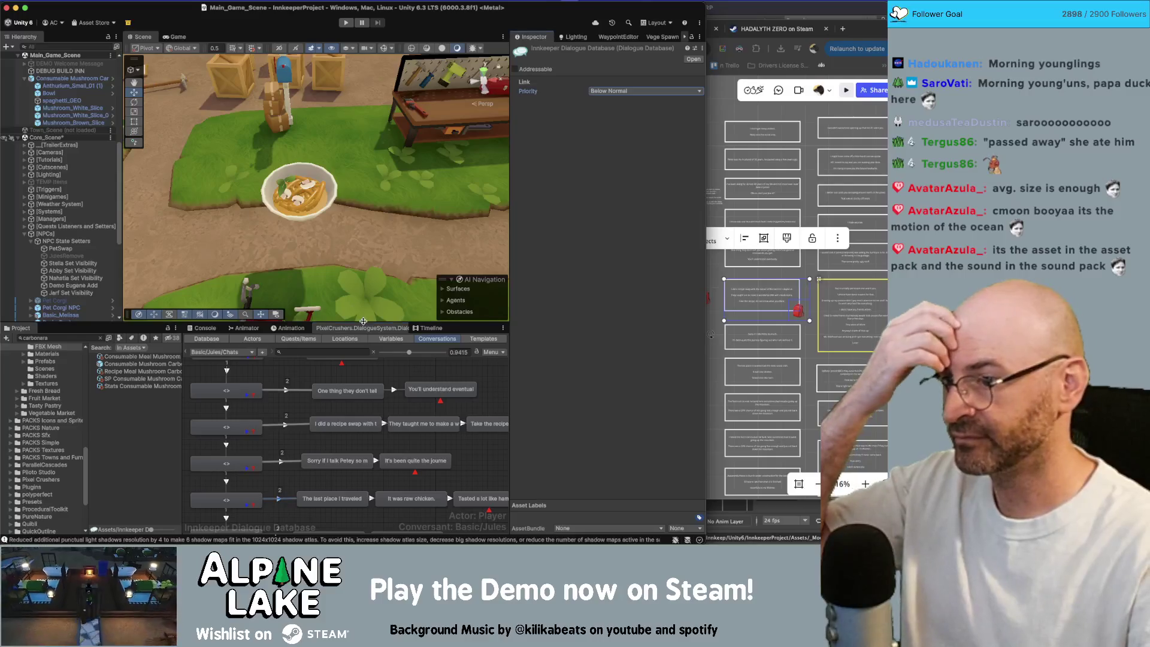
Enlarge the graph, keep the third-line link at Normal, and set the fourth-line link to Below Normal.
left_click_drag(380, 323, 380, 209)
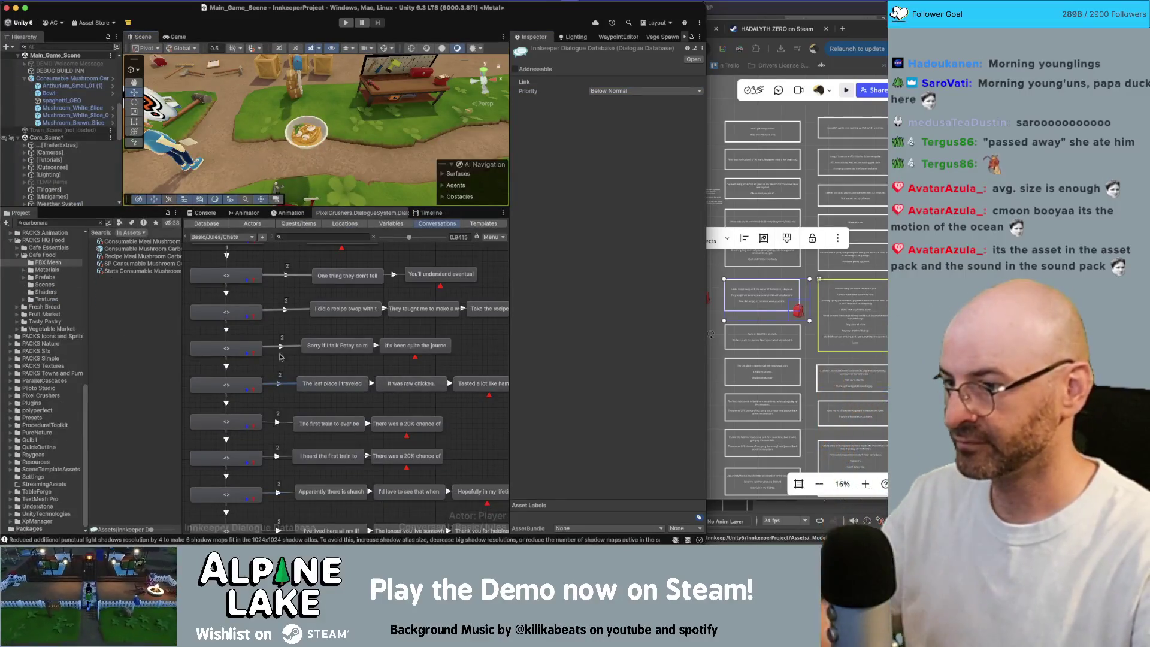
scroll(290, 289, "down", 3)
left_click(289, 332)
left_click(613, 91)
left_click(612, 96)
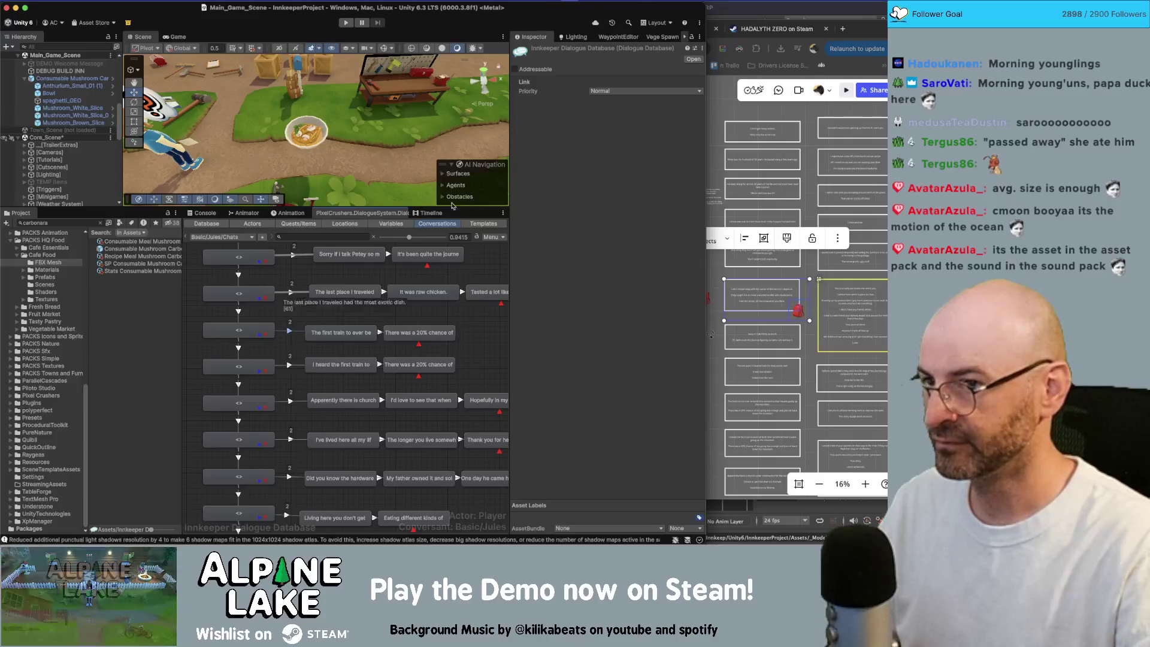
left_click(611, 96)
left_click(612, 101)
left_click(289, 364)
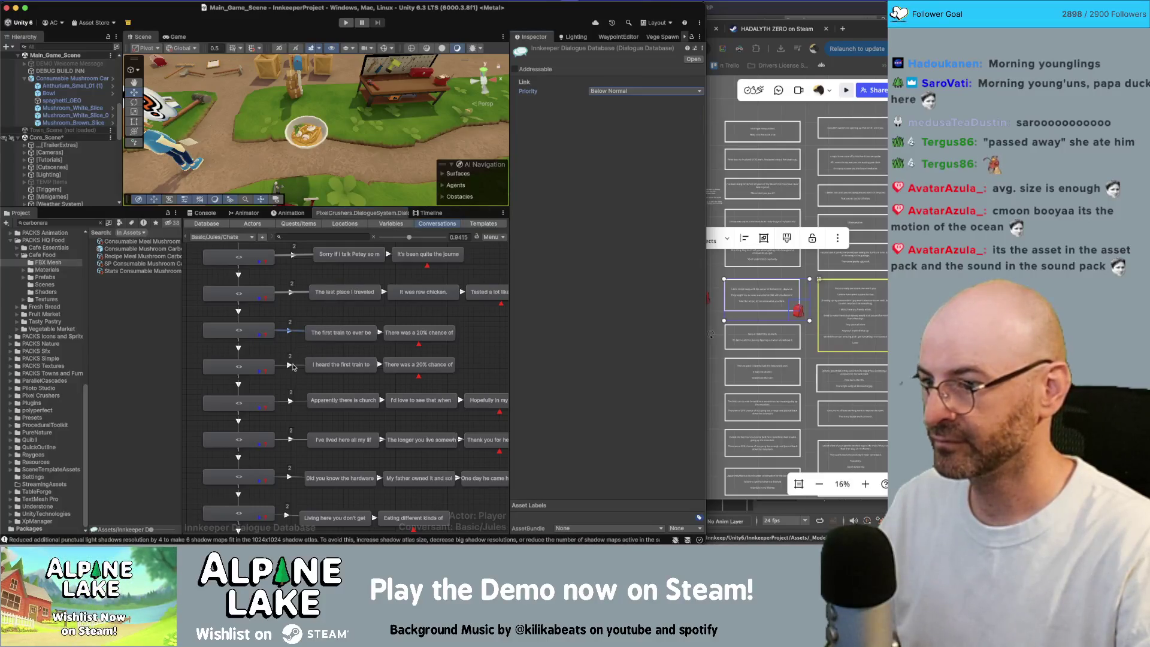
left_click(642, 90)
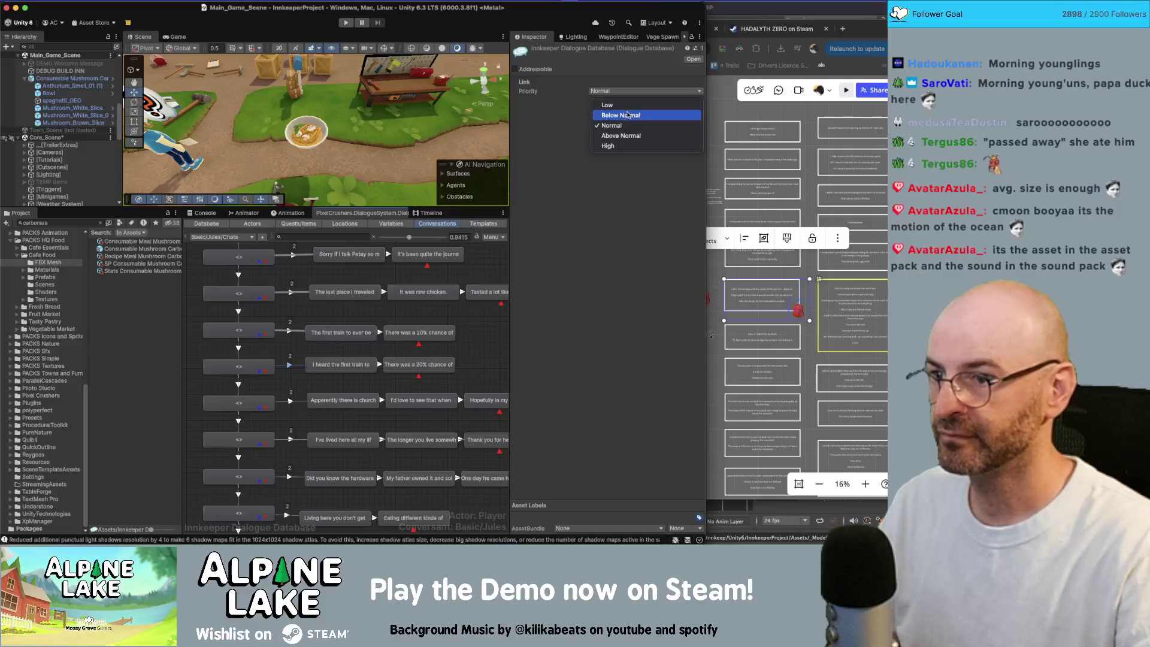
left_click(640, 100)
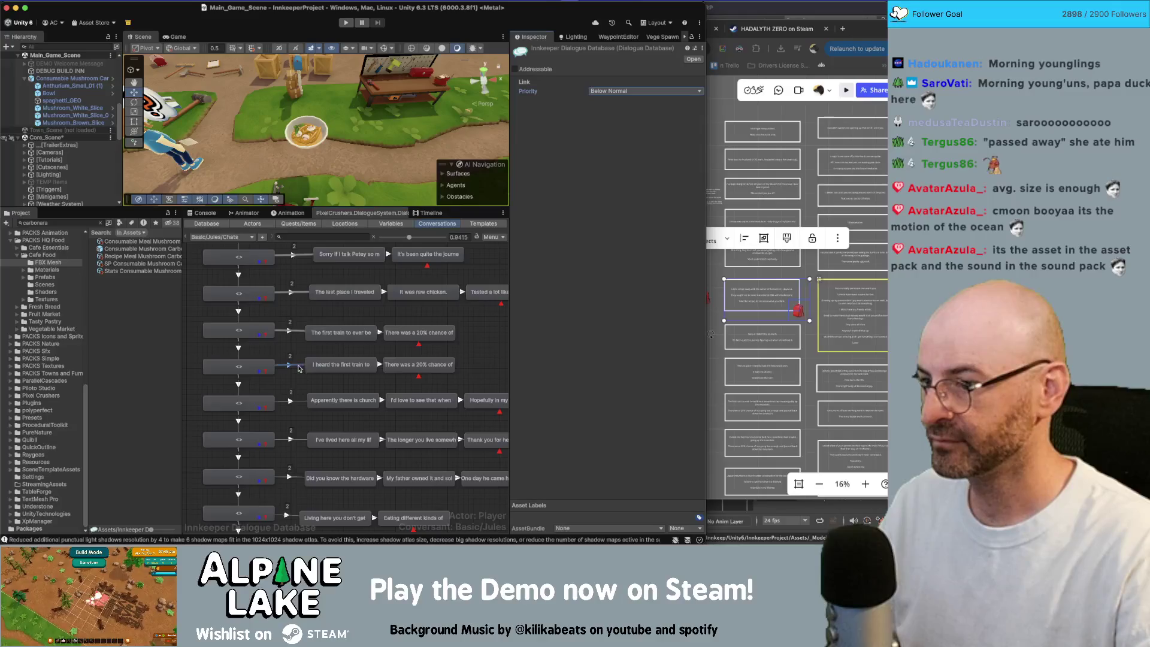
Leave the church link at Normal and set a priority on the lived-here-all-my-life link.
scroll(297, 367, "down", 2)
left_click(299, 323)
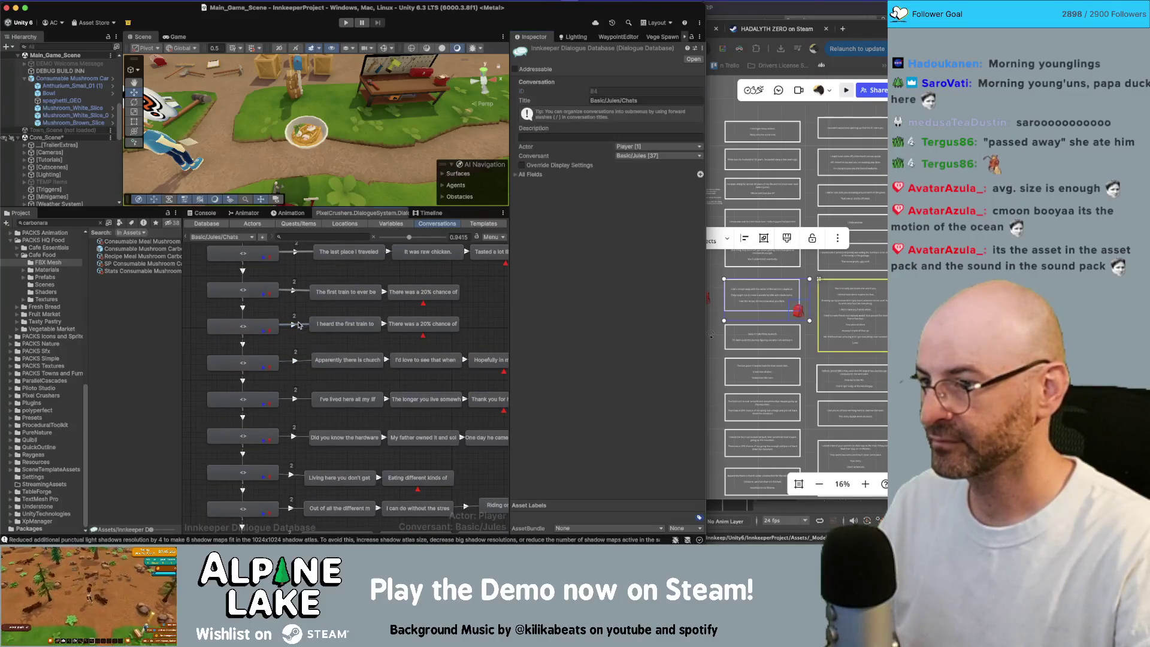
left_click(294, 360)
left_click(644, 90)
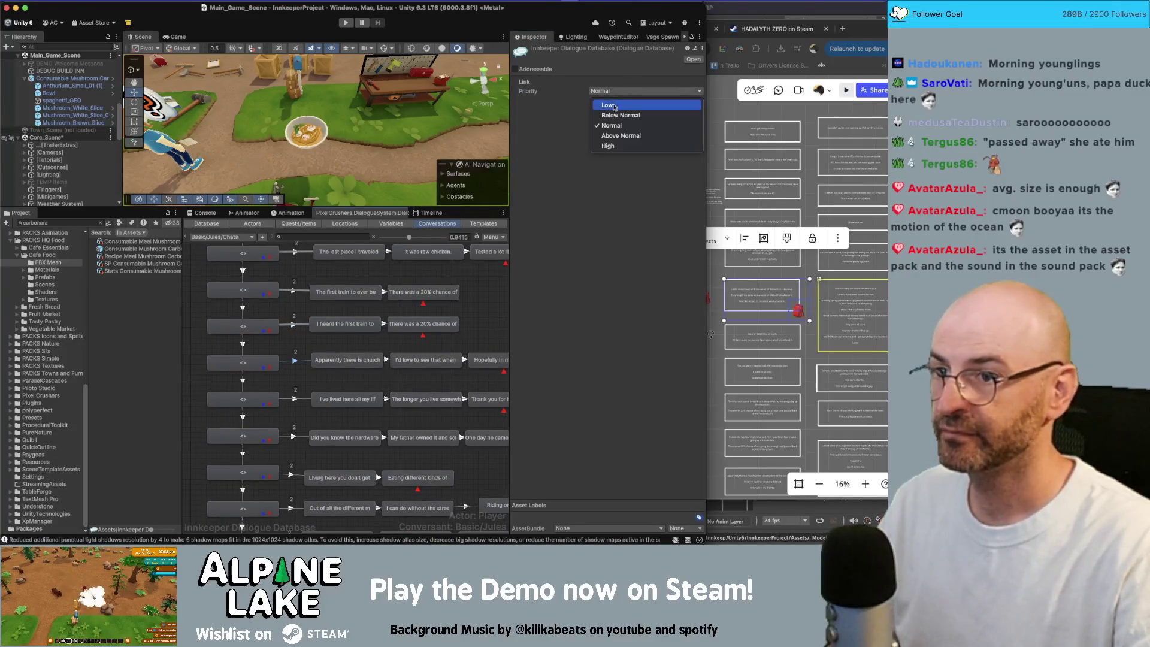
left_click(617, 126)
left_click(305, 401)
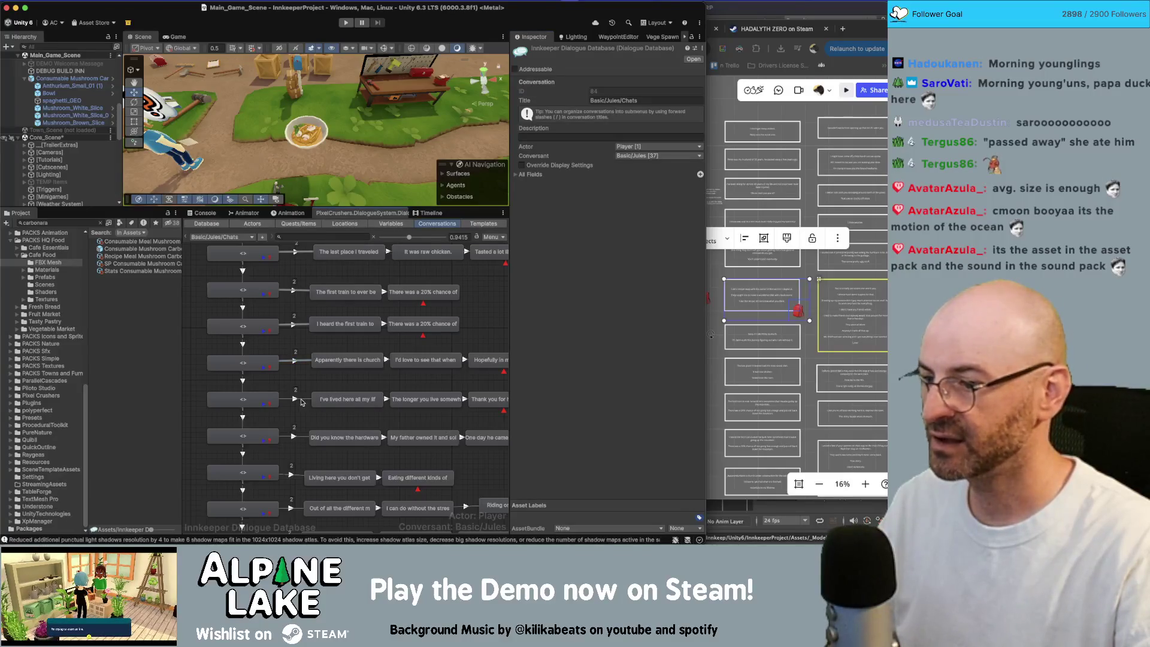
left_click(296, 399)
left_click(600, 93)
left_click(595, 126)
Set the hardware store and Living here links to Below Normal.
left_click(295, 437)
left_click(294, 437)
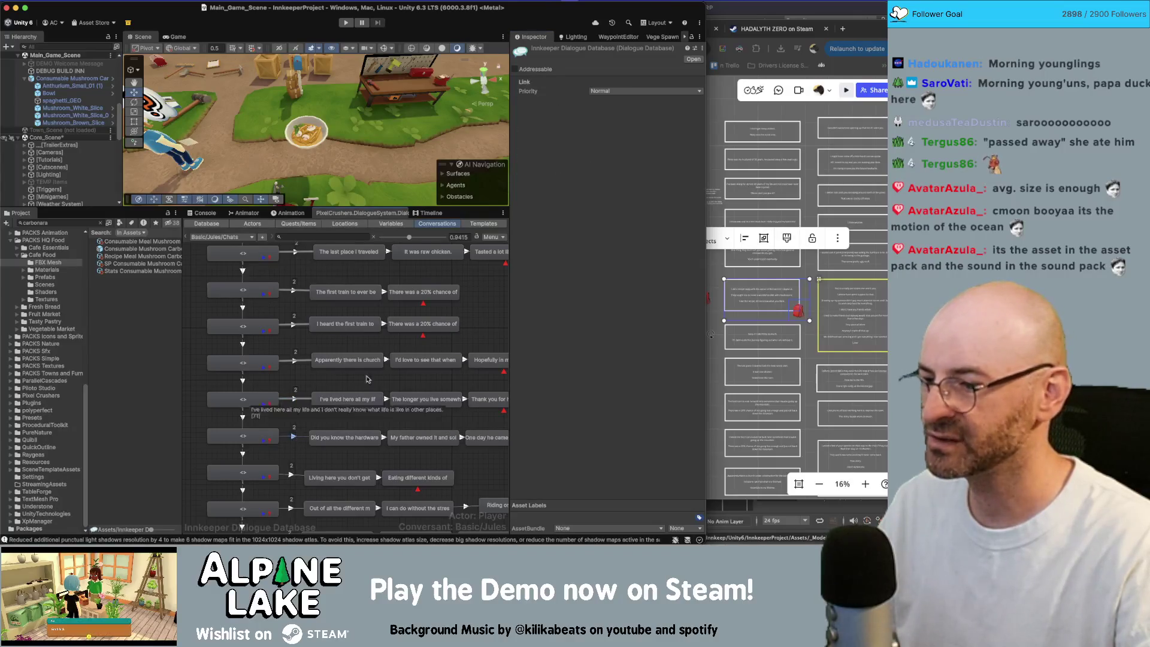
left_click(597, 93)
left_click(602, 114)
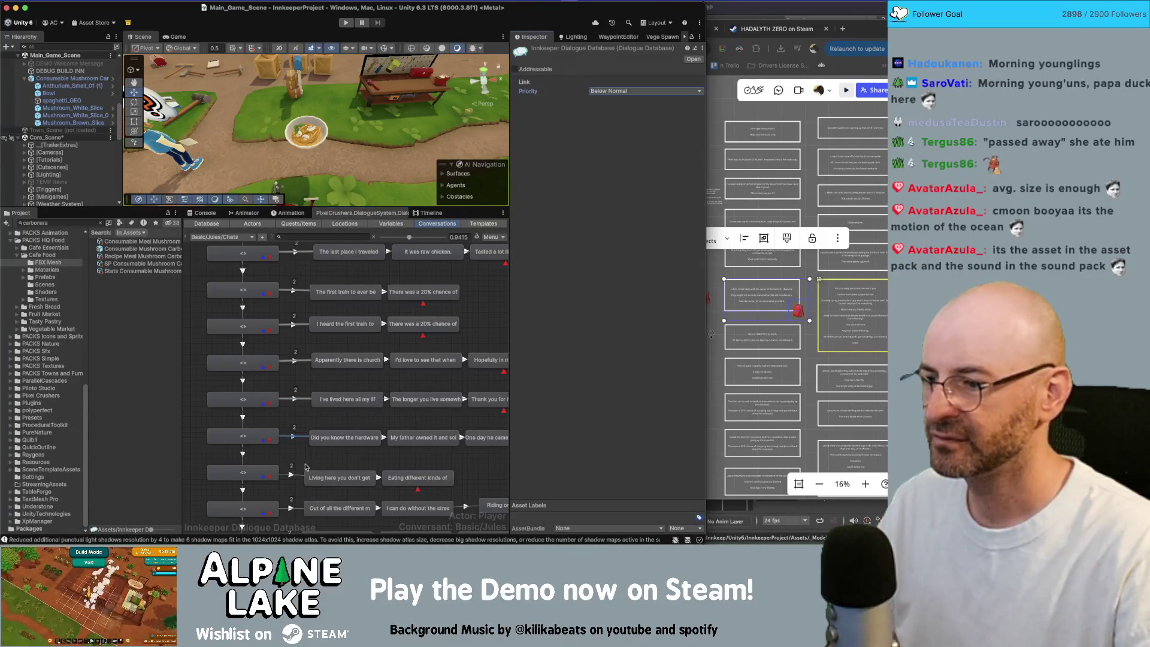
scroll(293, 431, "down", 2)
scroll(293, 431, "down", 1)
left_click(294, 440)
left_click(611, 97)
left_click(602, 114)
Set the next opening line's link to Below Normal and check the How's Pep doing? link.
scroll(307, 379, "down", 3)
left_click(295, 433)
left_click(610, 91)
left_click(618, 96)
left_click(615, 91)
left_click(604, 114)
scroll(299, 441, "down", 1)
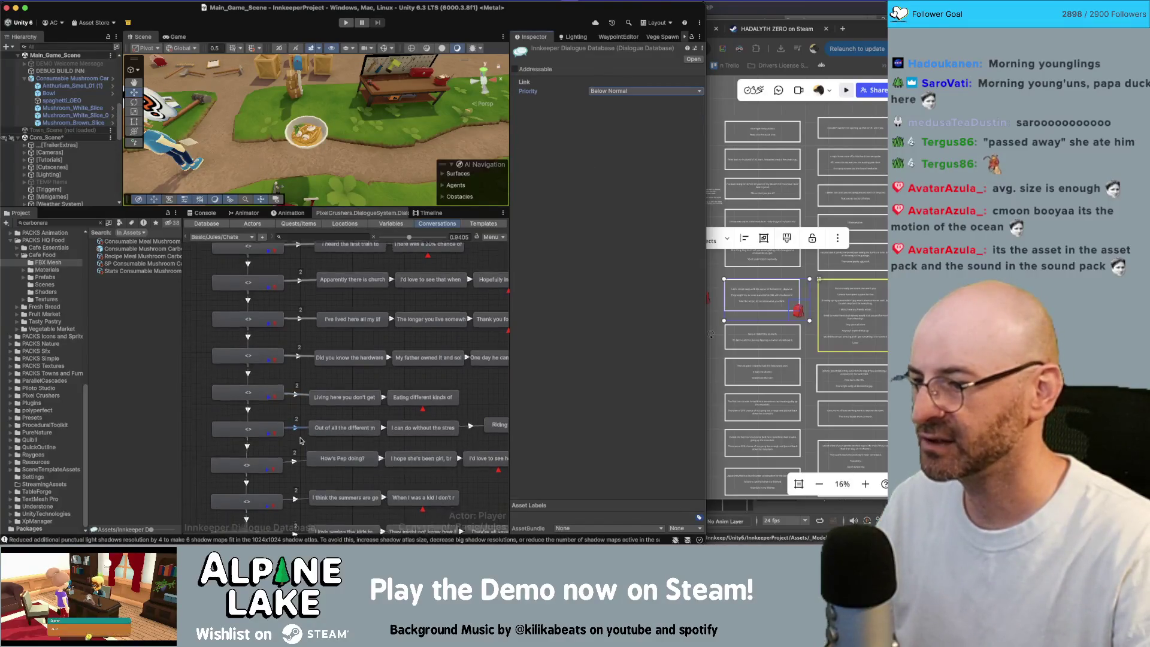
scroll(300, 441, "down", 1)
left_click(298, 445)
left_click(617, 92)
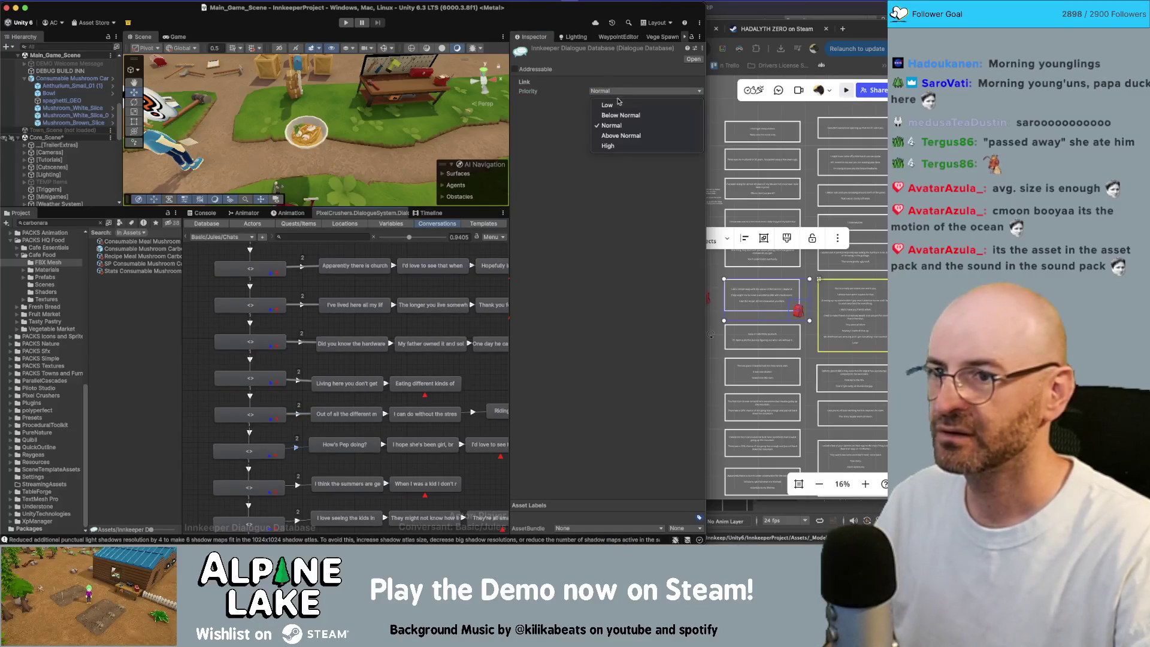
left_click(619, 103)
Pan the Miro board to review the other dialogue cards, then return to Unity.
left_click(781, 343)
left_click_drag(781, 343, 646, 256)
scroll(646, 256, "down", 5)
left_click_drag(679, 125, 688, 134)
scroll(620, 290, "up", 5)
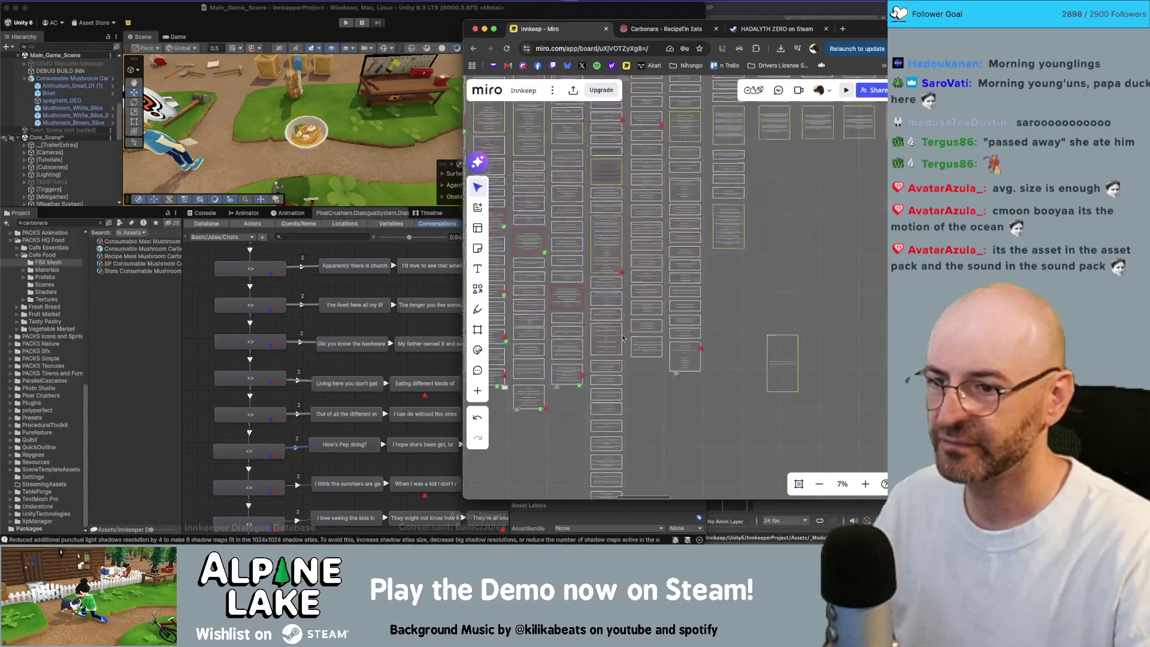
scroll(653, 369, "up", 2)
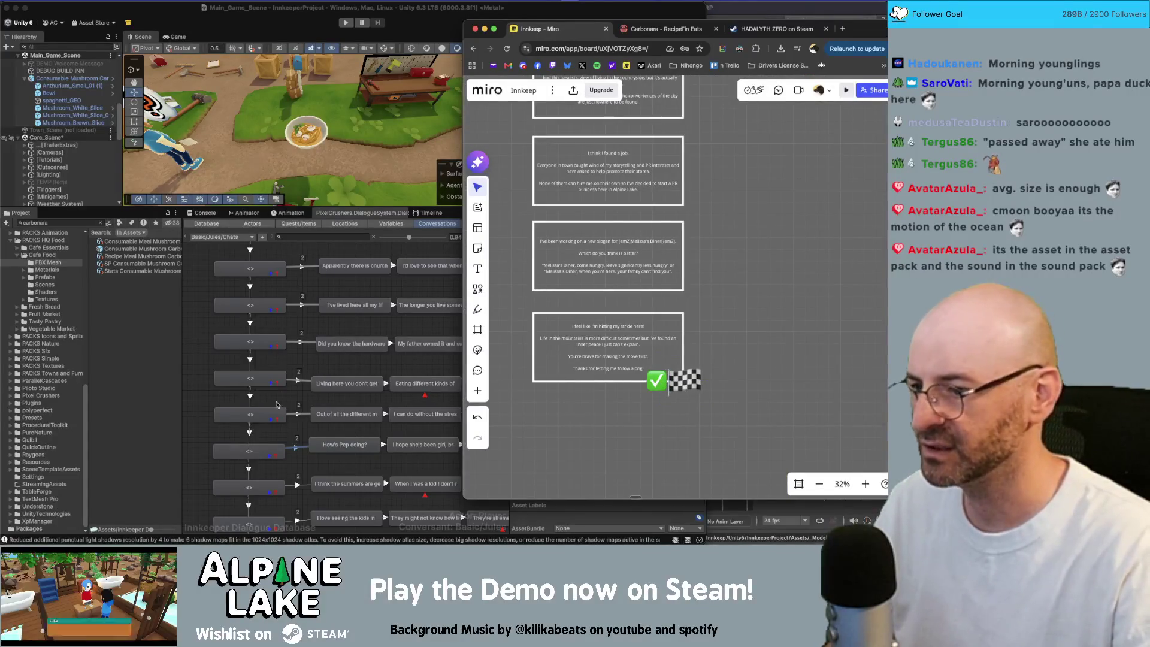
left_click(214, 393)
Set the next two opening-line links to Below Normal.
scroll(308, 420, "down", 3)
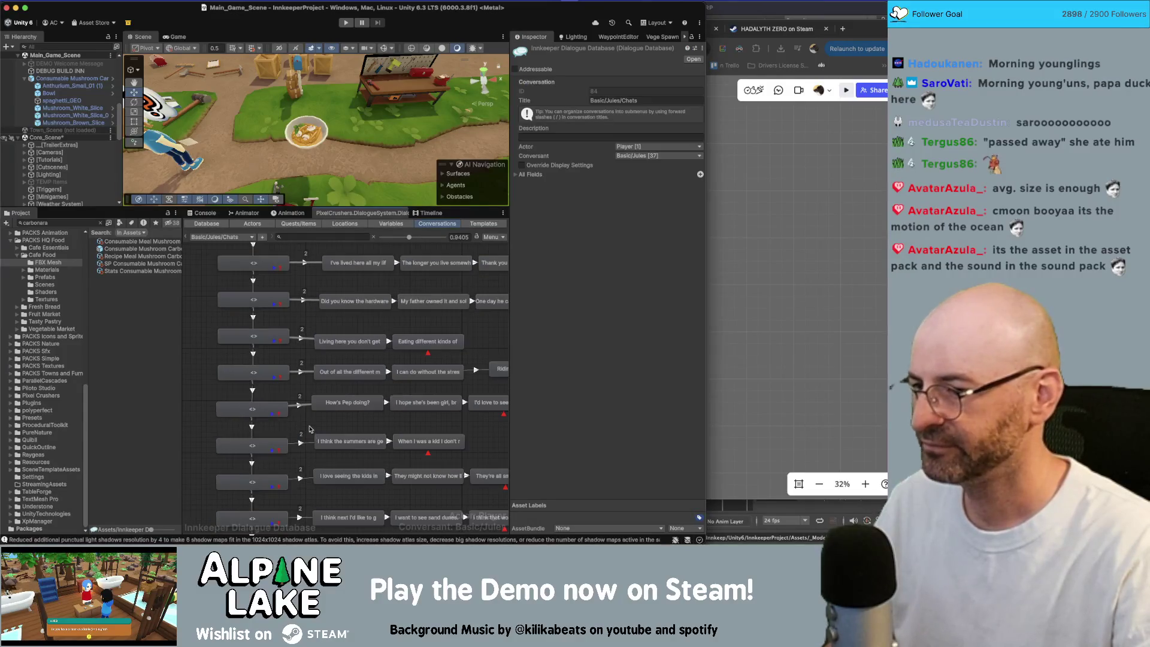
left_click(303, 419)
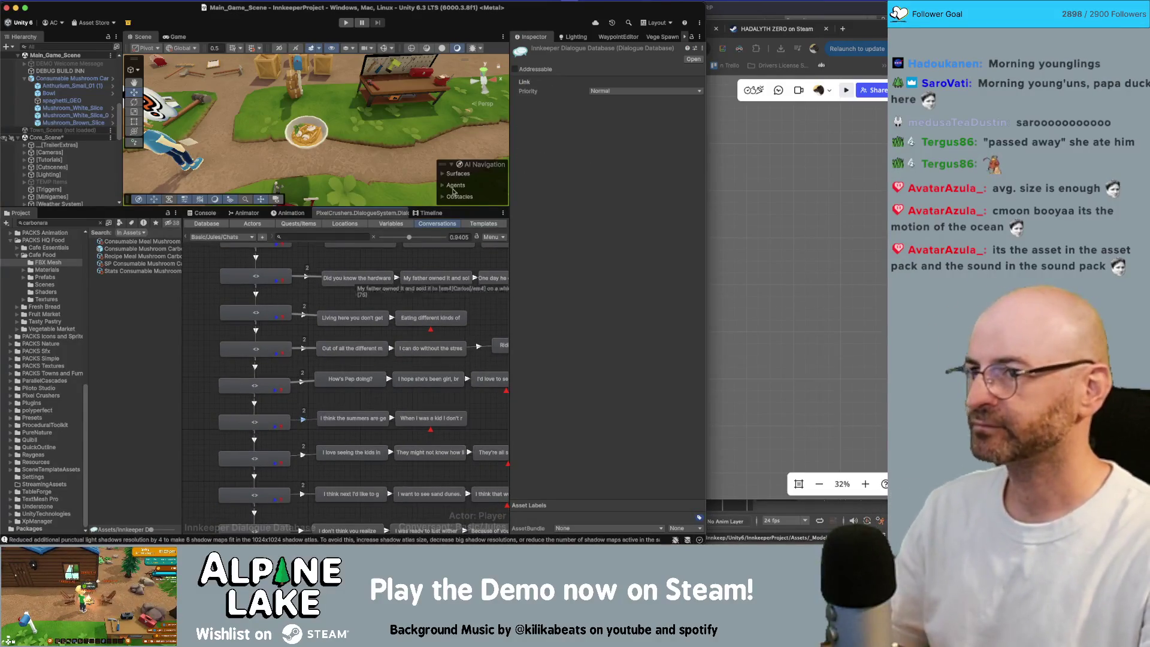
left_click(594, 92)
left_click(605, 118)
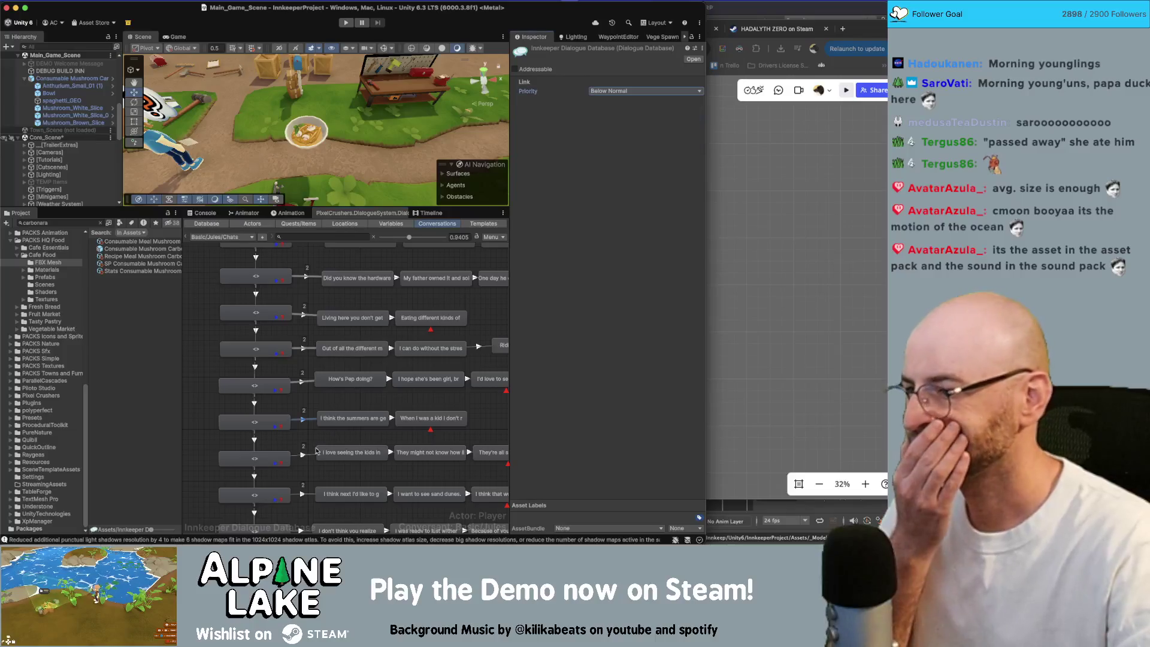
left_click(304, 455)
left_click(626, 91)
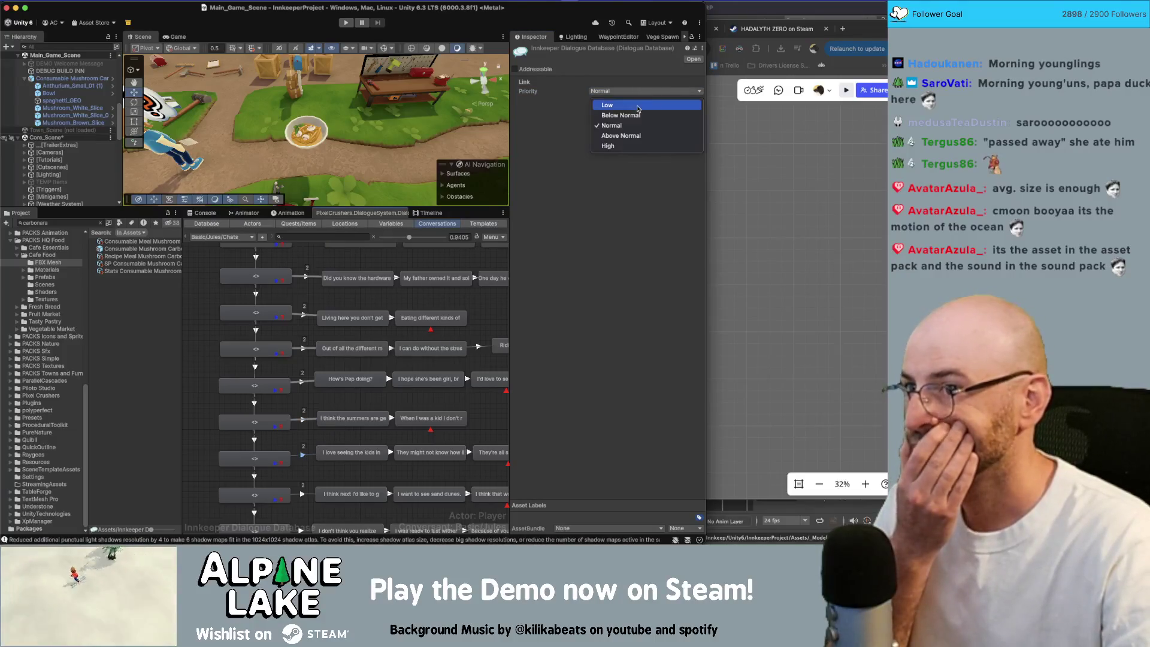
left_click(629, 116)
Check the next link's priority and keep it at Normal.
left_click_drag(308, 478, 313, 448)
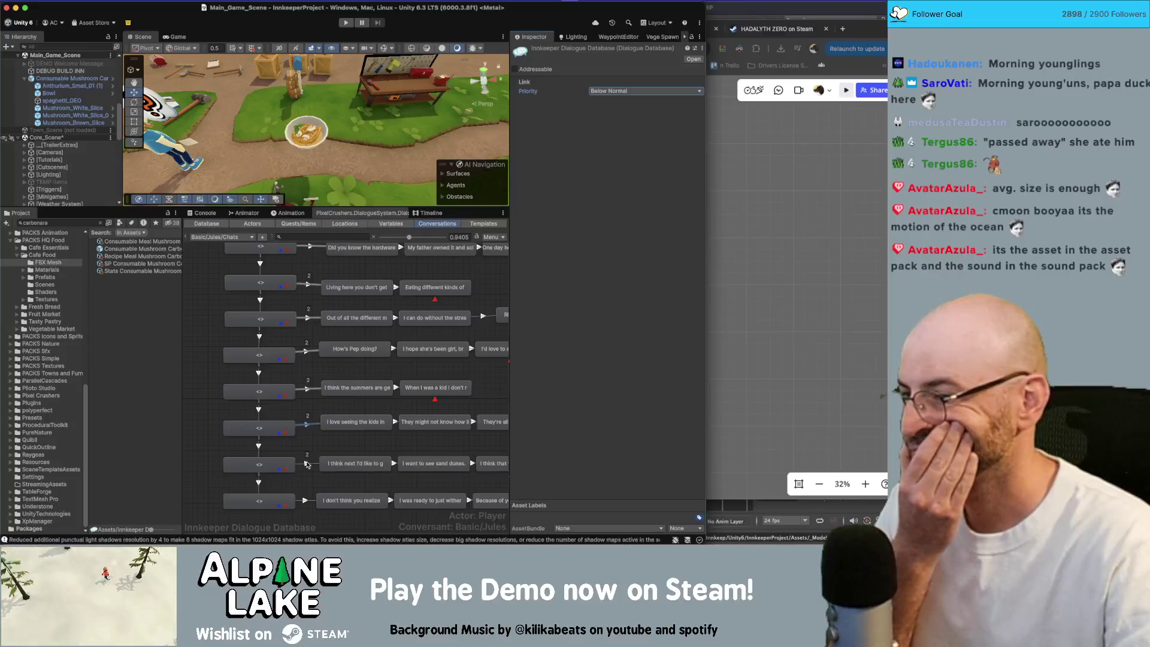
left_click(307, 465)
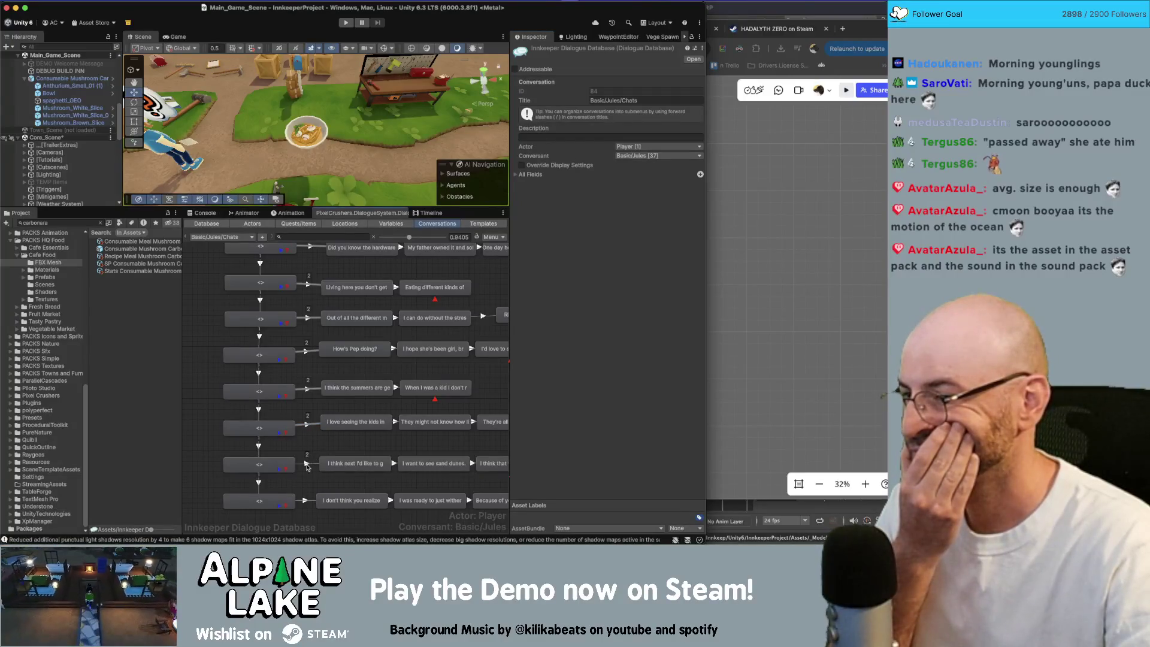
left_click(308, 464)
left_click(604, 96)
left_click(605, 96)
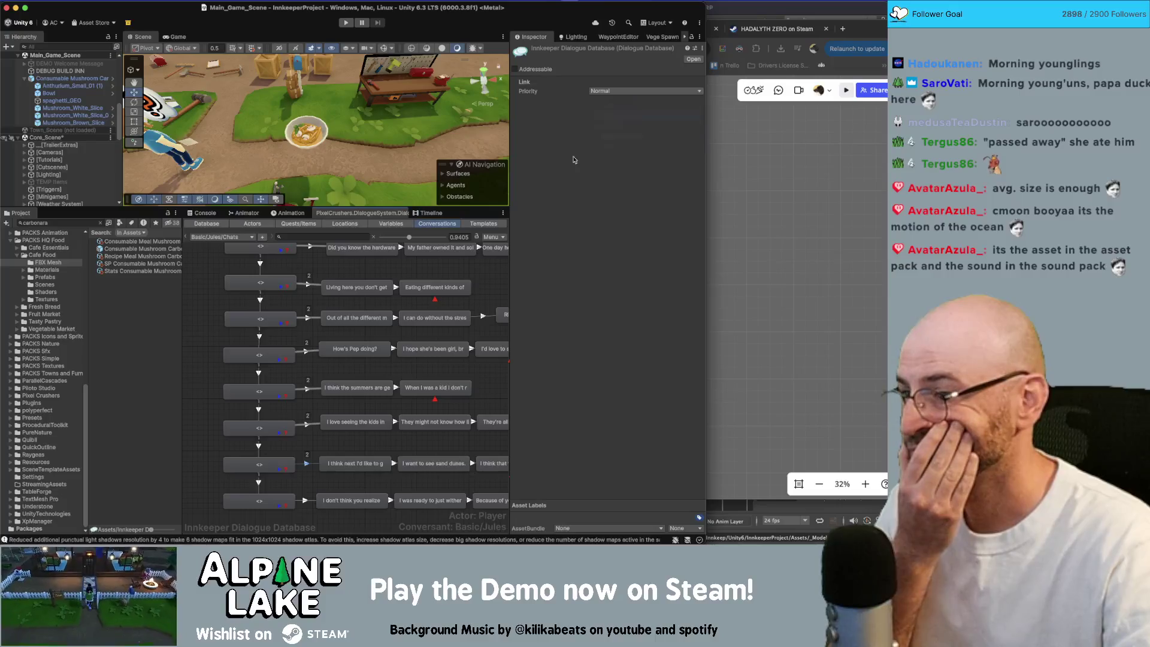
Set the bottom link in the graph to Low priority.
left_click(307, 504)
left_click(307, 501)
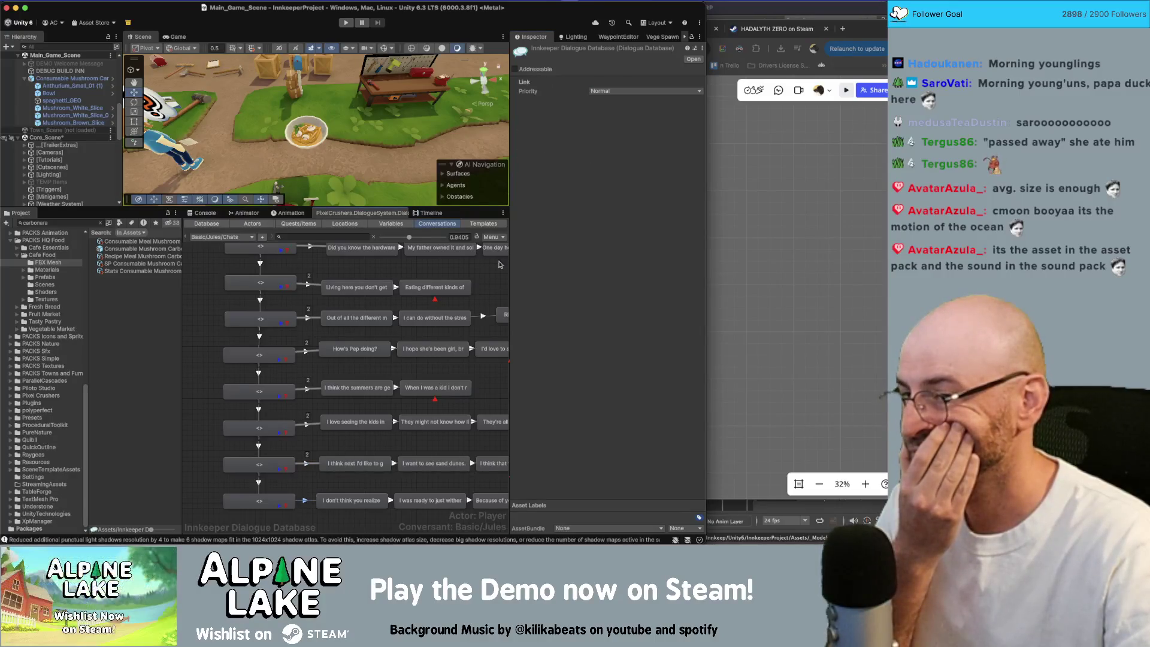
left_click(606, 93)
left_click(606, 93)
left_click(607, 93)
left_click(608, 115)
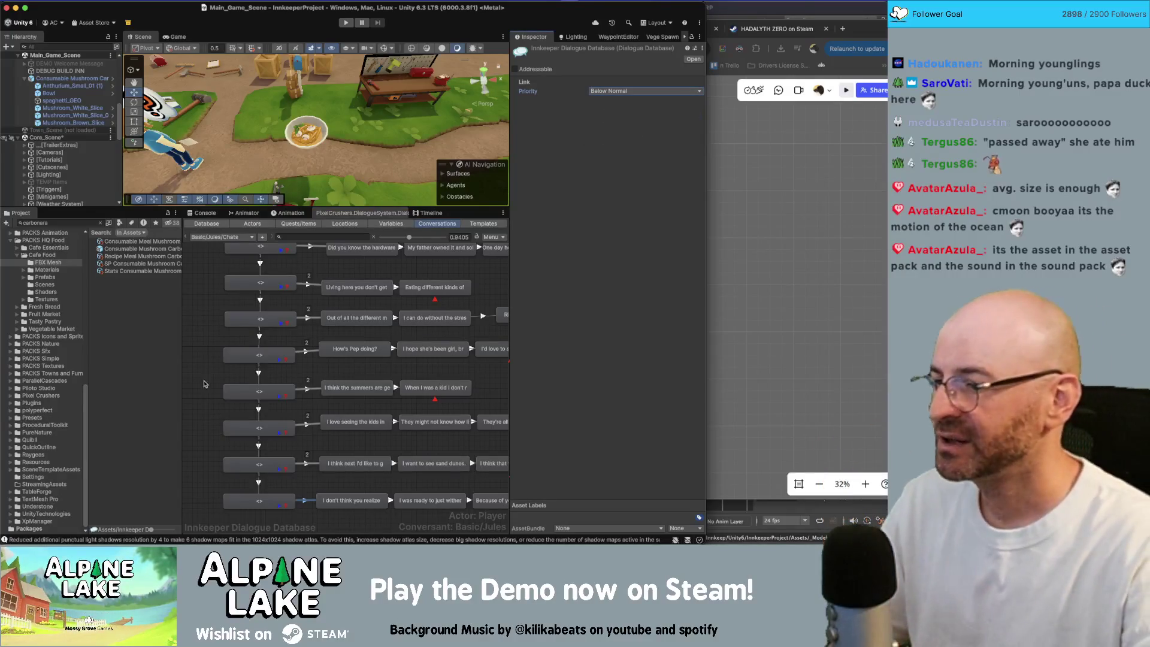
left_click(209, 400)
scroll(208, 400, "up", 2)
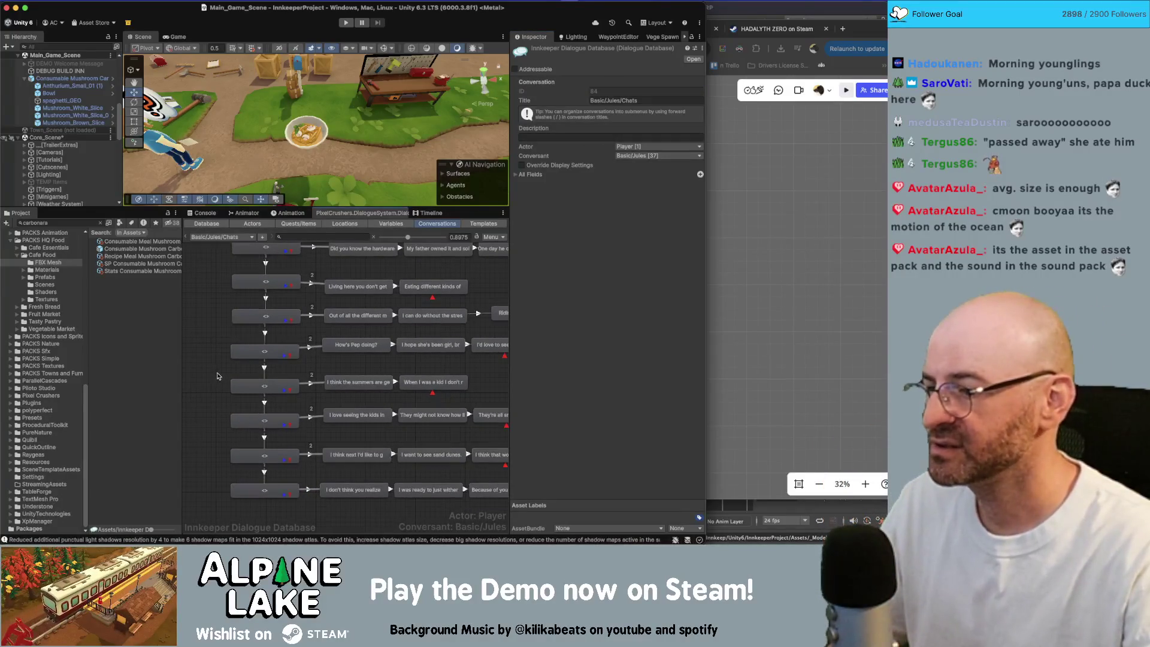
Enlarge the Scene view, frame the Consumable Mushroom Carbonara bowl, and delete it.
left_click_drag(217, 375, 228, 346)
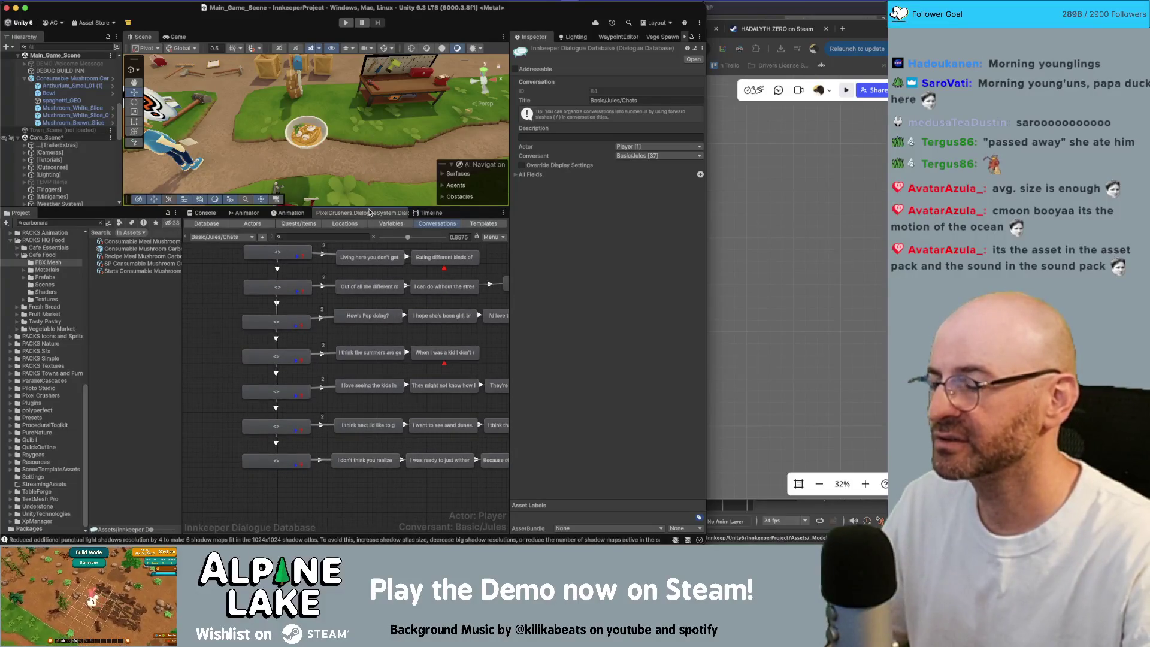
left_click_drag(369, 207, 348, 323)
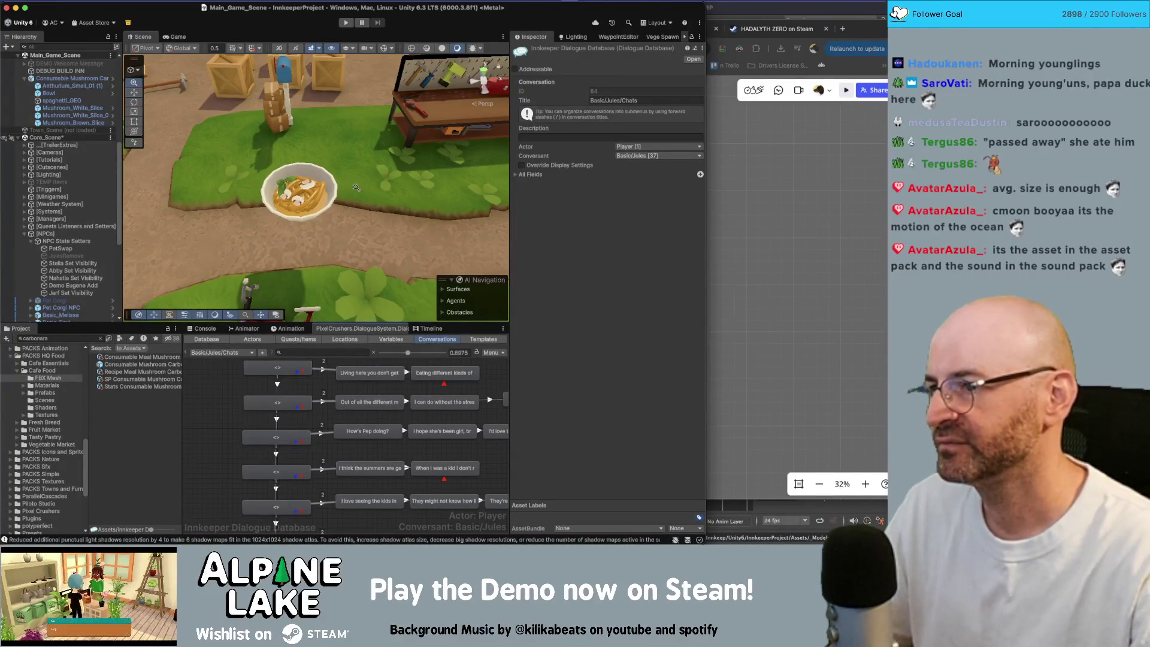
double_click(72, 79)
key("Delete")
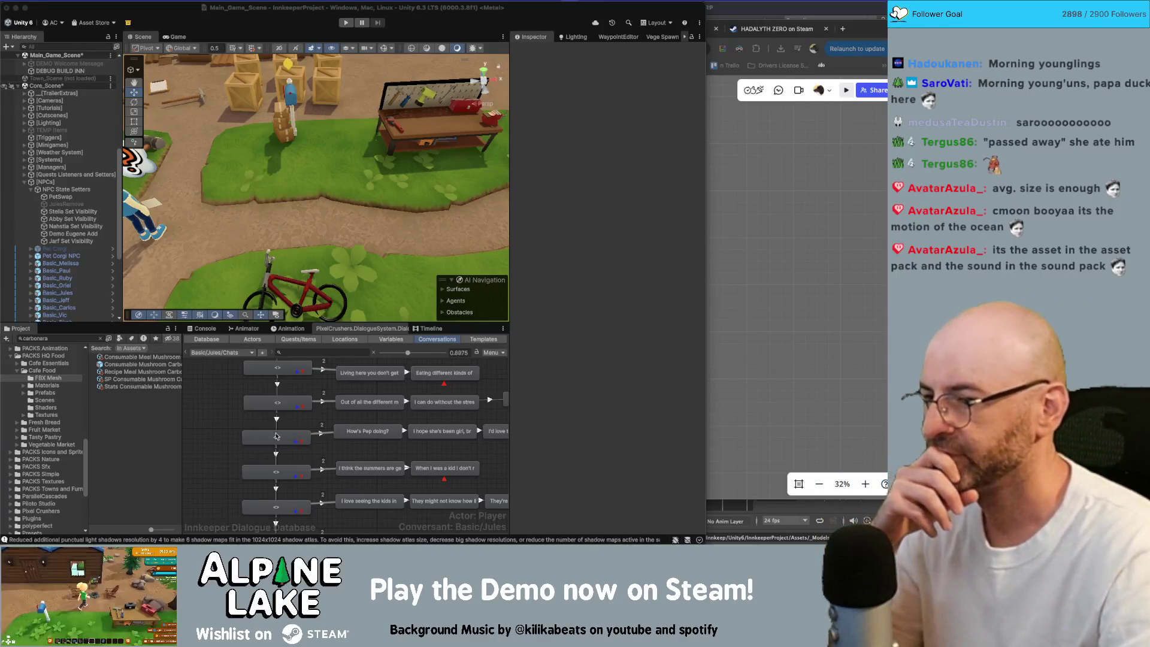
left_click(217, 412)
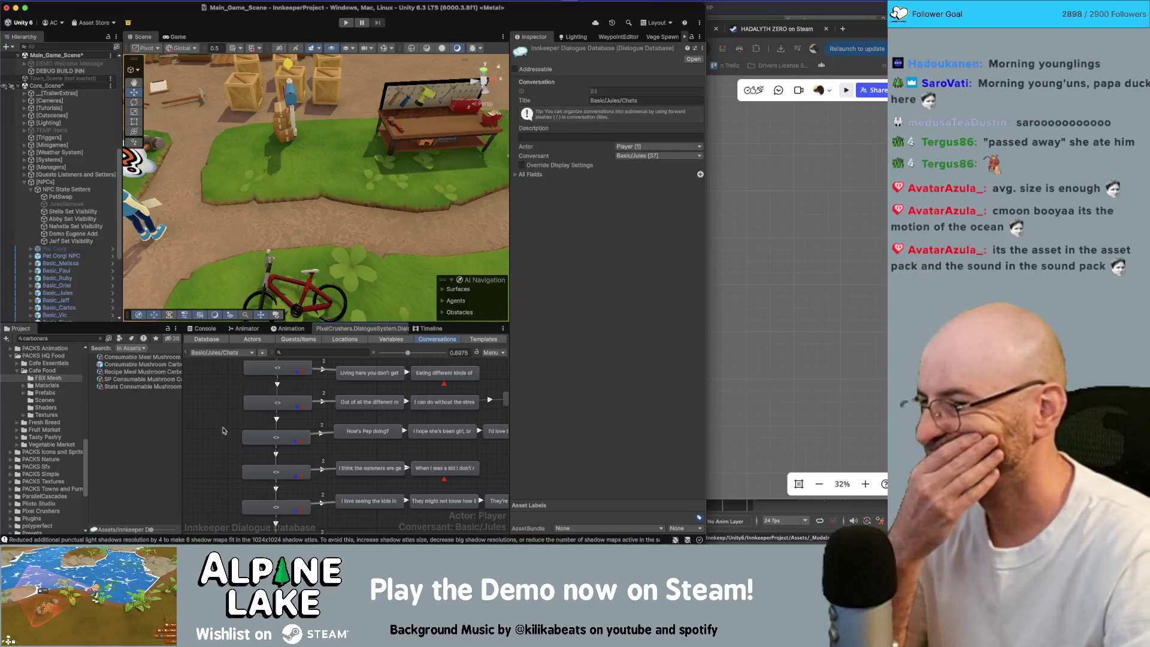
Search the Project assets for 'jules' and select the Basic Jules NPC asset.
left_click_drag(220, 422, 213, 408)
scroll(213, 408, "down", 5)
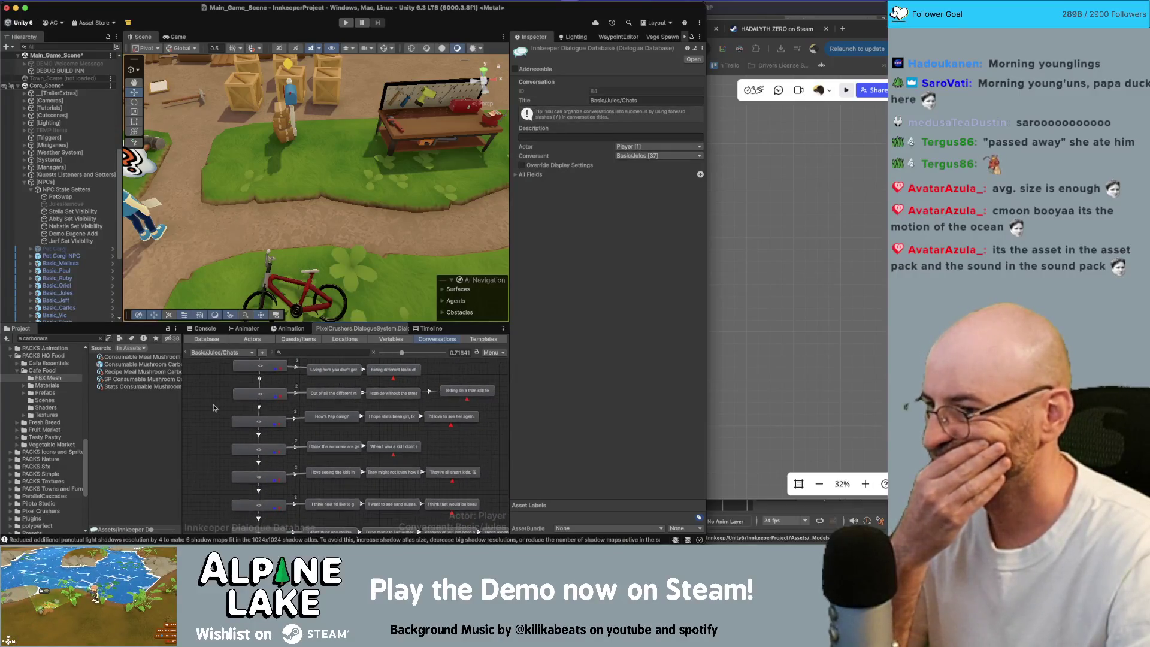
scroll(214, 408, "down", 6)
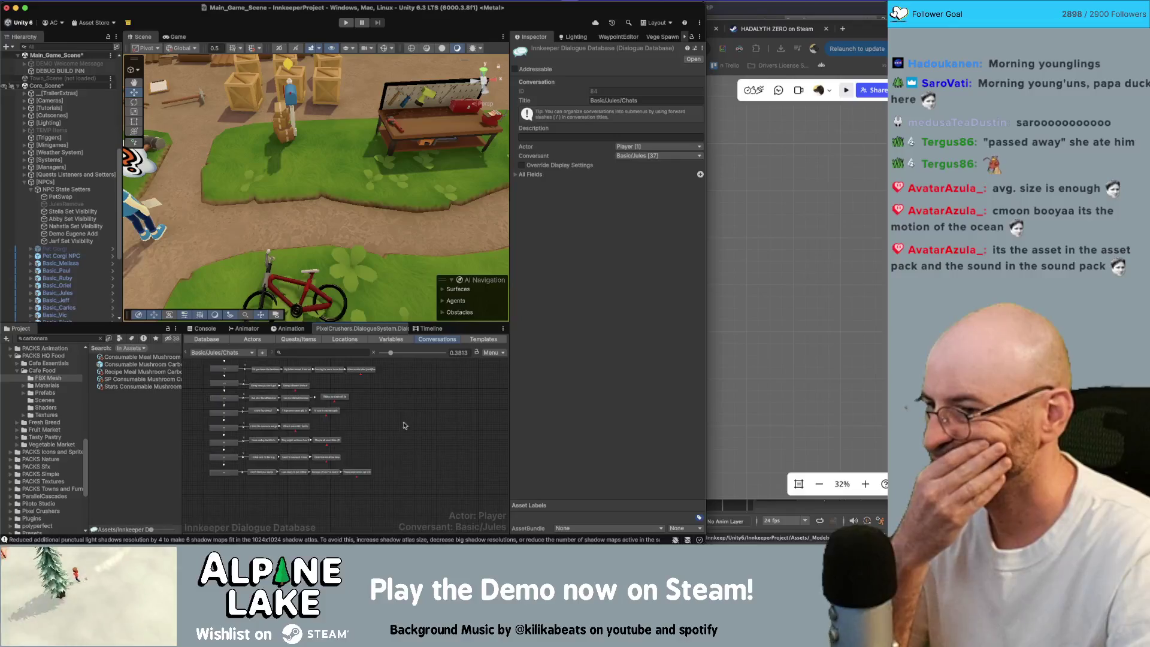
scroll(419, 459, "up", 2)
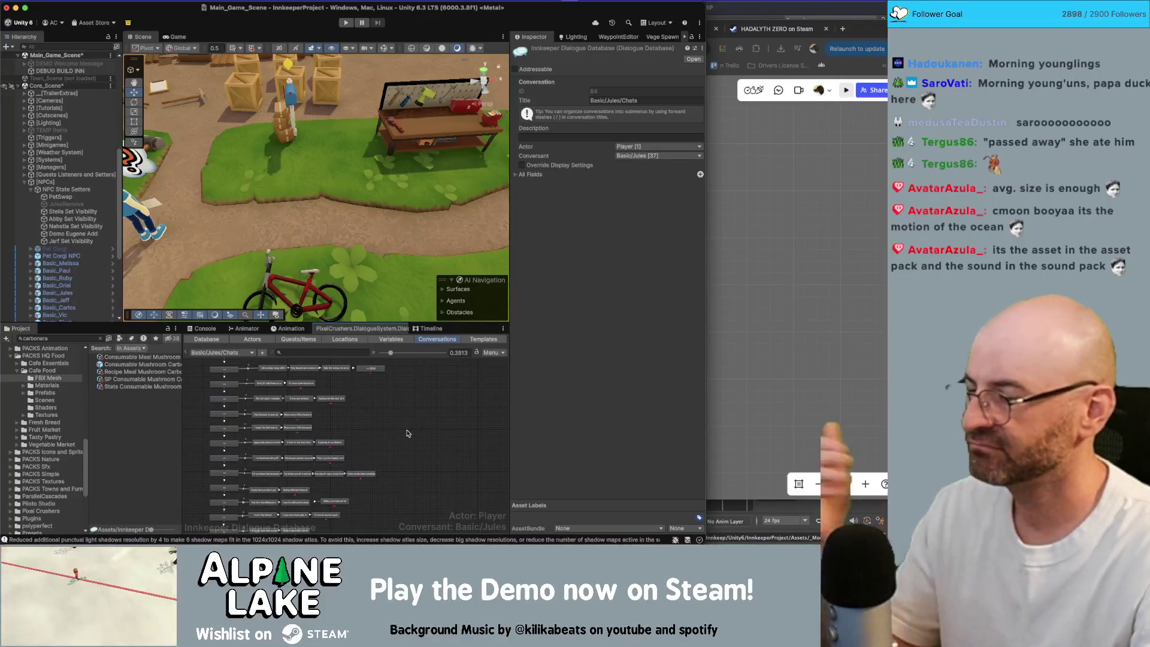
scroll(360, 419, "down", 1)
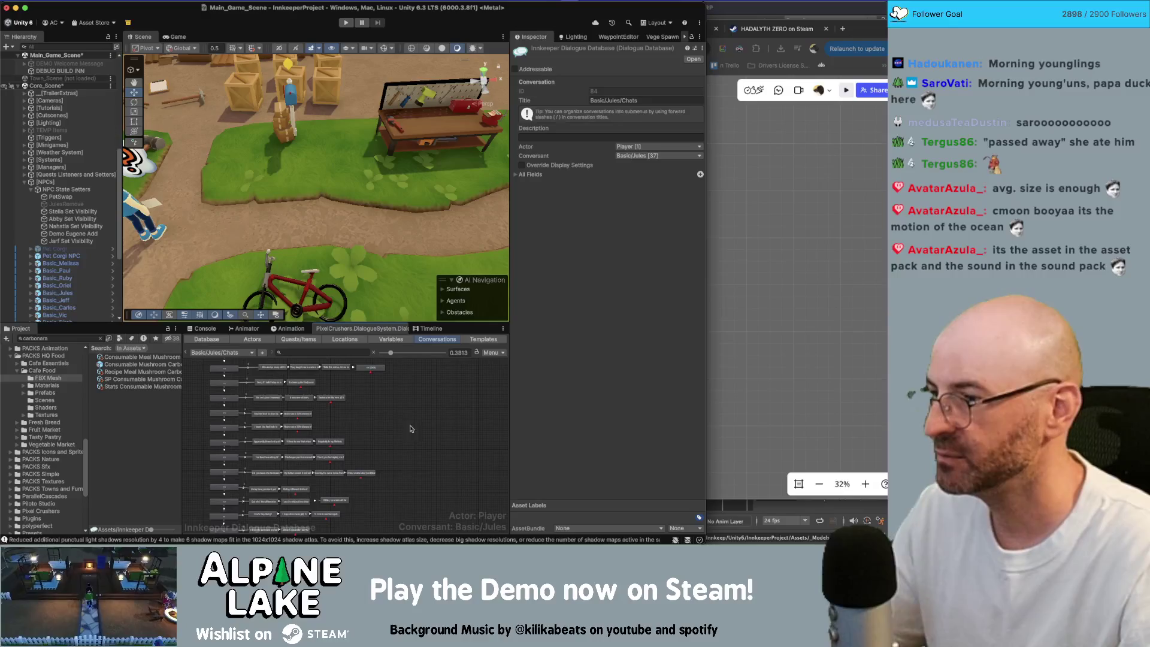
double_click(84, 339)
type("jules")
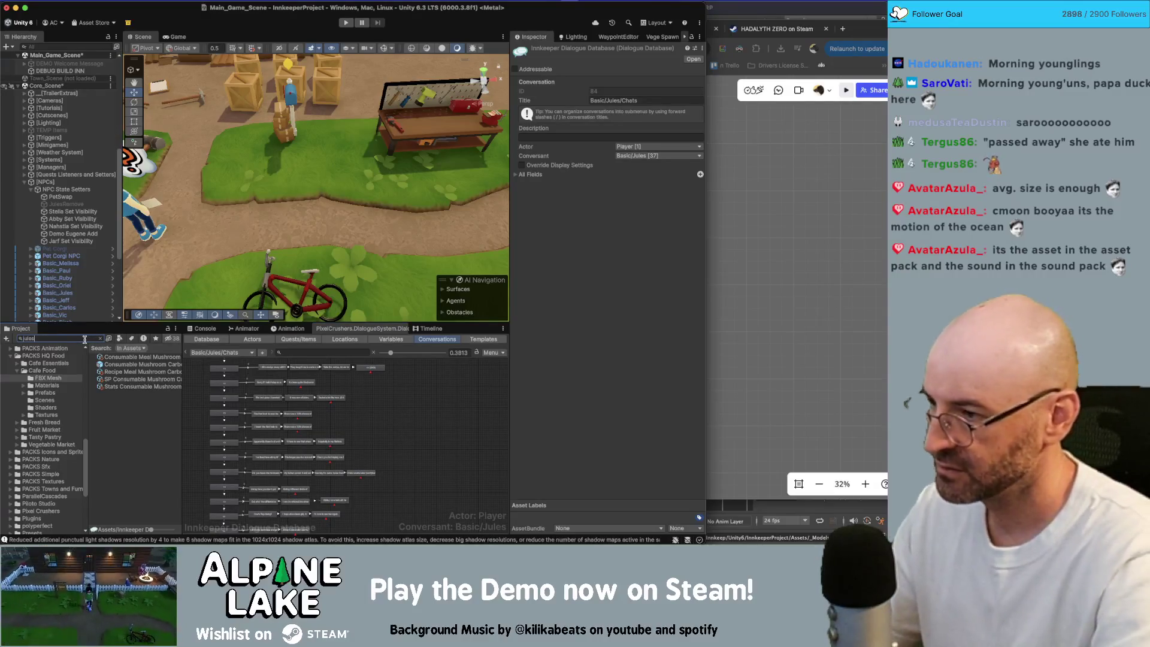
left_click(119, 372)
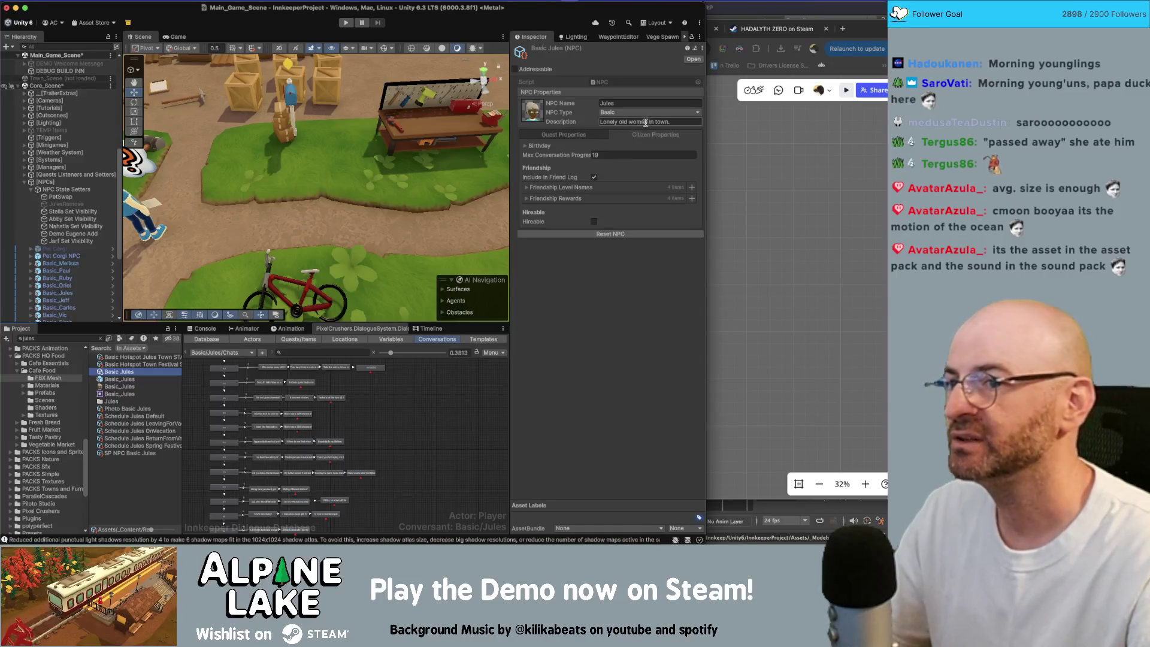
Check entry 103's carbonara gift event, return to the conversation properties, and save.
left_click(419, 391)
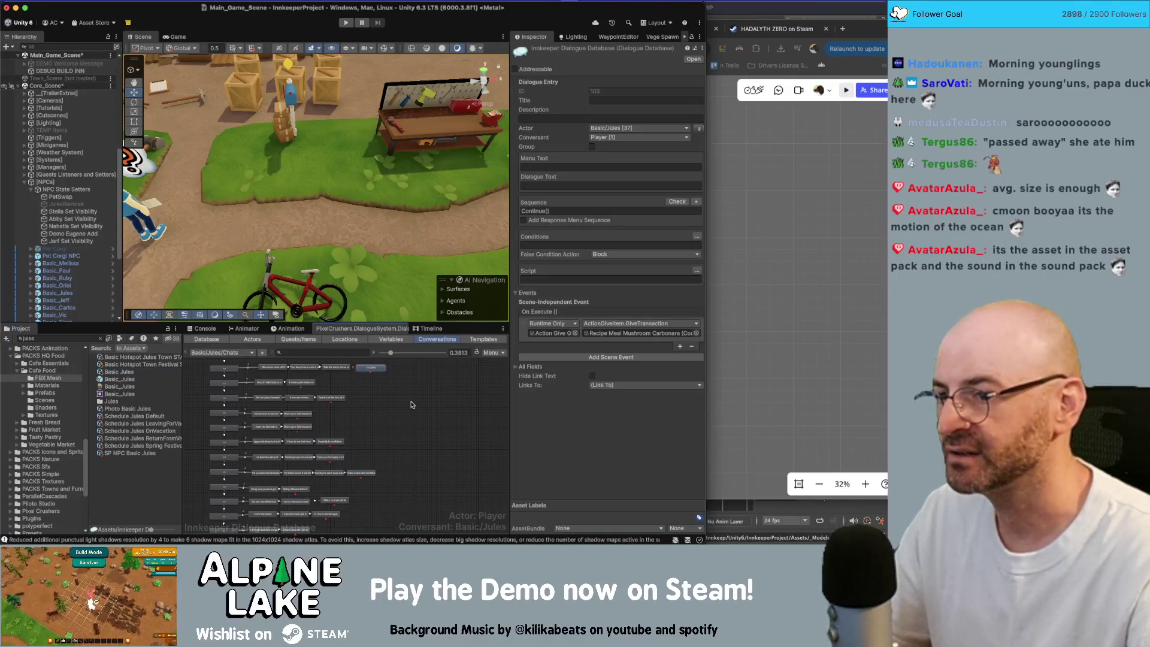
left_click(381, 392)
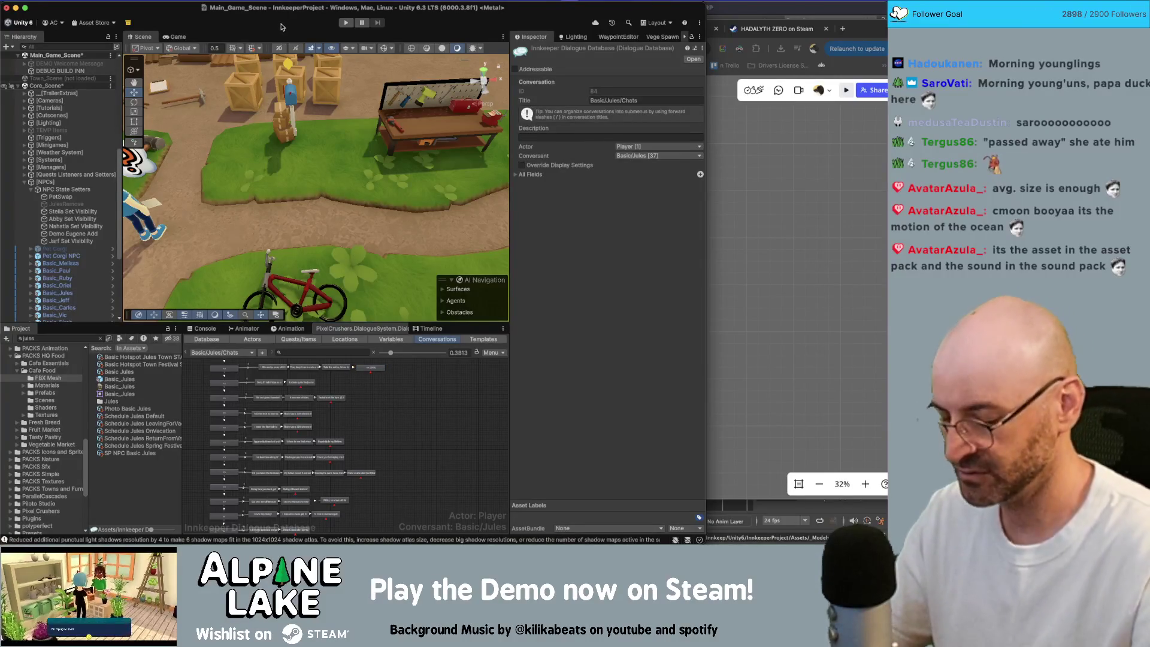
key("ctrl+s")
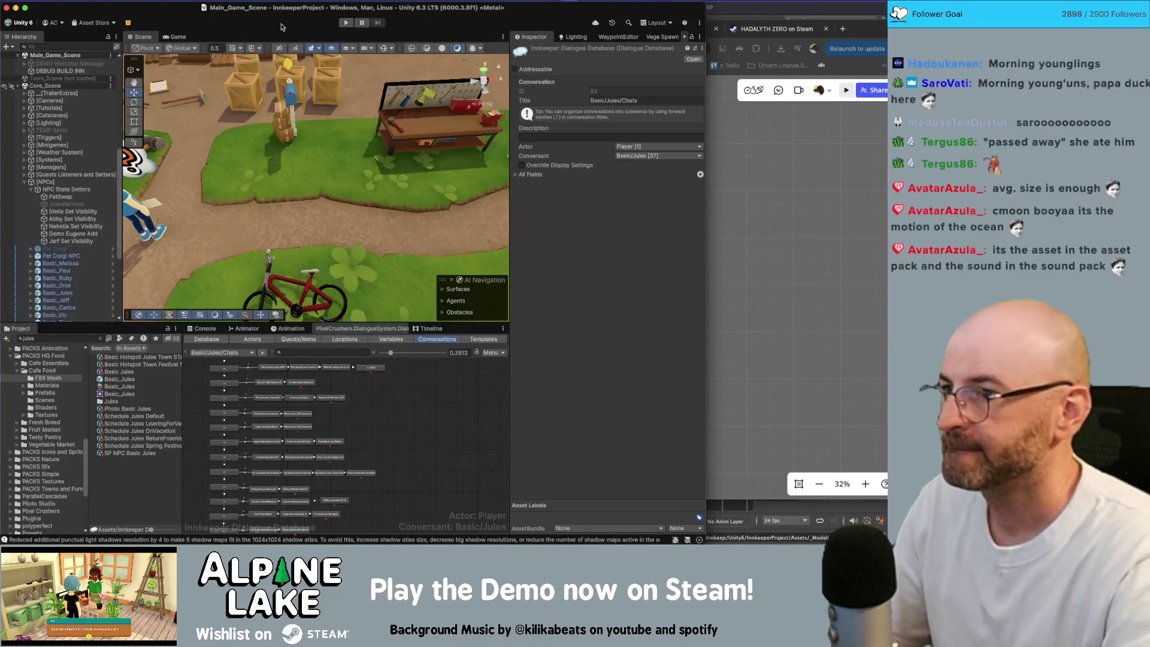
Maximize the editor, start Play mode, and switch to the Miro board window.
double_click(451, 5)
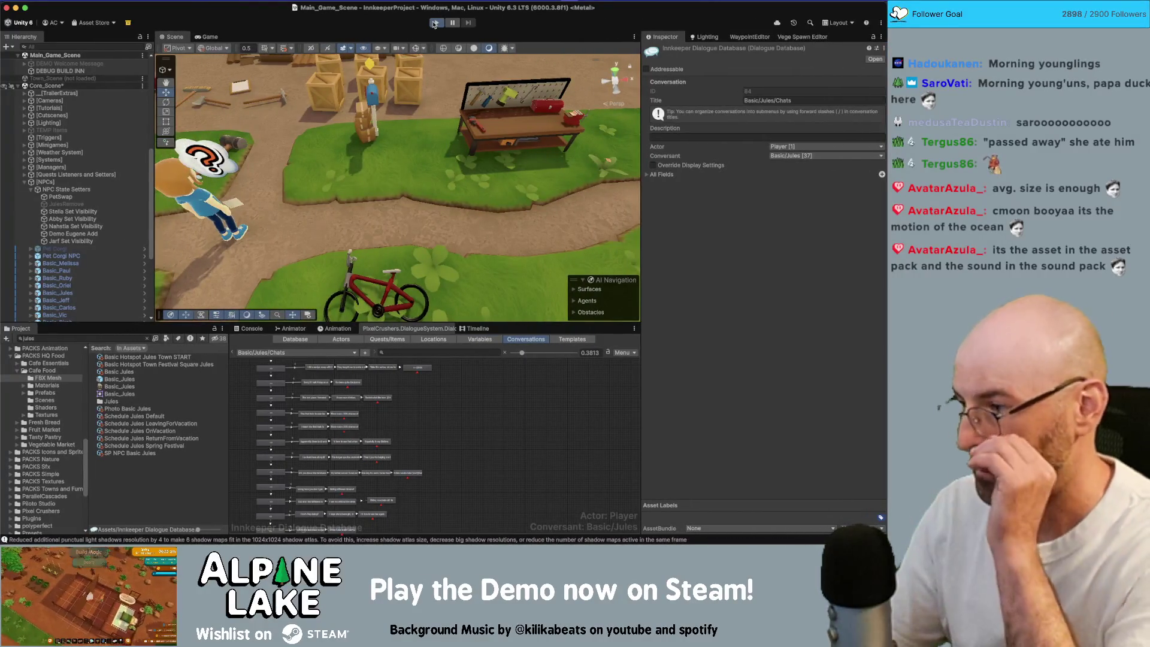
left_click(434, 23)
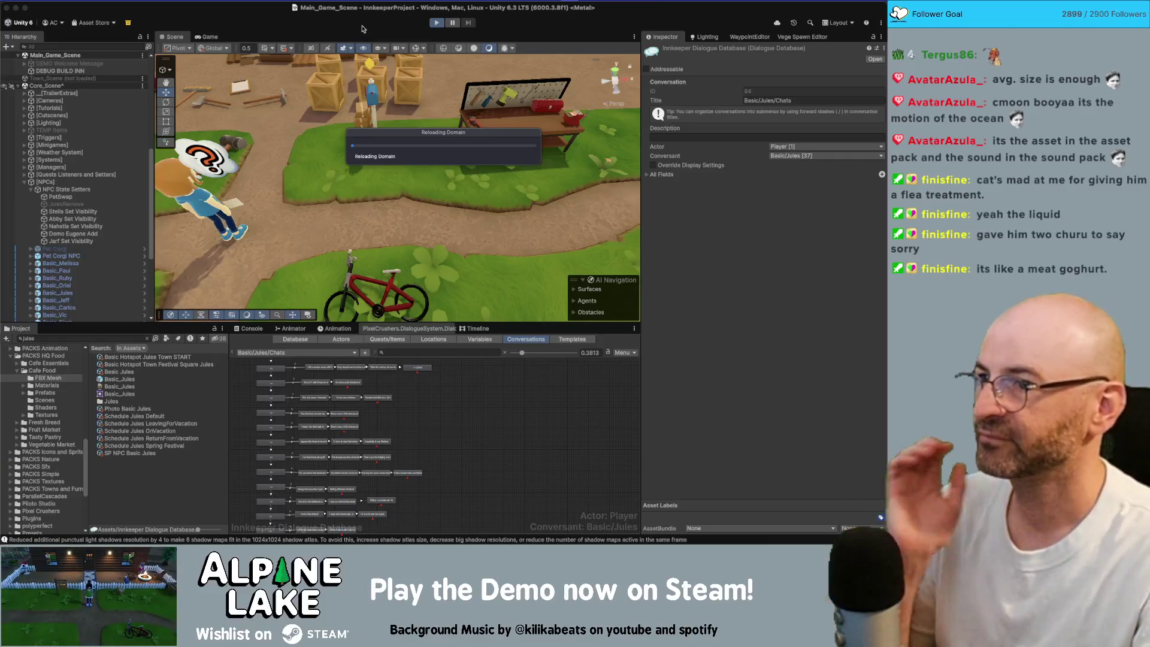
key("super+Tab")
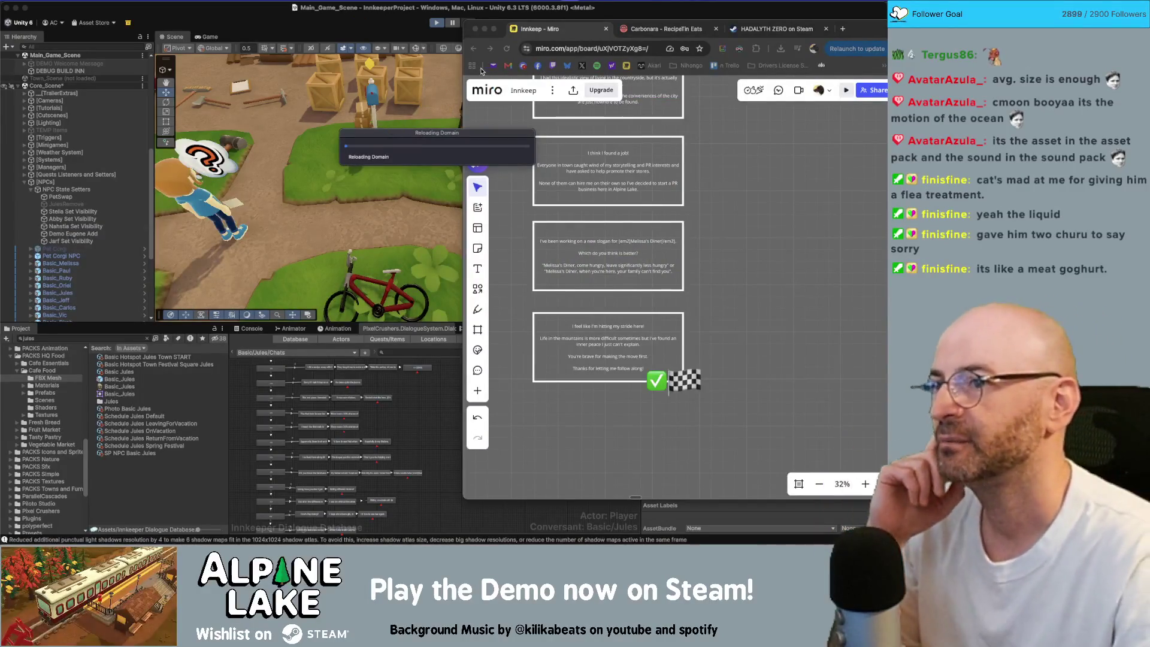
Close the carbonara recipe and HADALYTH ZERO Steam tabs, then return to Unity.
left_click(662, 28)
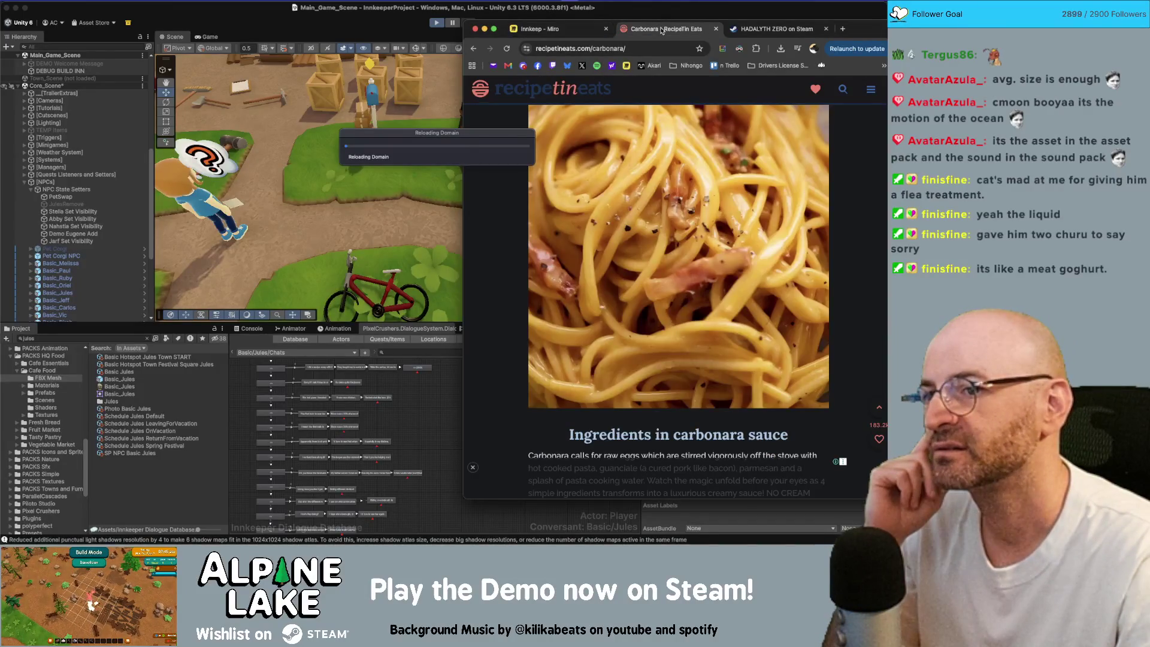
middle_click(662, 30)
middle_click(662, 30)
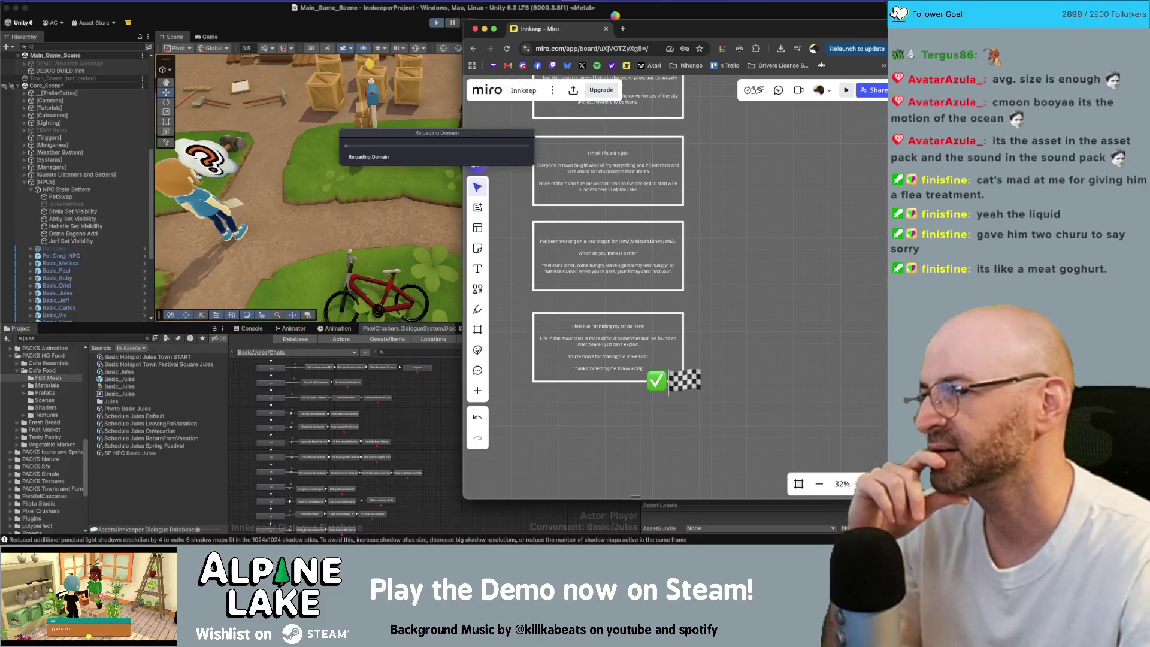
left_click(386, 22)
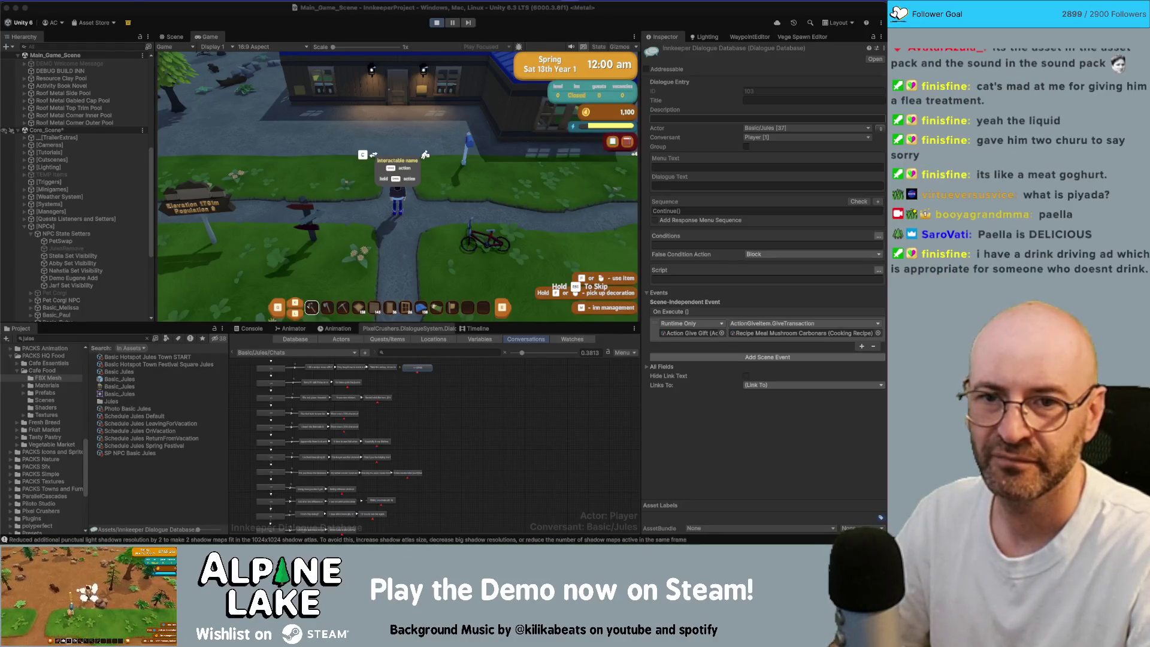
Move the Chrome window showing paella image results over the editor.
left_click_drag(1114, 38, 346, 38)
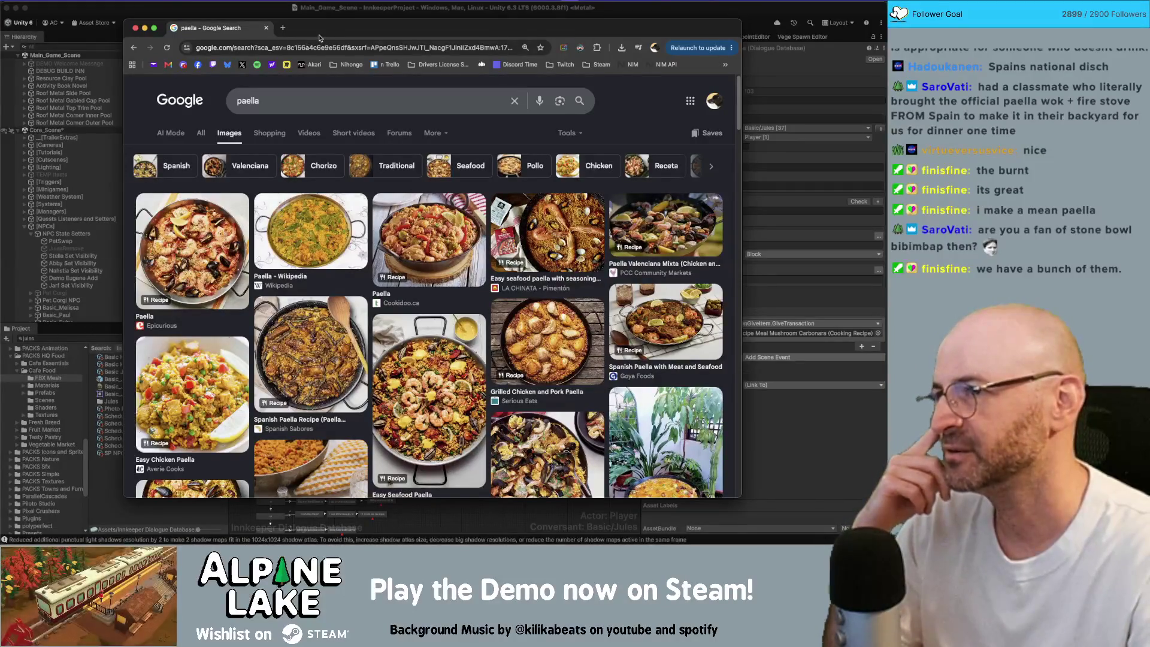
left_click_drag(323, 32, 314, 32)
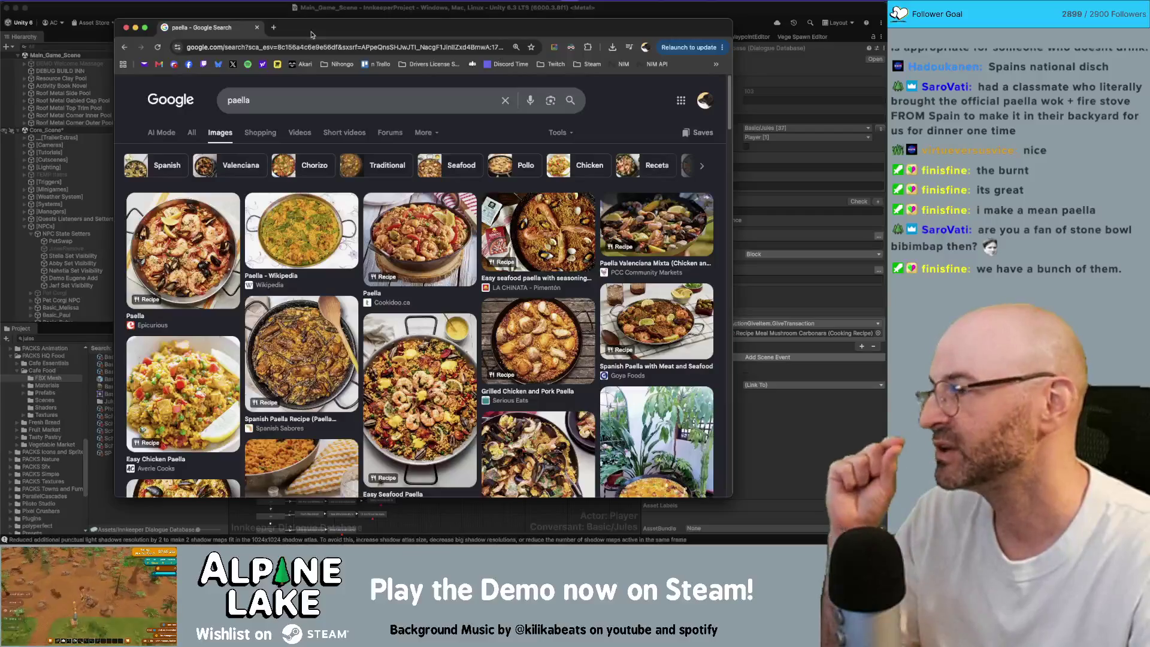
left_click_drag(311, 34, 311, 28)
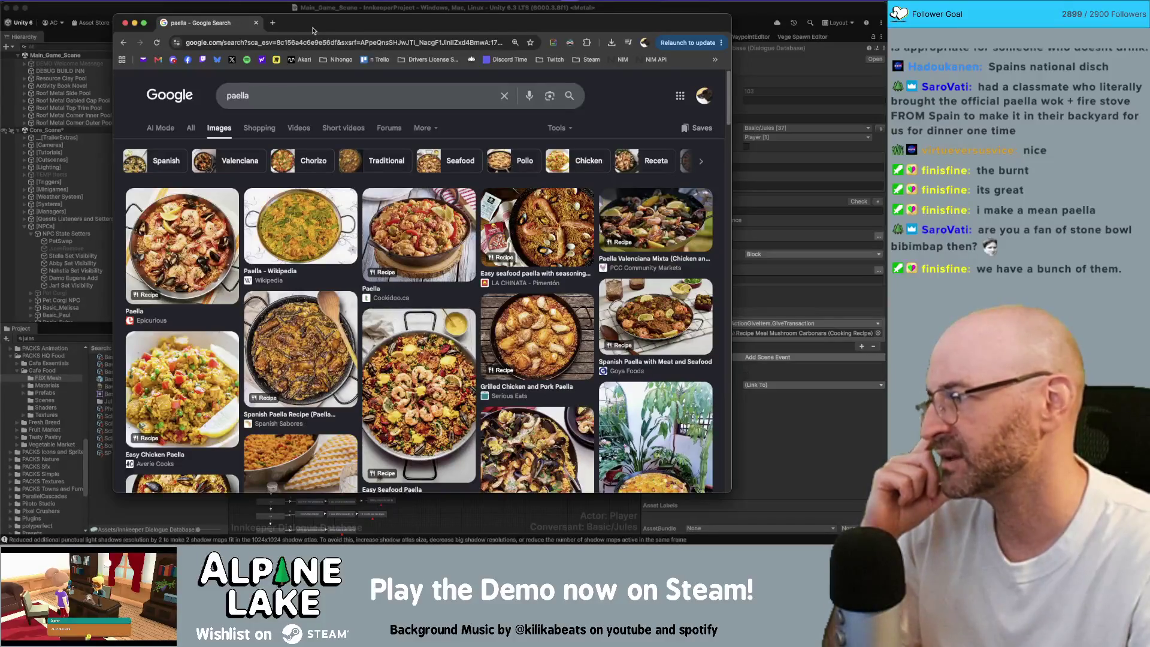
left_click_drag(312, 29, 311, 29)
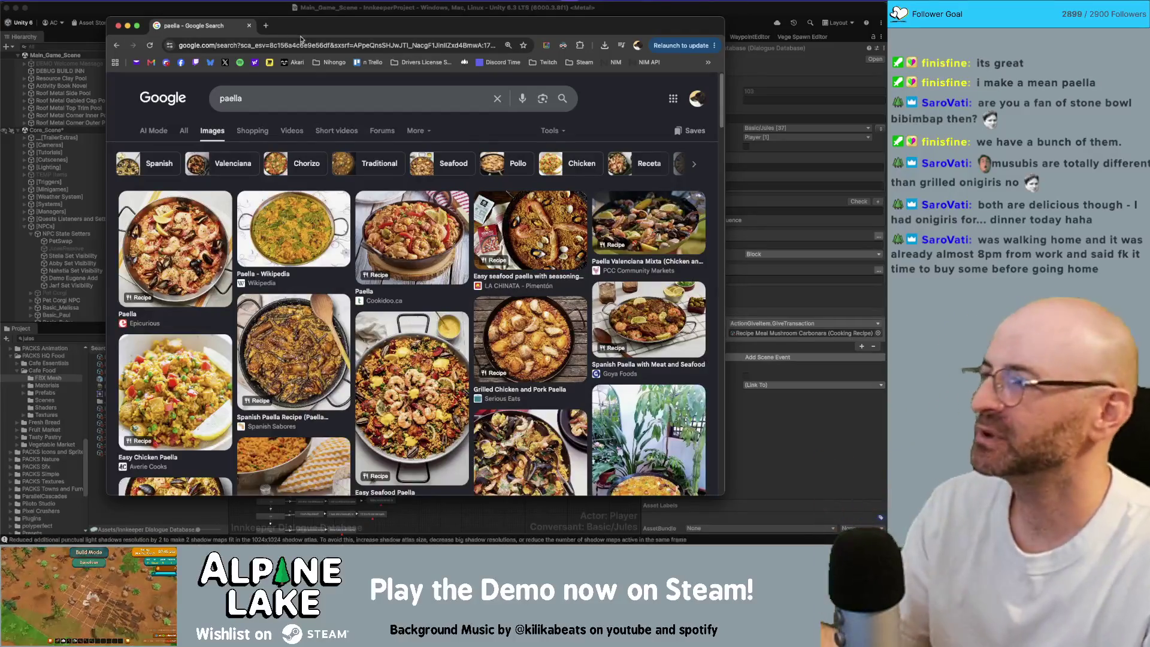
left_click(271, 102)
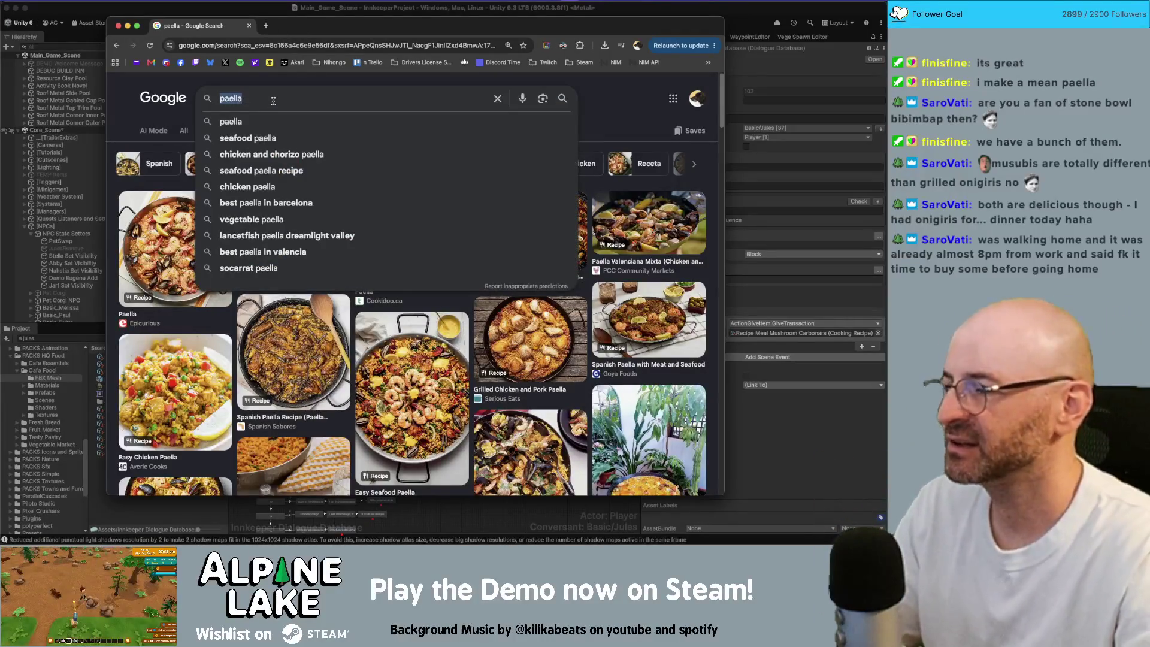
type("o")
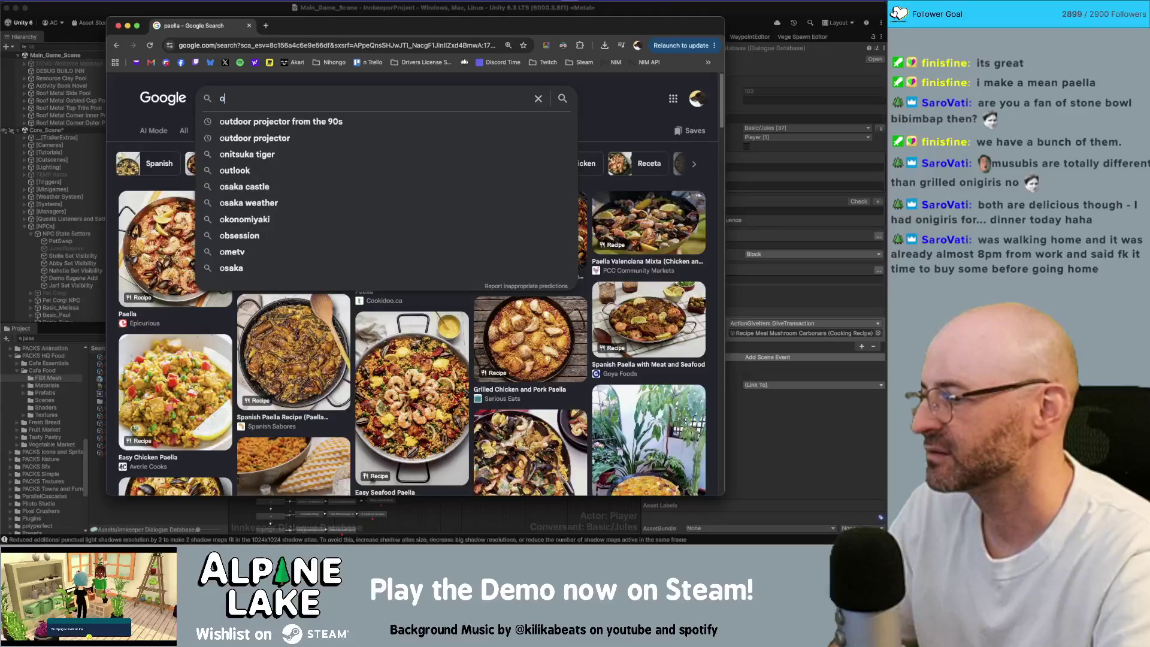
type("busubi")
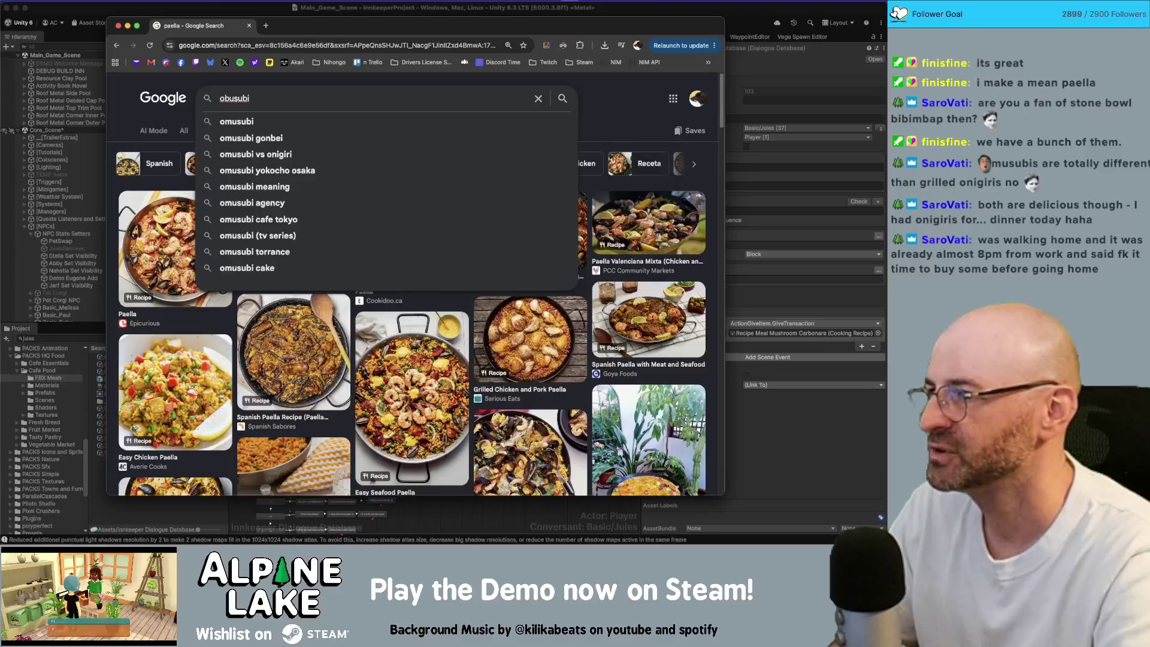
left_click(252, 122)
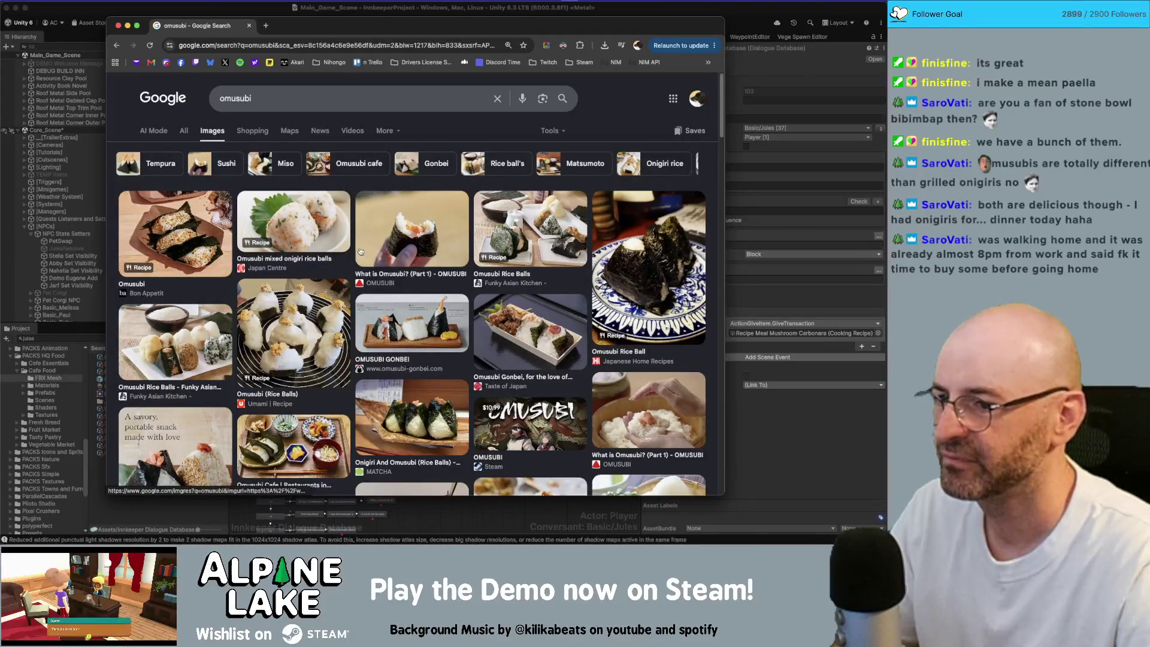
scroll(345, 256, "down", 2)
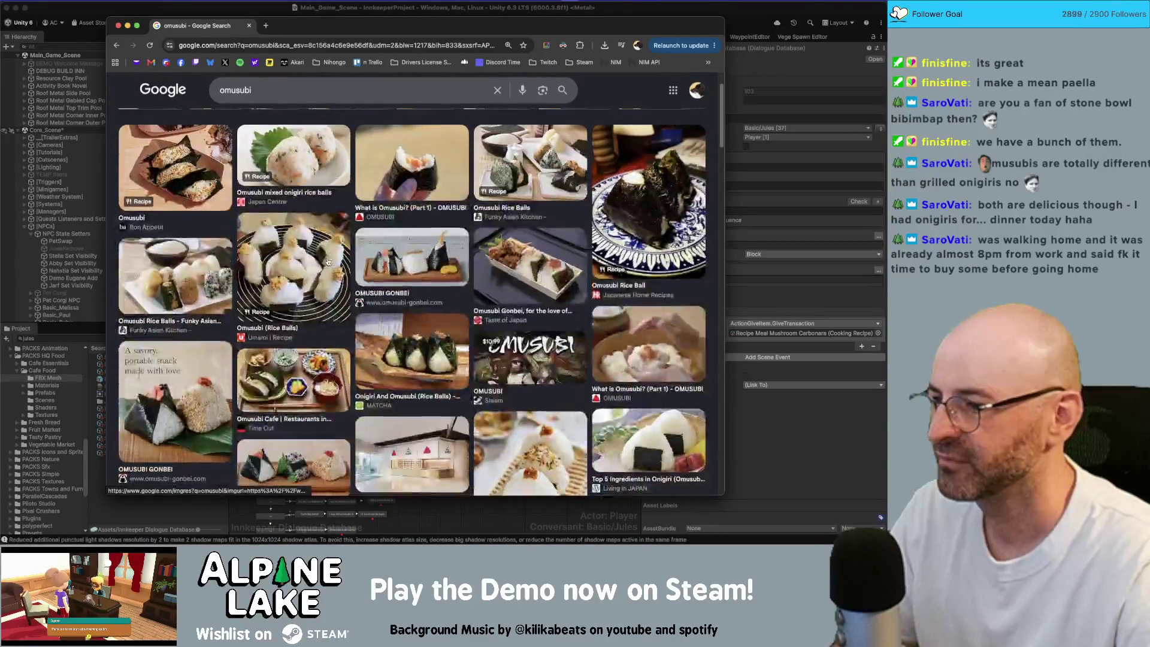
scroll(328, 261, "down", 1)
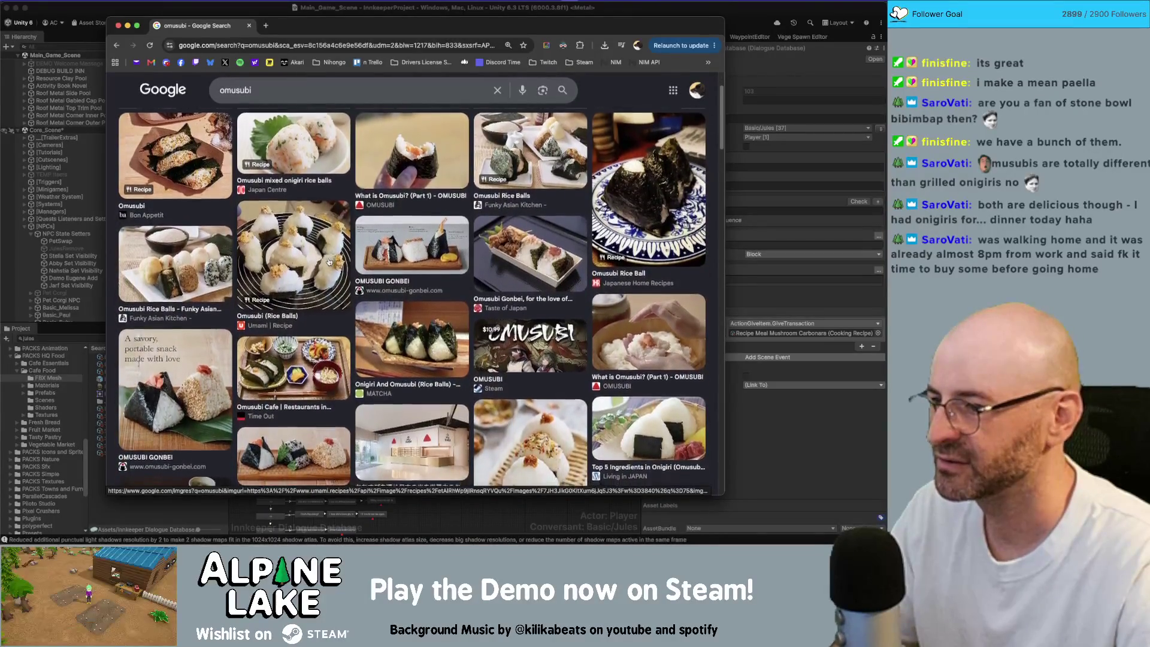
scroll(328, 262, "down", 1)
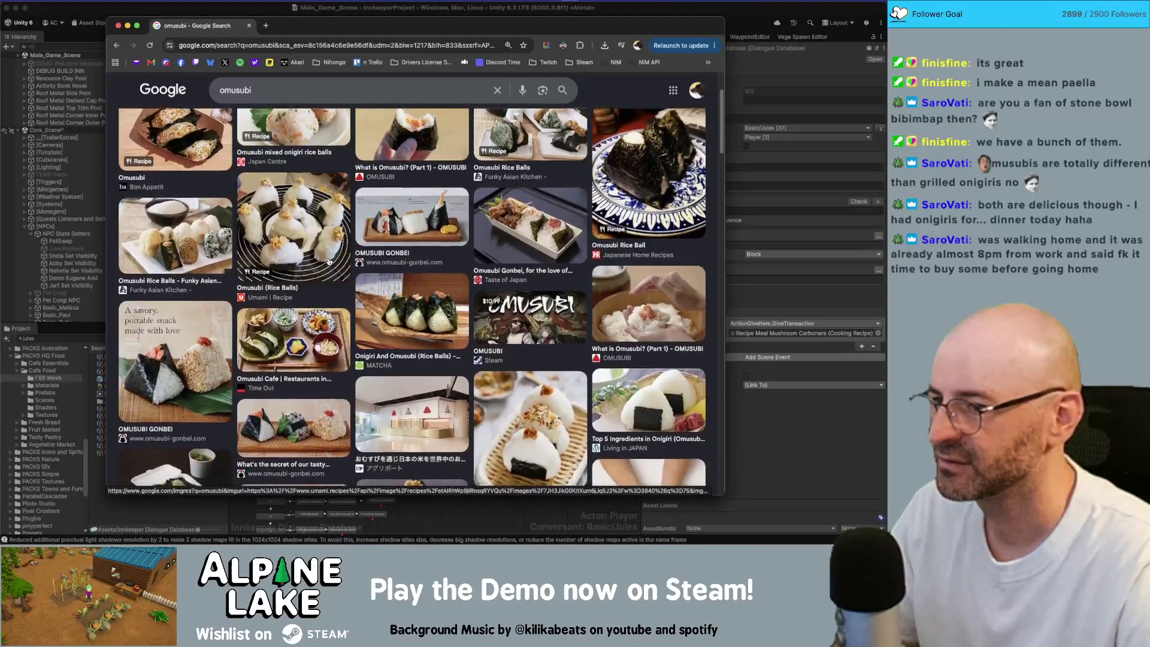
scroll(328, 261, "down", 4)
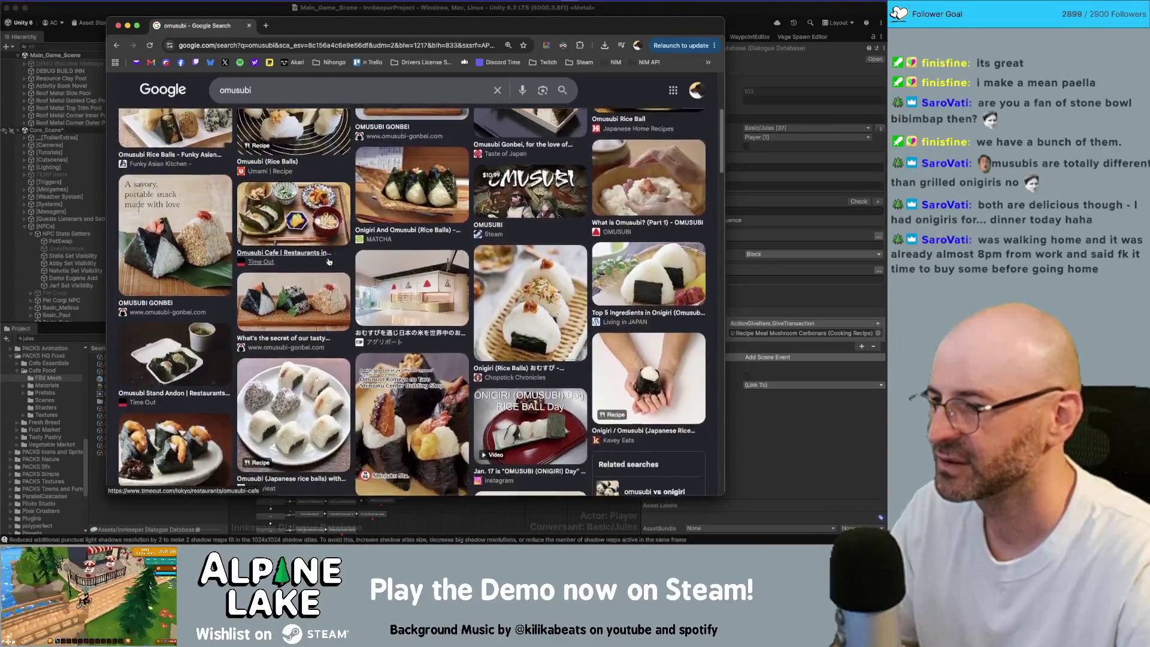
scroll(329, 261, "down", 2)
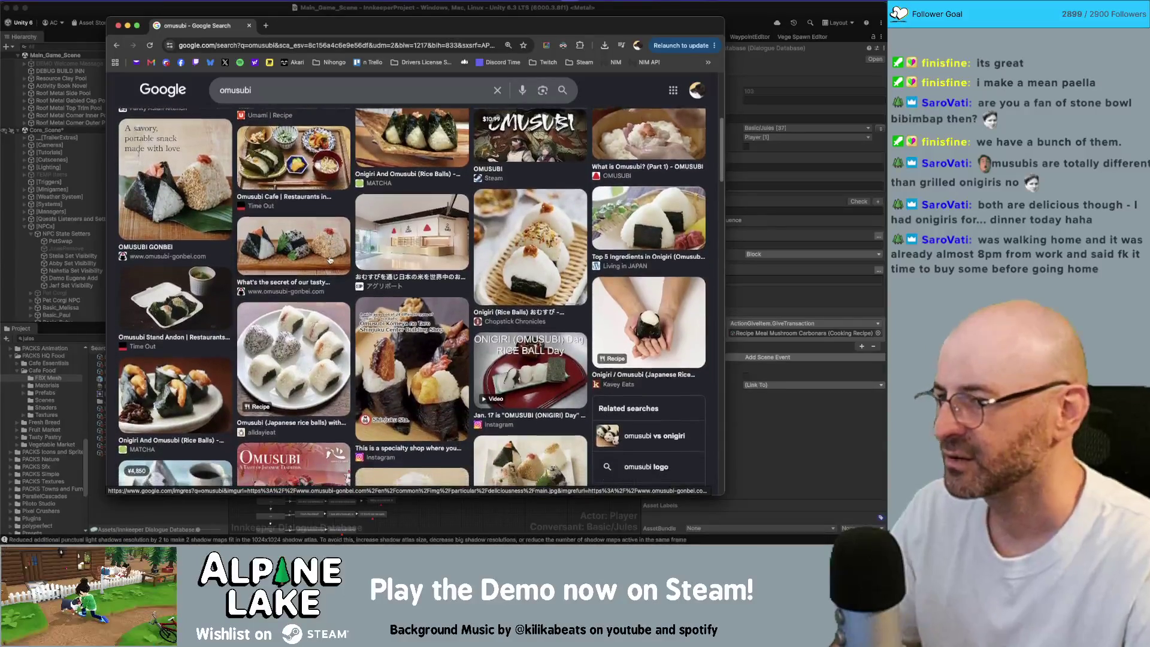
scroll(329, 260, "down", 1)
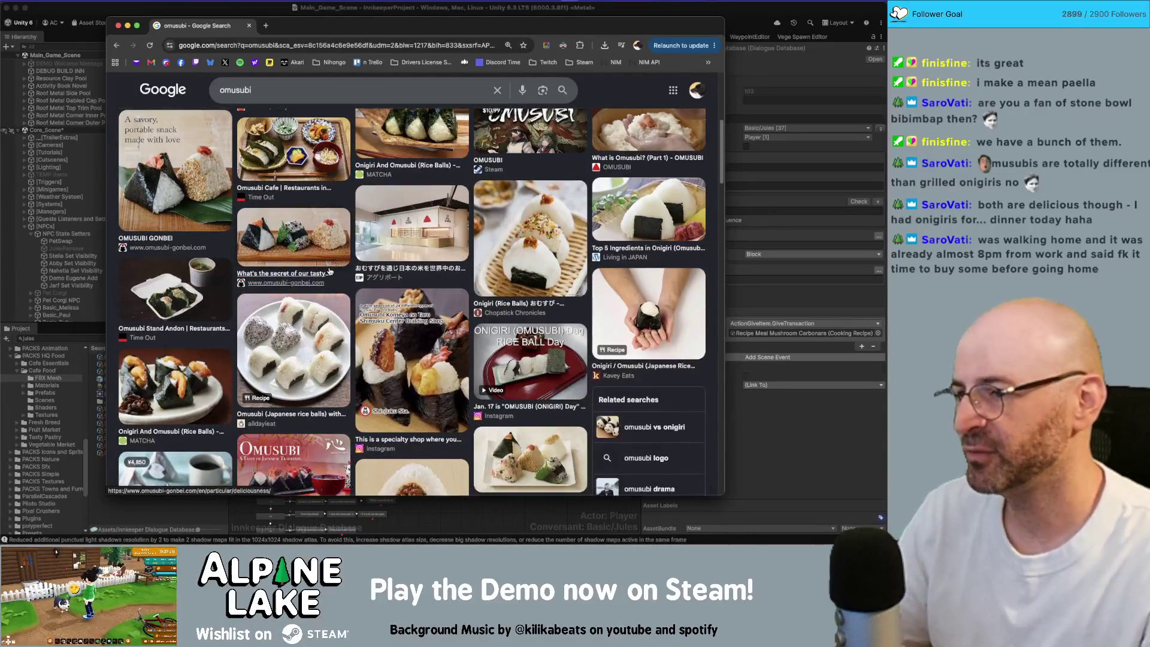
scroll(326, 269, "down", 2)
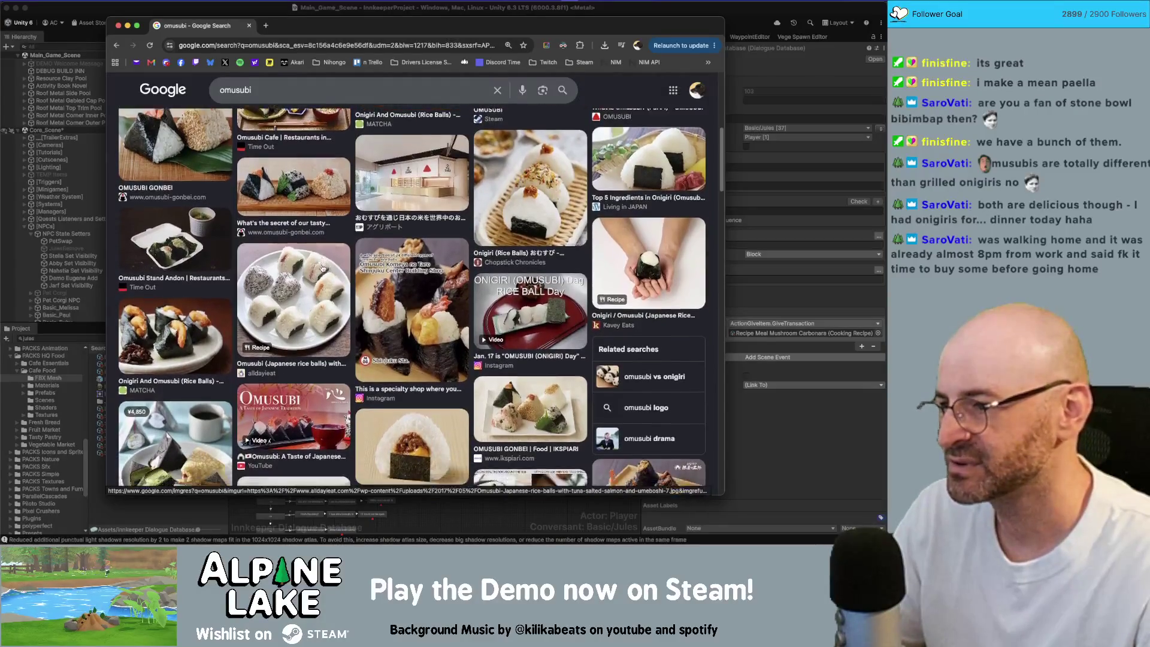
scroll(323, 267, "down", 3)
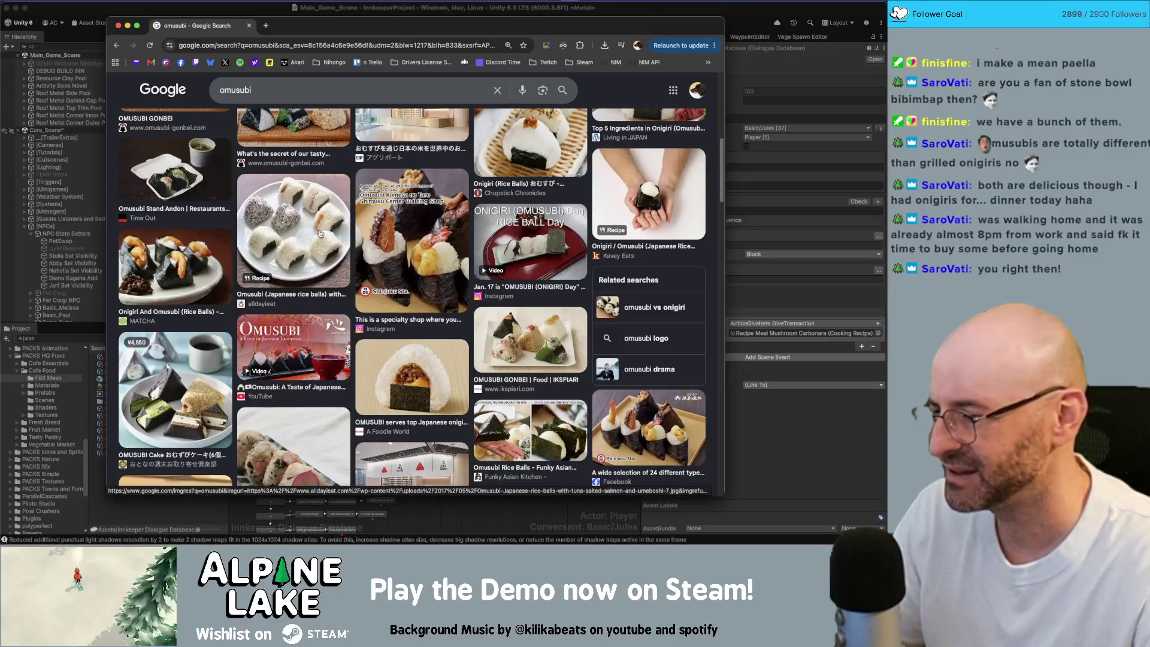
scroll(321, 234, "down", 1)
scroll(321, 235, "down", 1)
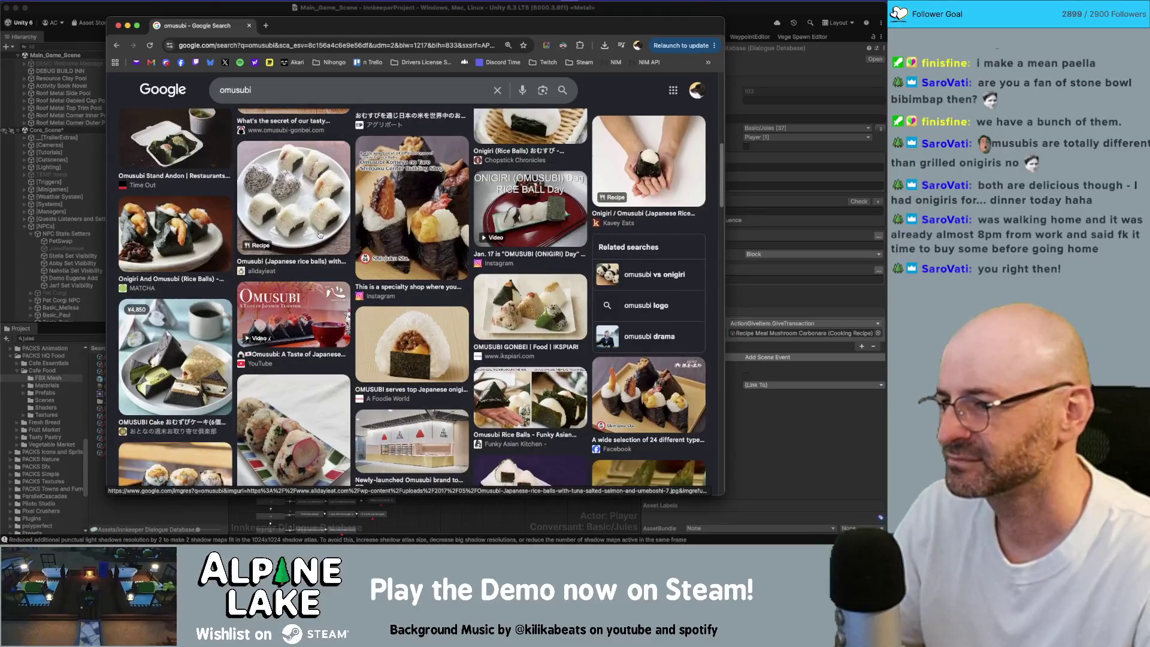
scroll(319, 234, "down", 3)
scroll(320, 233, "down", 3)
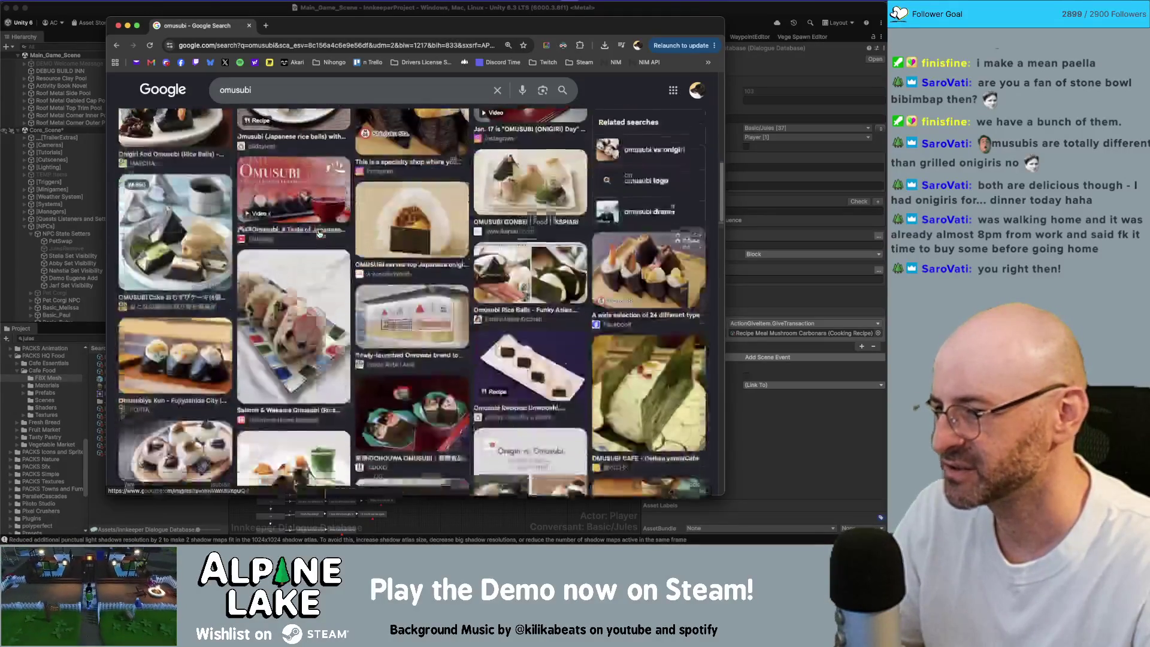
left_click(292, 90)
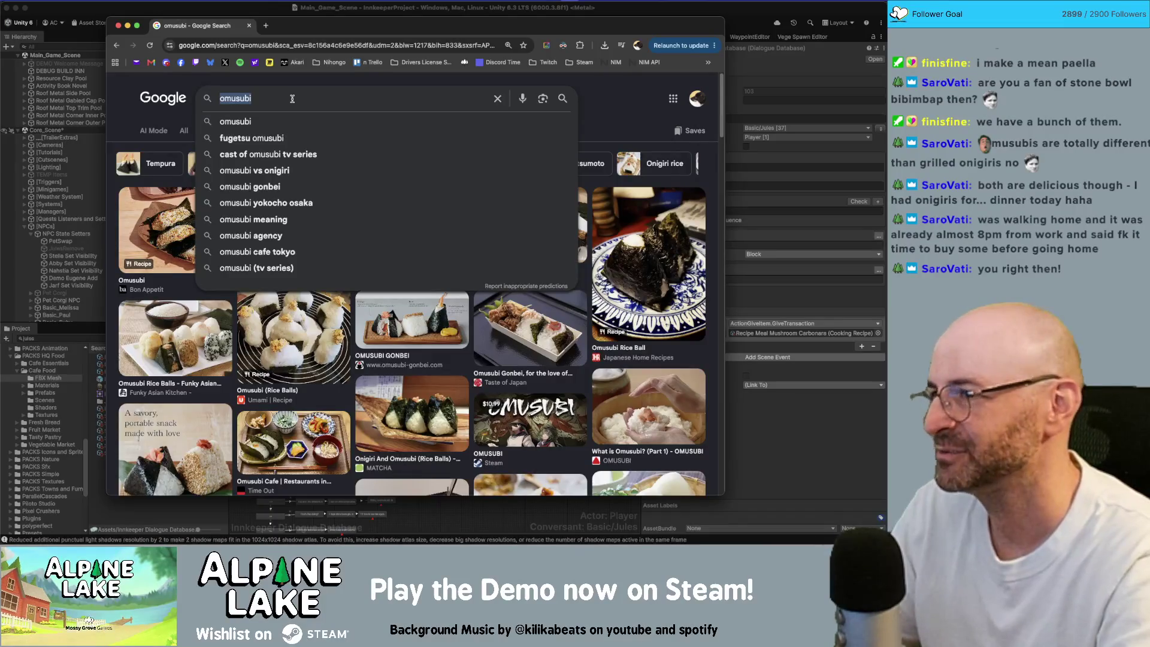
Search Google for 'onigiri vs omusubi', correcting the misspelled onigiri.
type("onigir vs")
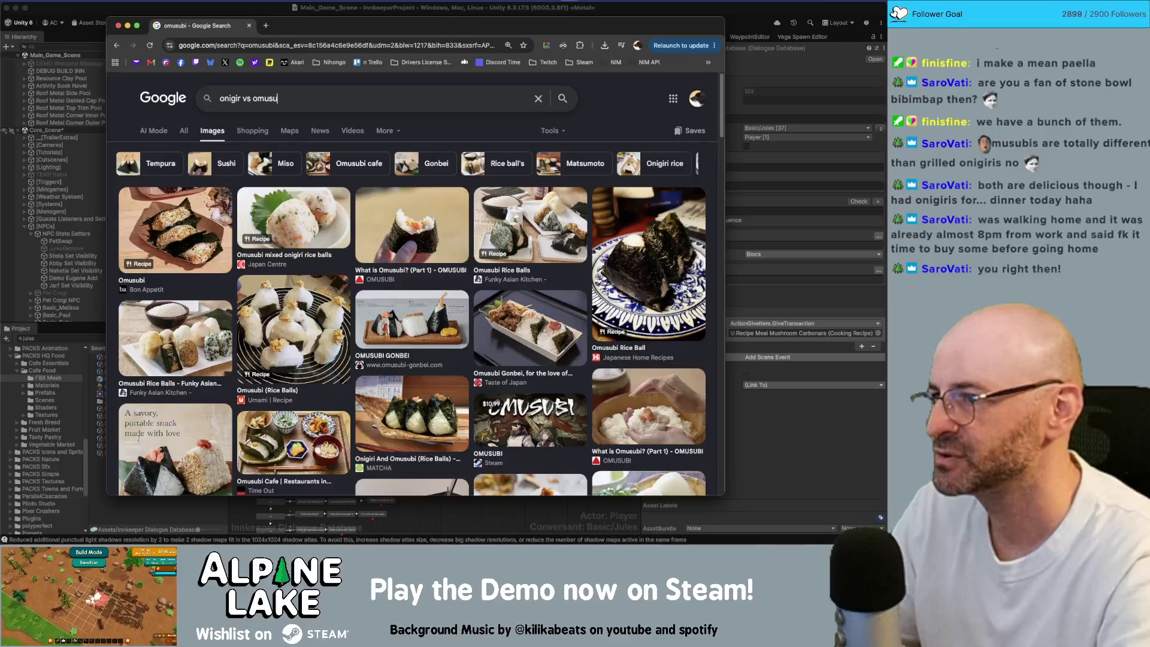
key("Return")
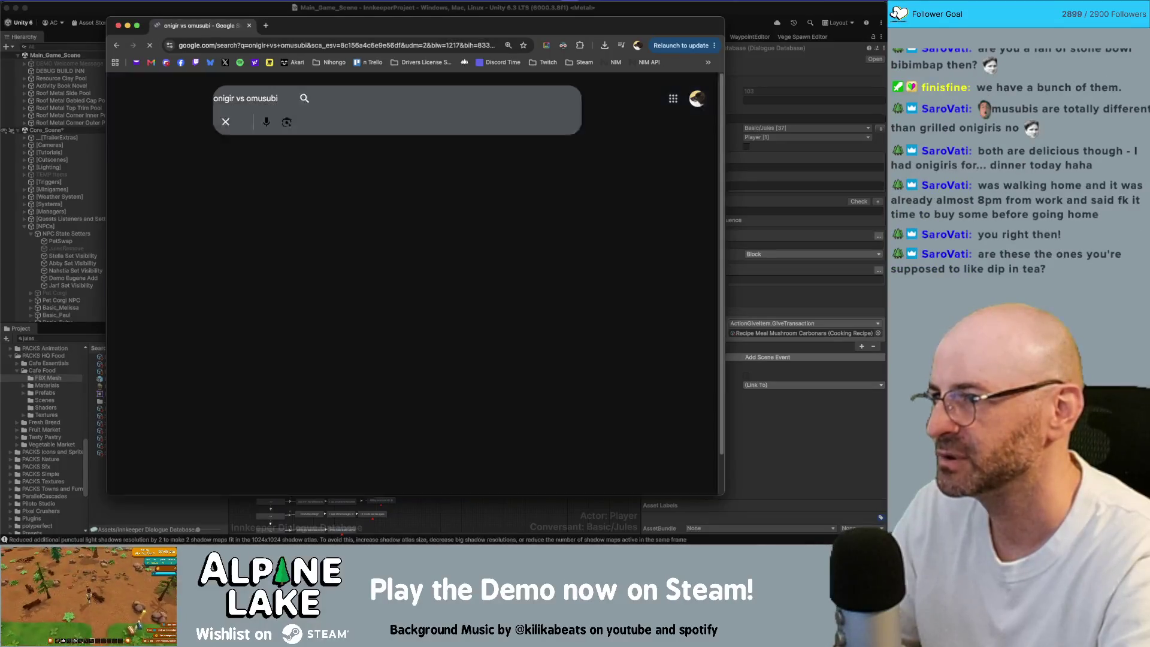
left_click(239, 98)
type("i")
key("Return")
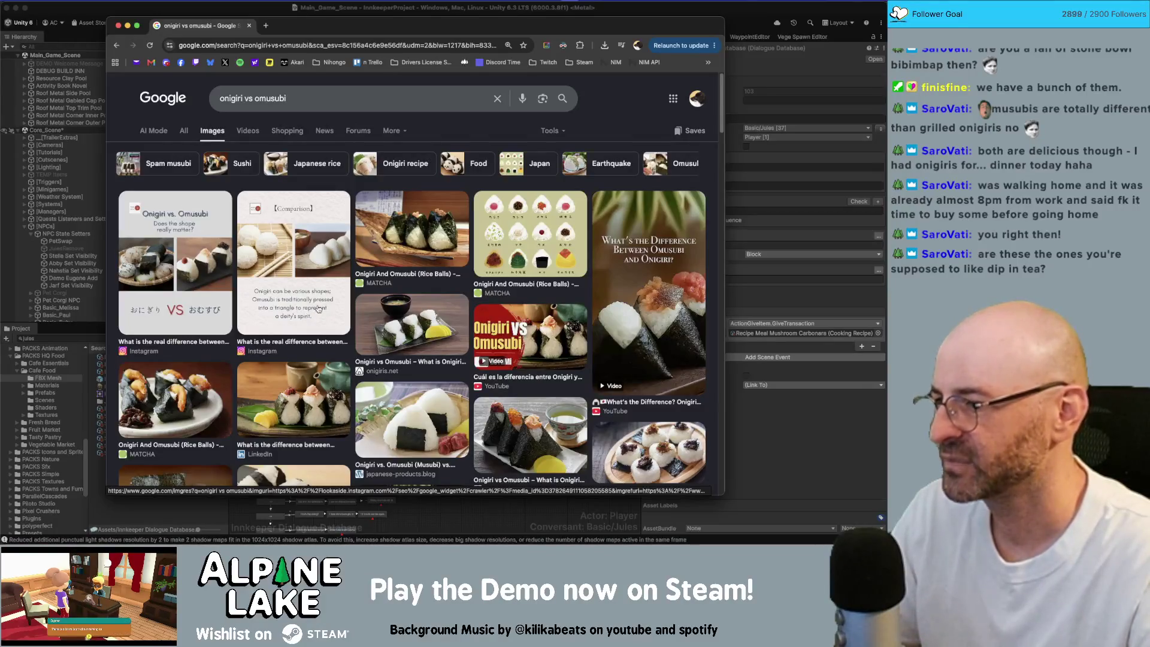
Preview the Bon Appetit Omusubi recipe from the image results, then bring Unity forward.
scroll(315, 307, "down", 1)
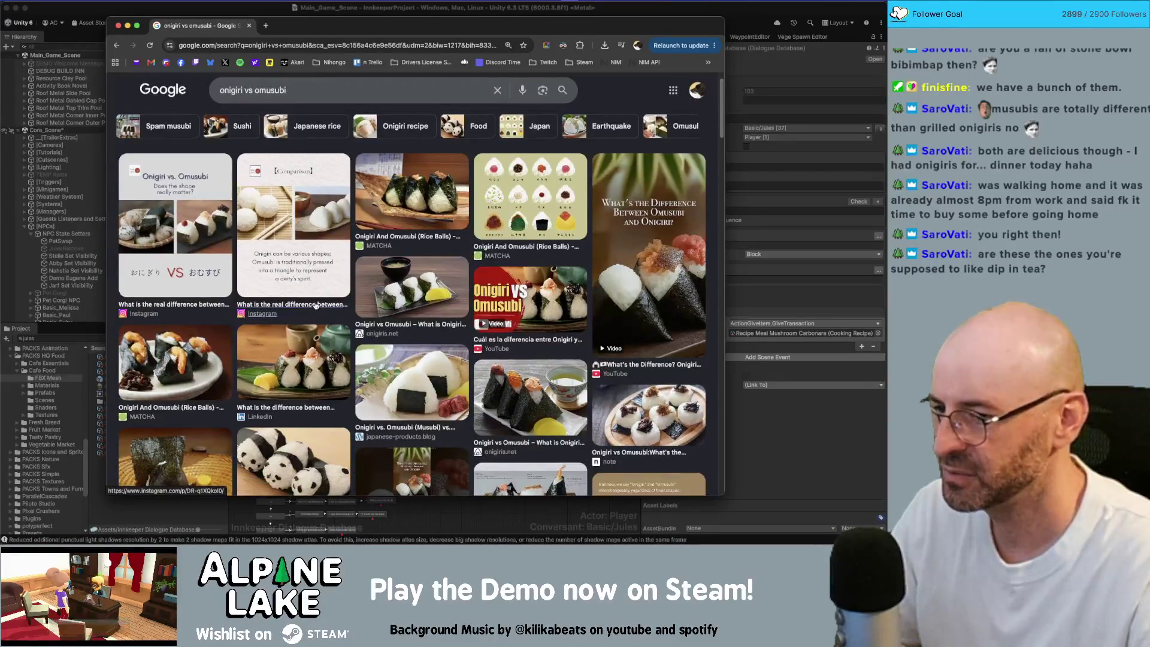
scroll(312, 305, "down", 2)
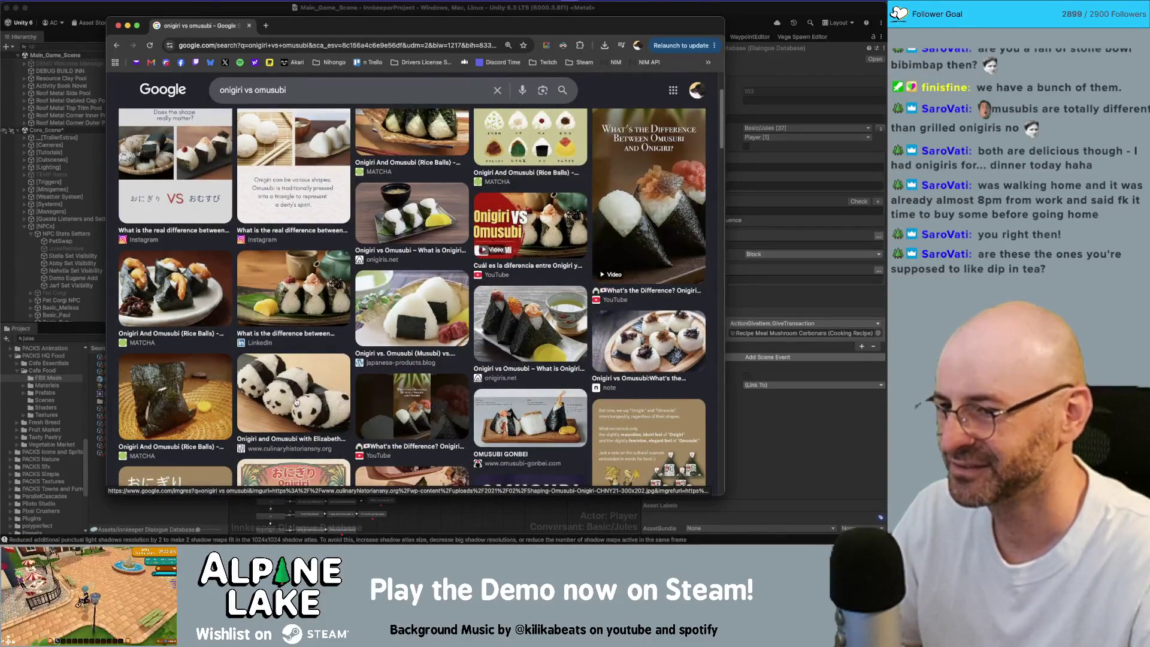
scroll(293, 395, "down", 2)
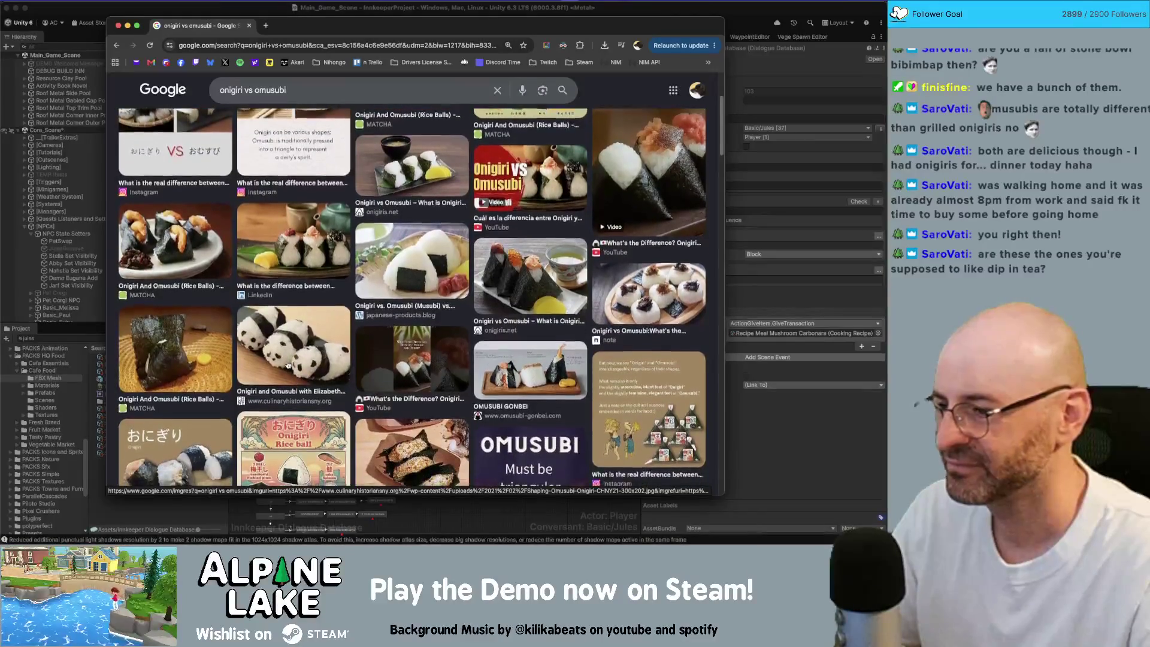
scroll(287, 366, "down", 3)
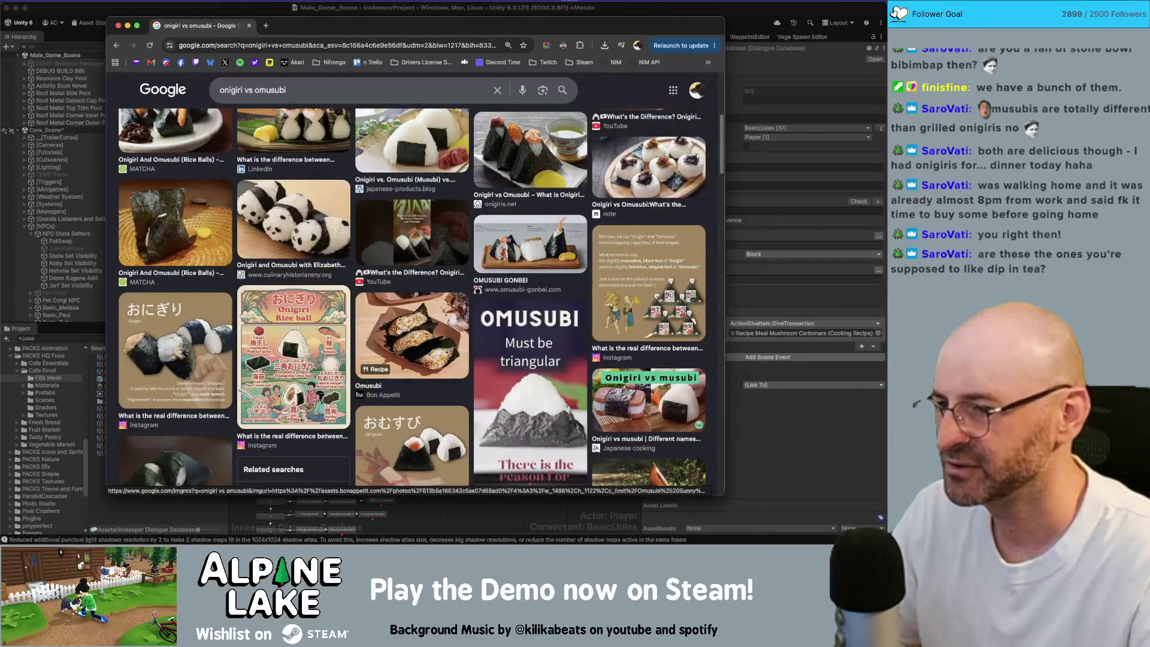
left_click(410, 340)
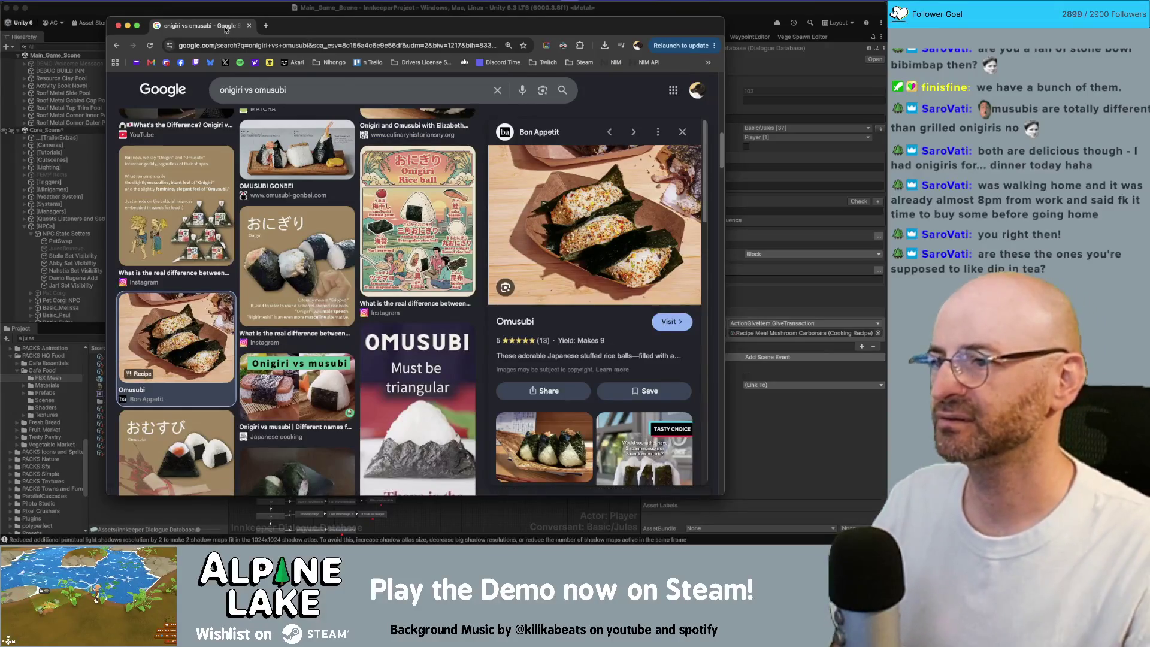
key("super+w")
left_click(319, 10)
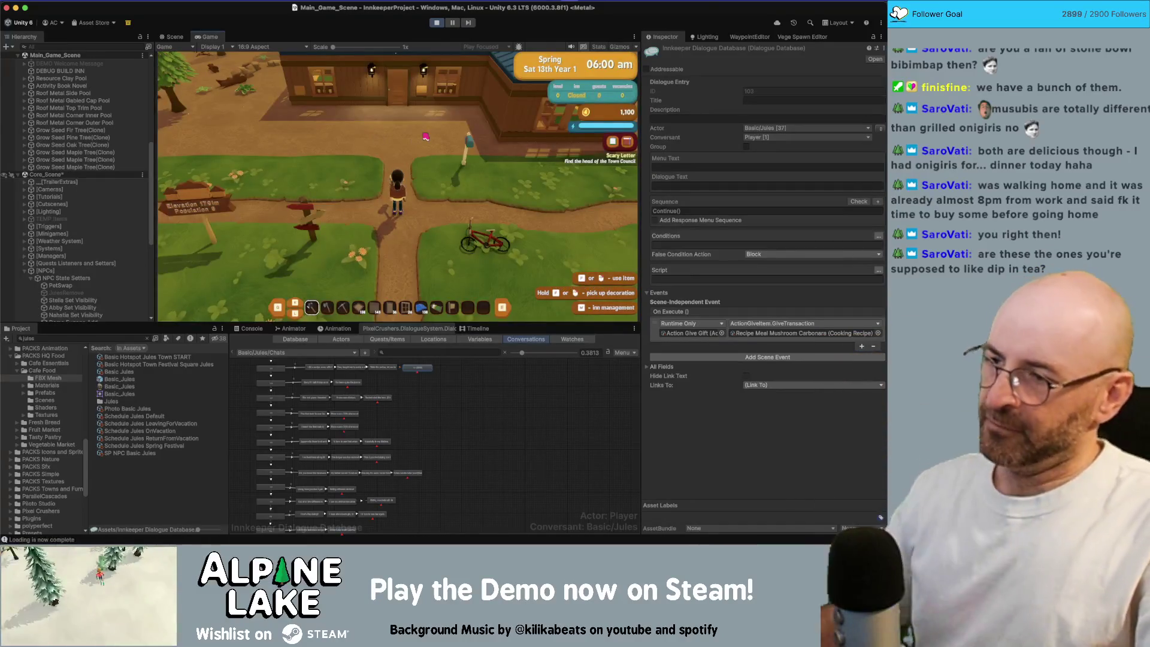
Walk north and browse the friend cards in the in-game menu's Friends tab, then close it.
key("w")
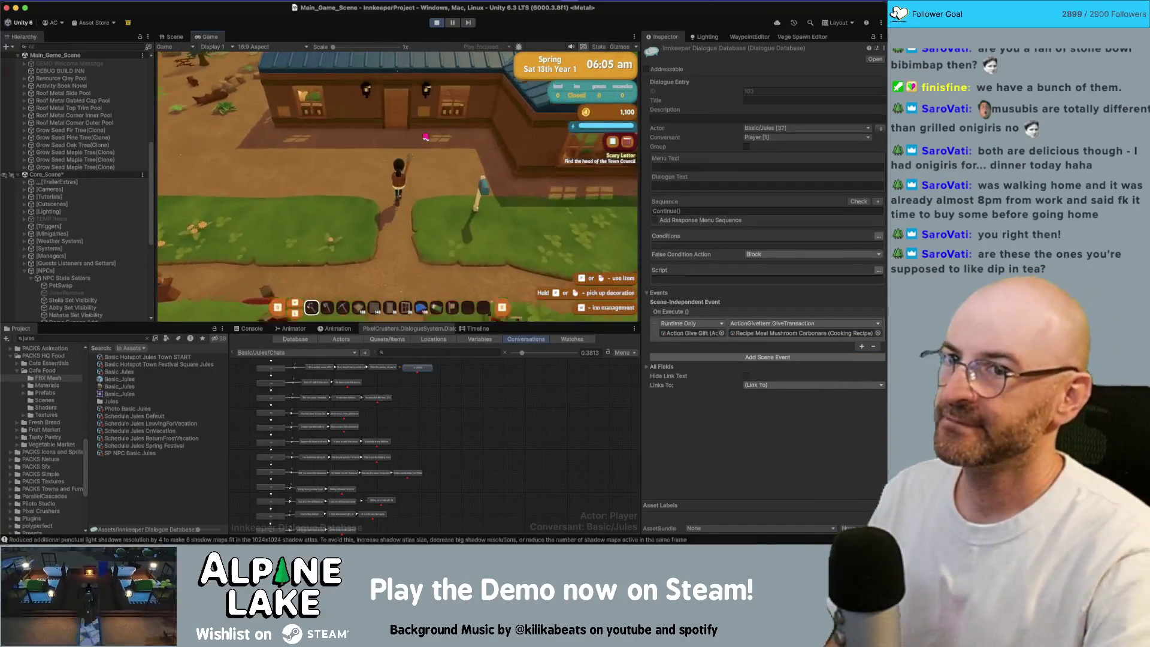
key("i")
key("e")
key("e")
key("e")
key("e")
key("s")
key("s")
key("q")
key("e")
key("e")
key("d")
key("d")
key("s")
key("s")
key("a")
key("a")
key("s")
key("s")
key("Escape")
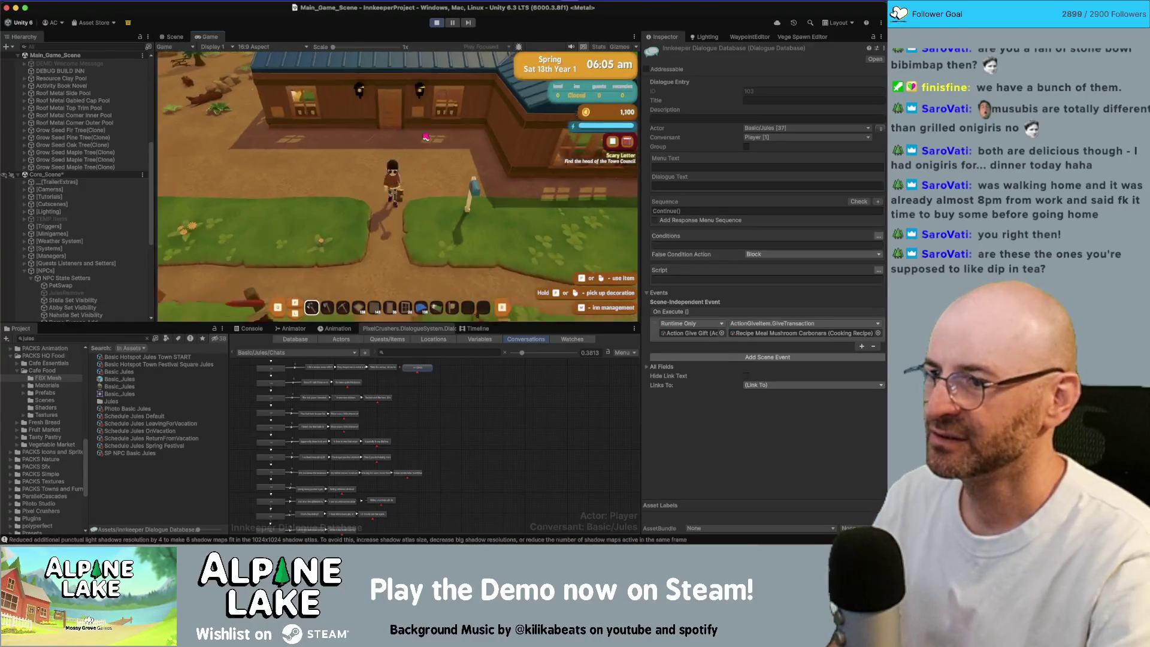
Walk to Jeff, finish his dialogue, and open the Friends list.
key("s")
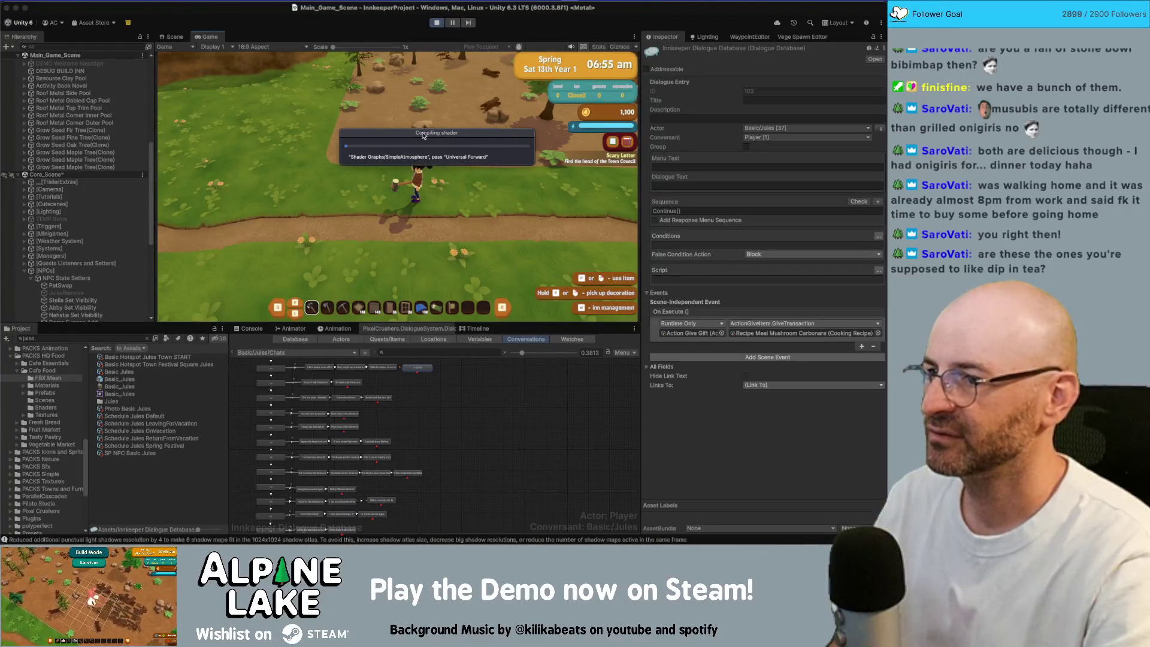
key("a")
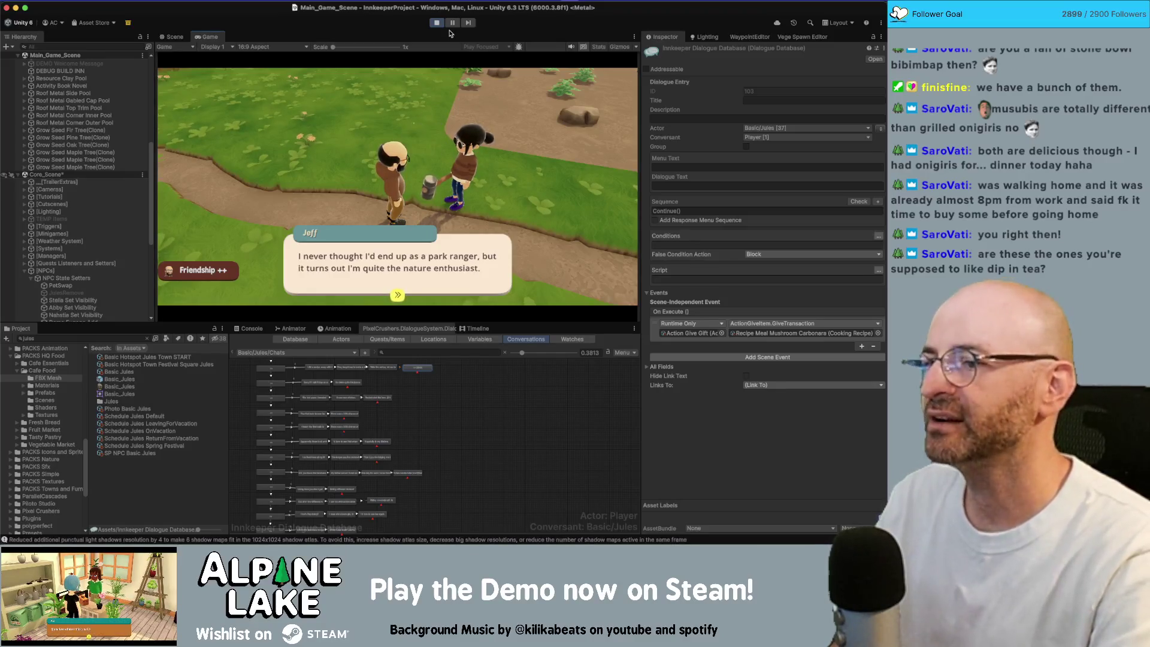
key("space")
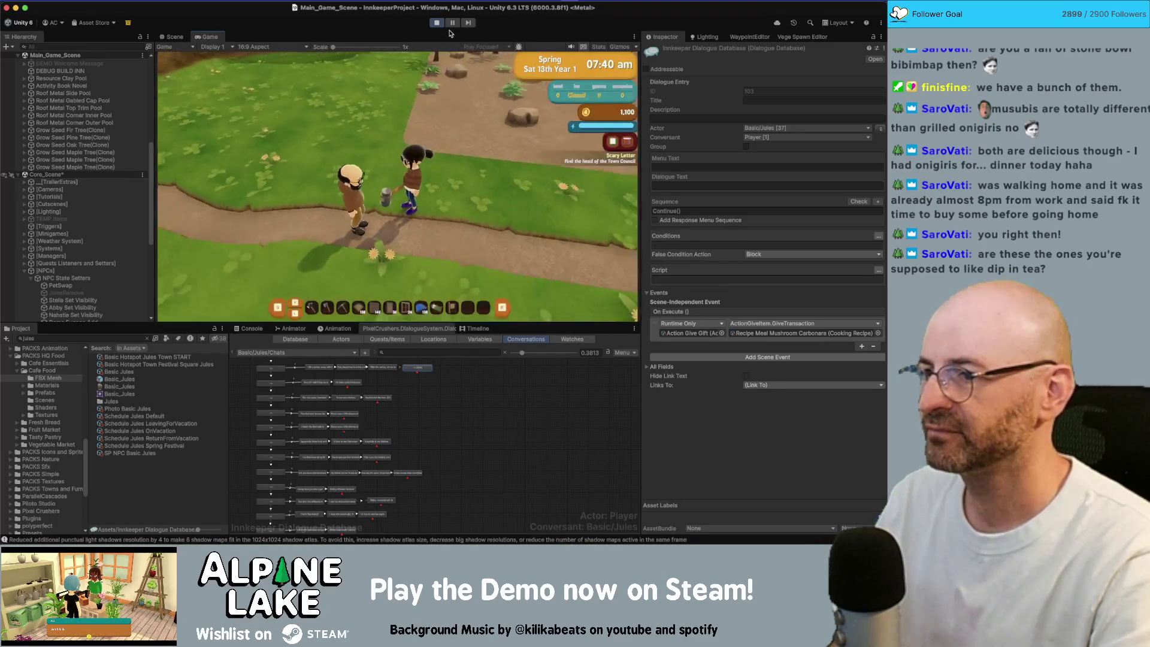
key("Tab")
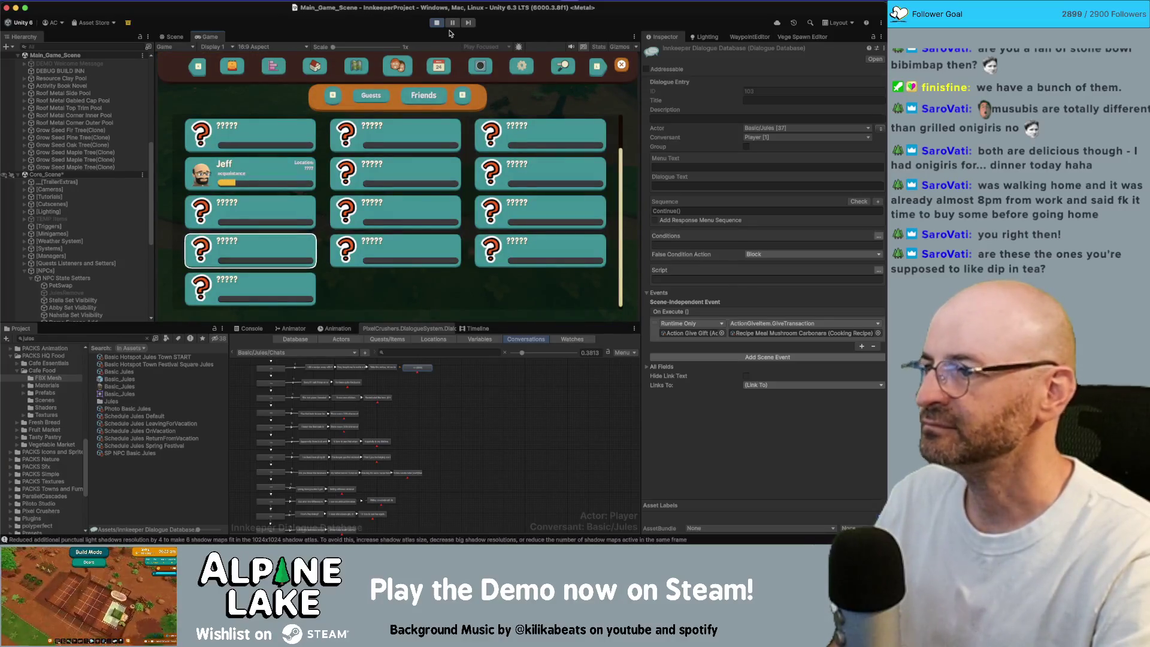
Move through the Friends grid to select Jeff's friend card.
key("Up")
key("Up")
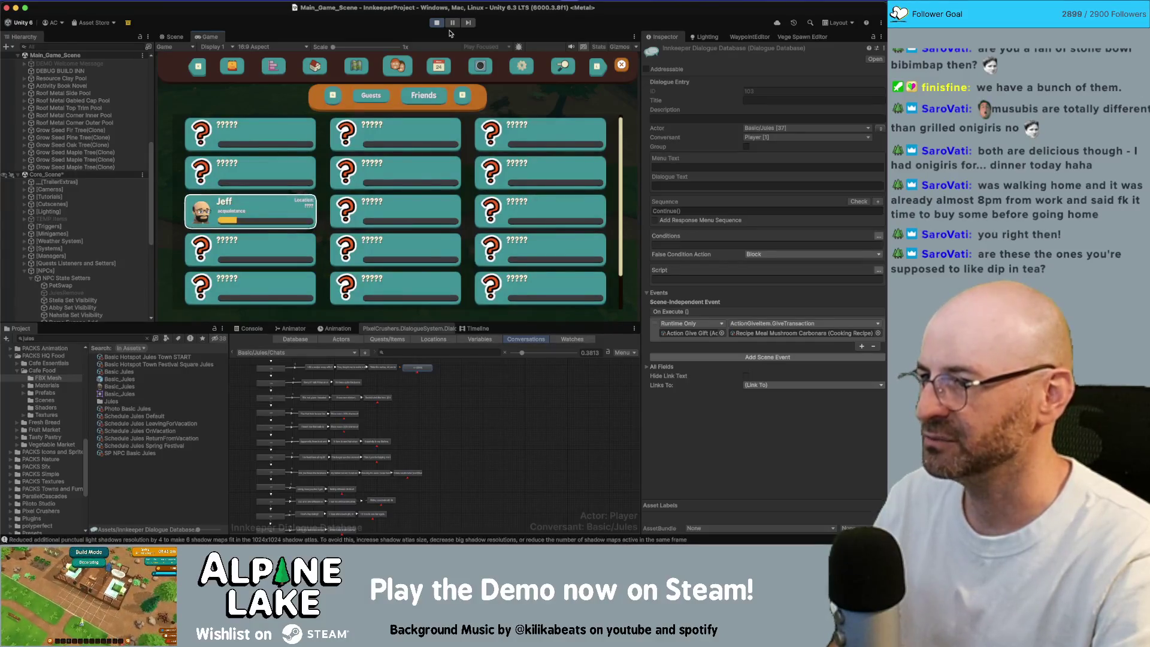
key("Right")
key("Up")
key("Up")
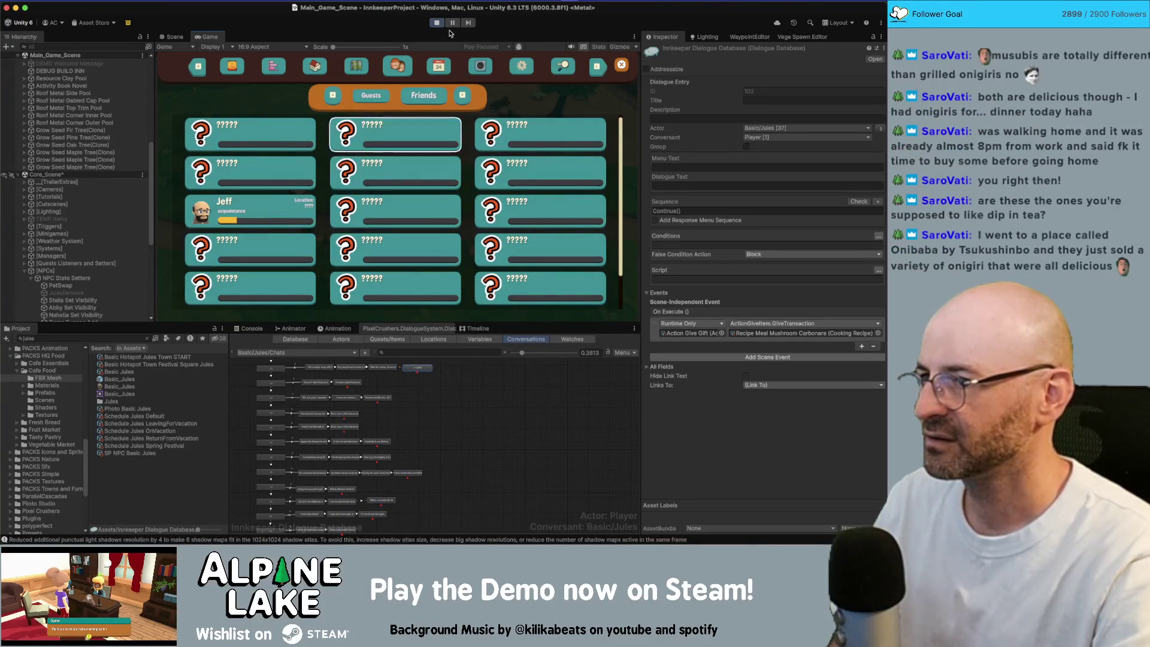
key("Left")
key("Down")
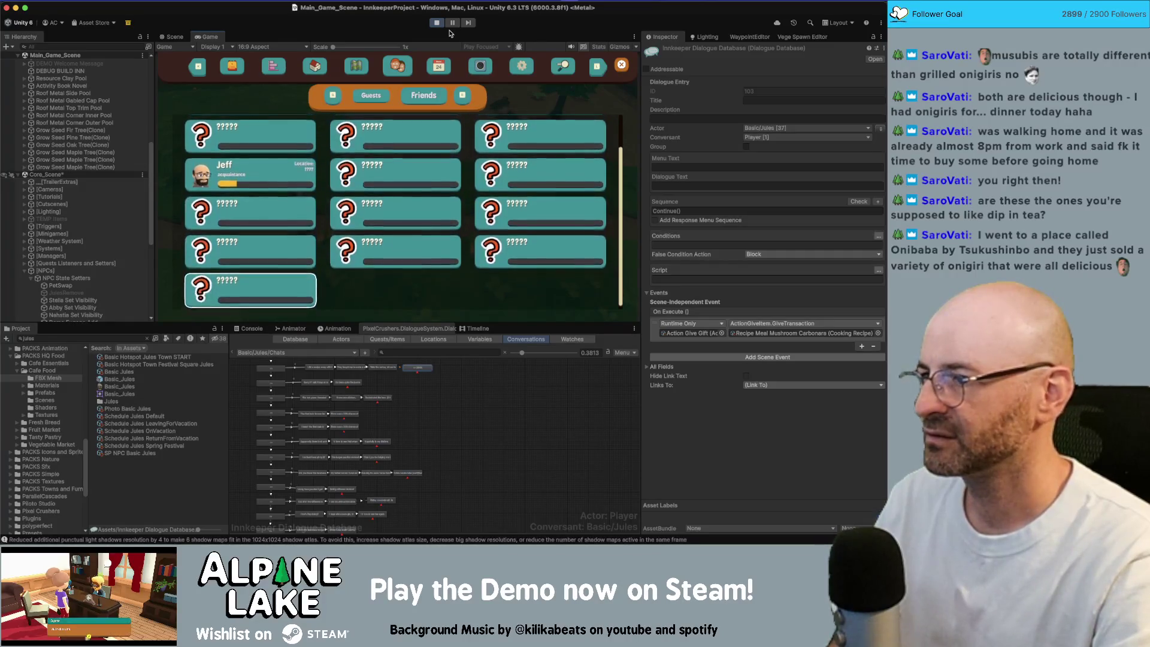
key("Down")
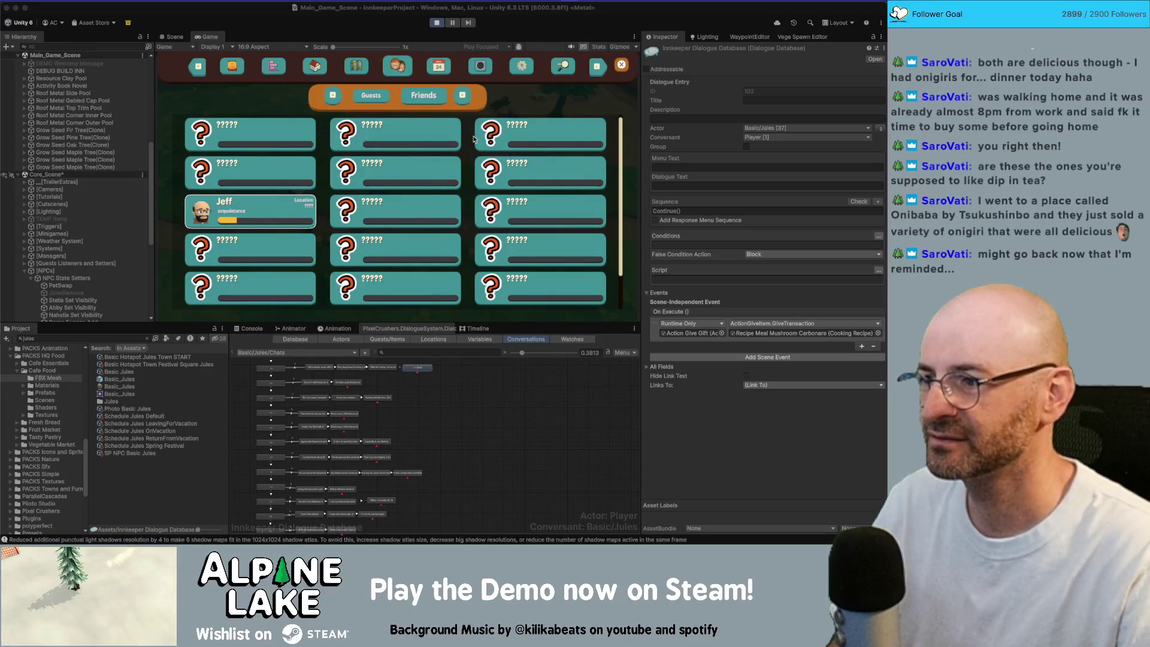
Browse the remaining friend cards, return to Jeff's card, then stop the running game.
key("Right")
key("Right")
key("Up")
key("Up")
key("Left")
key("Left")
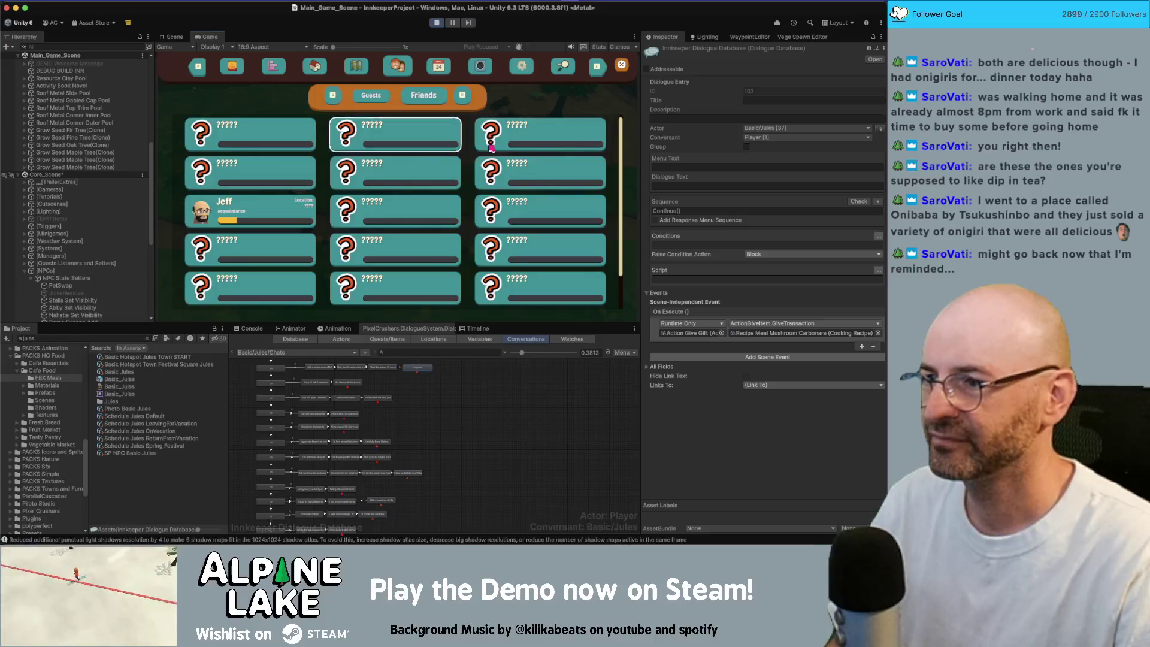
key("Down")
key("Down")
key("Down")
key("Up")
key("Up")
key("Up")
key("Right")
key("Right")
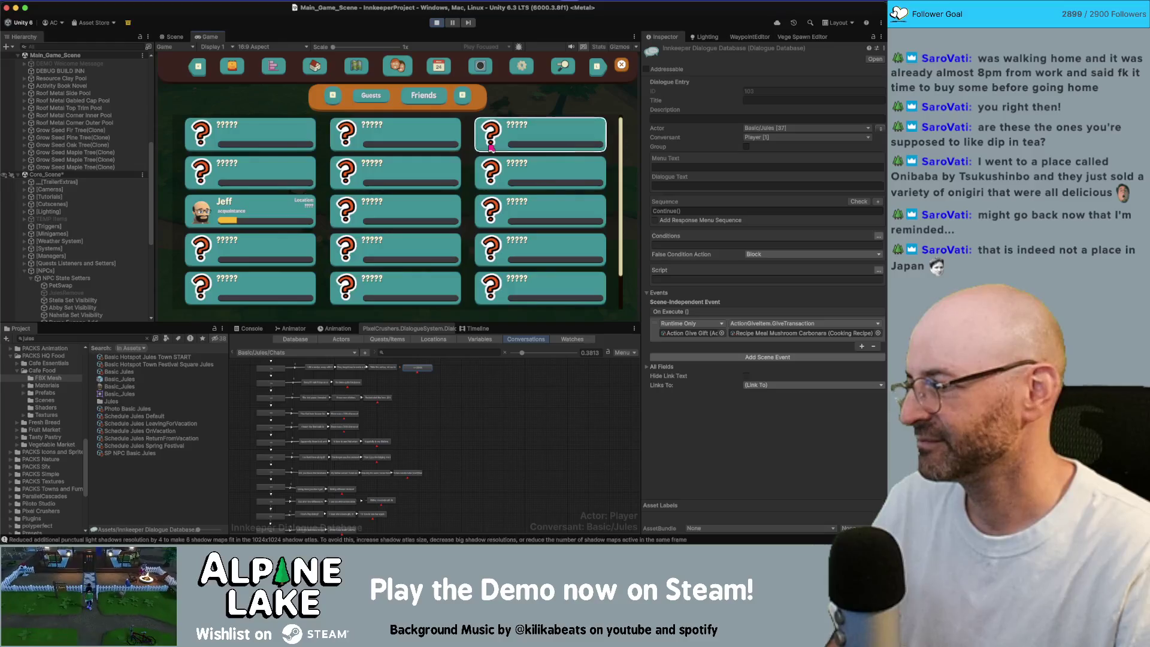
key("Down")
key("Down")
key("Left")
key("Left")
key("Down")
key("Up")
key("Up")
key("Up")
key("Up")
key("Right")
key("Left")
key("Down")
key("Down")
key("Down")
key("Up")
key("Up")
key("Up")
key("Up")
key("Up")
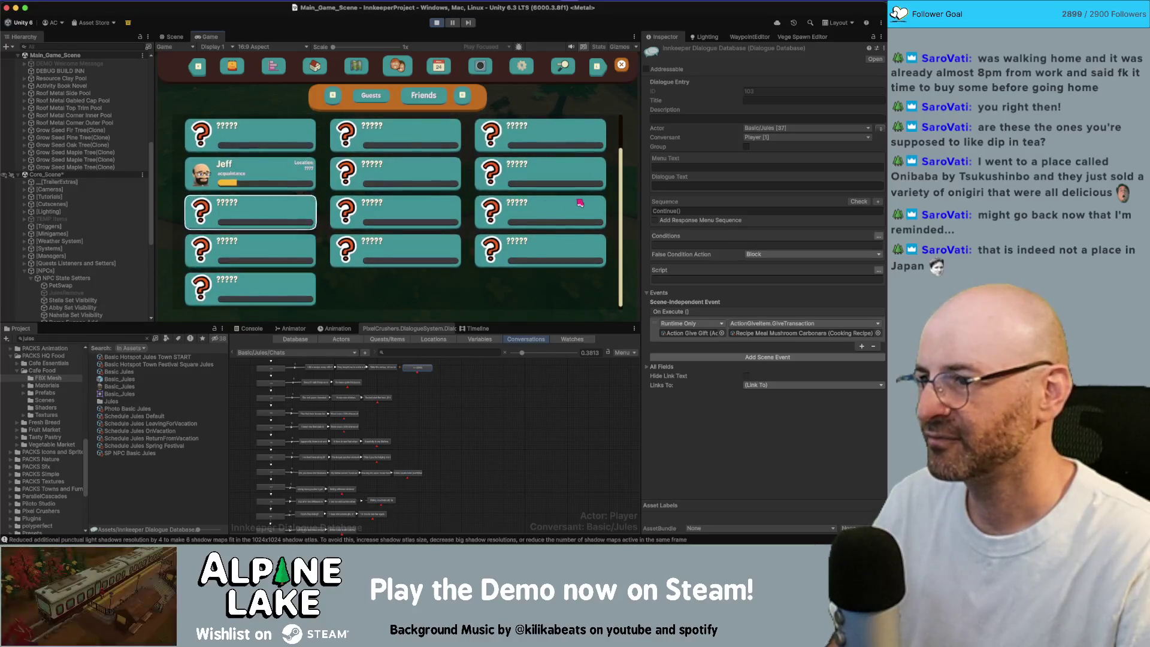
key("Up")
key("Up")
key("Up")
key("Down")
key("Down")
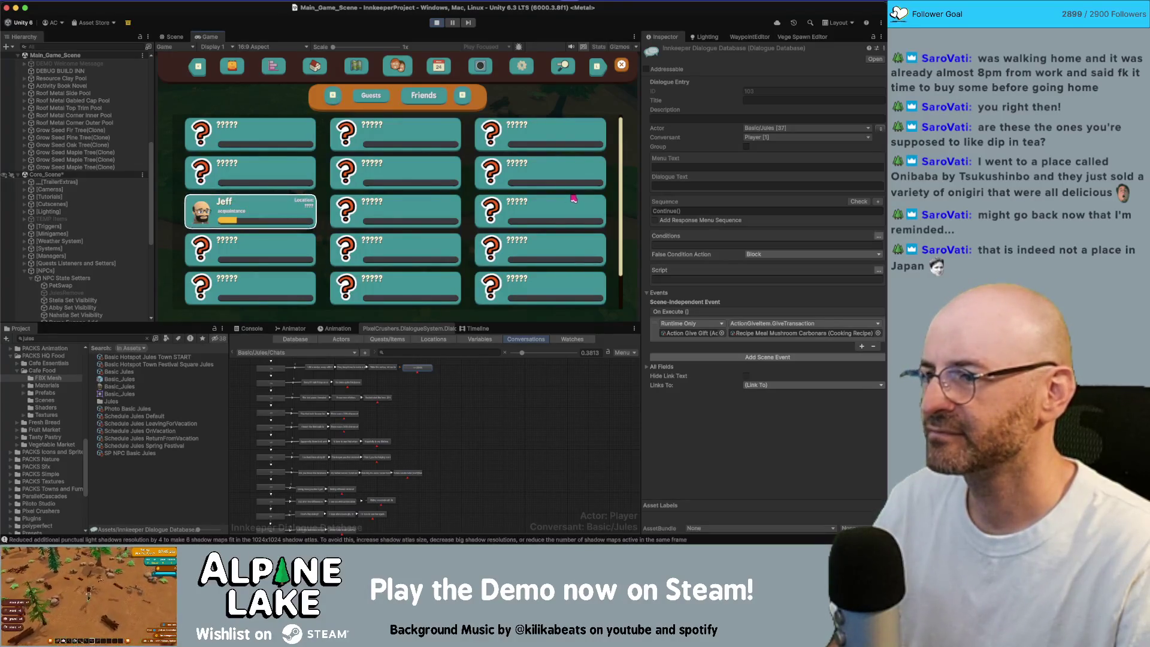
left_click(437, 22)
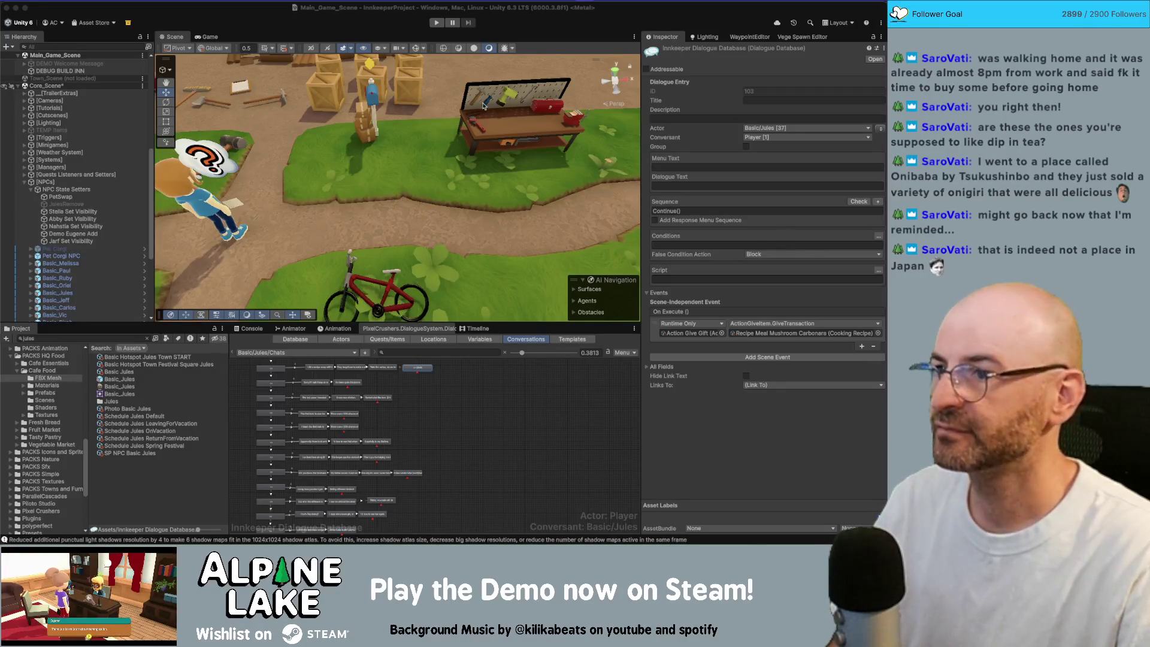
Show the Basic/Jules/Chats conversation properties, listing Player and Basic/Jules as participants.
left_click_drag(374, 137, 361, 138)
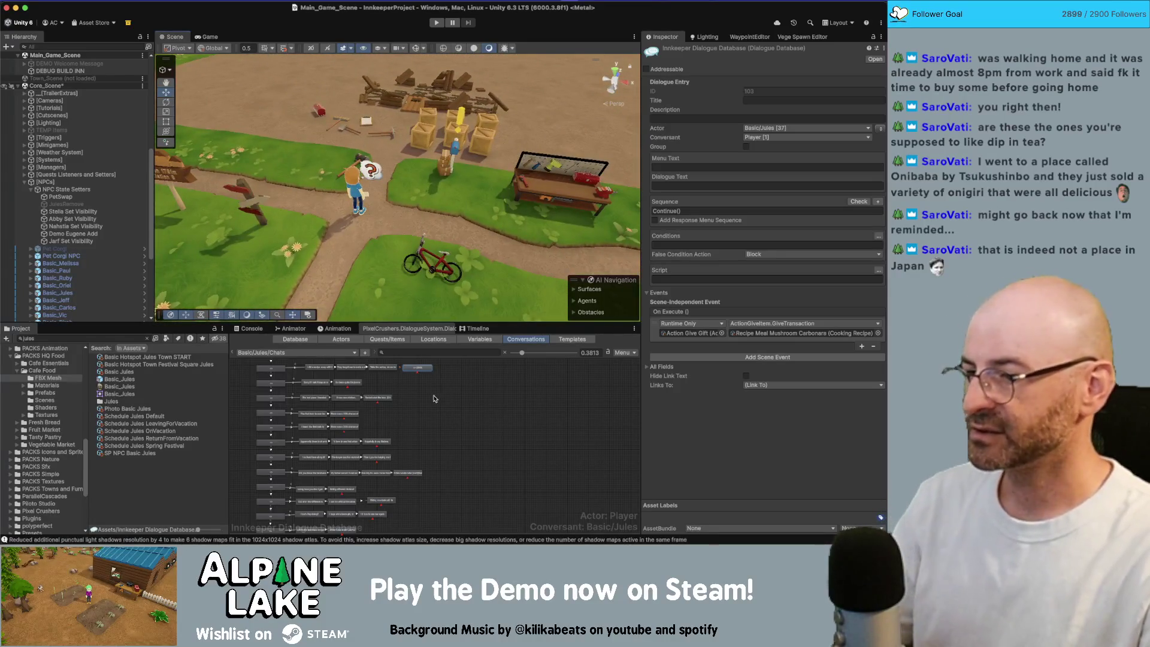
left_click(457, 408)
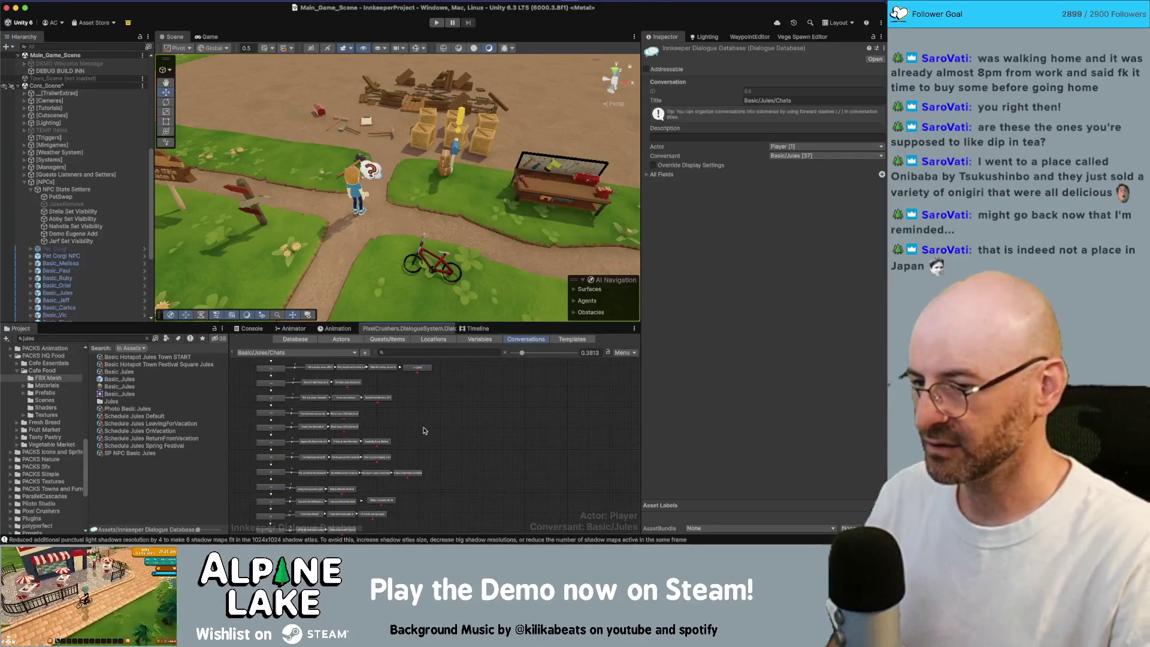
scroll(460, 408, "down", 1)
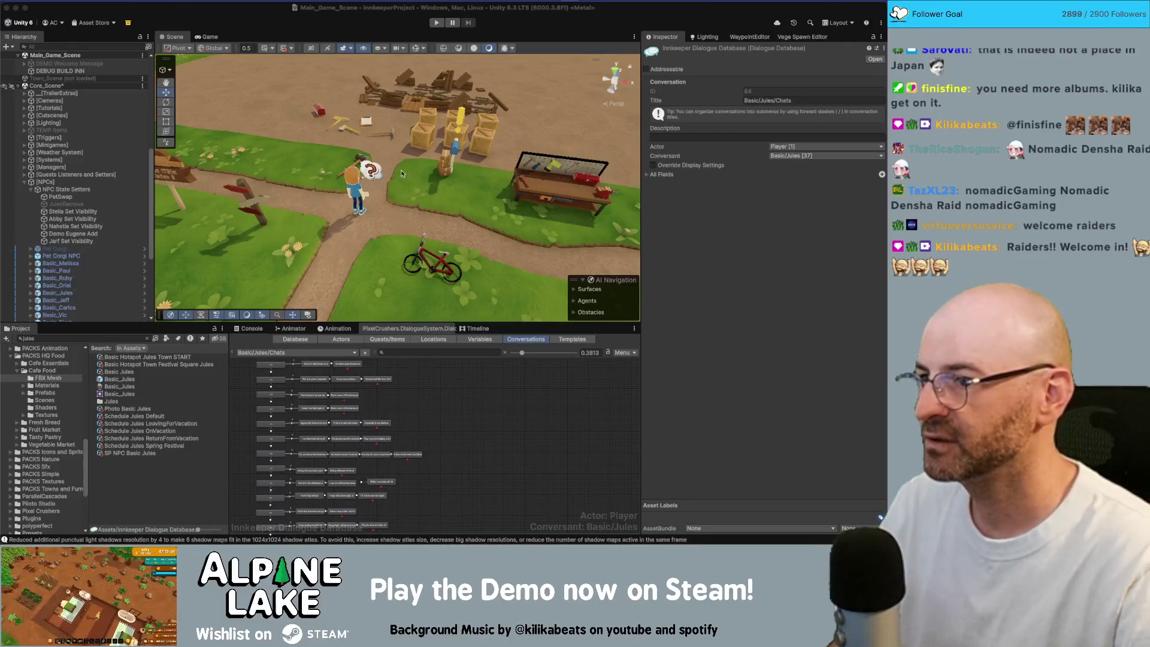
left_click_drag(463, 171, 408, 157)
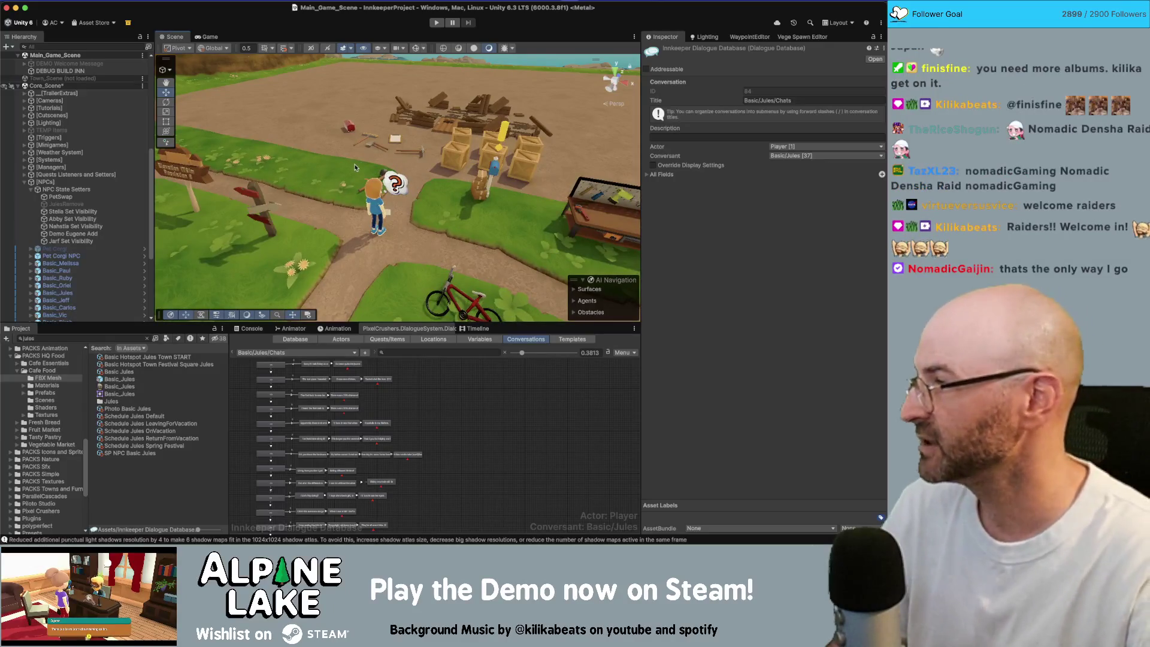
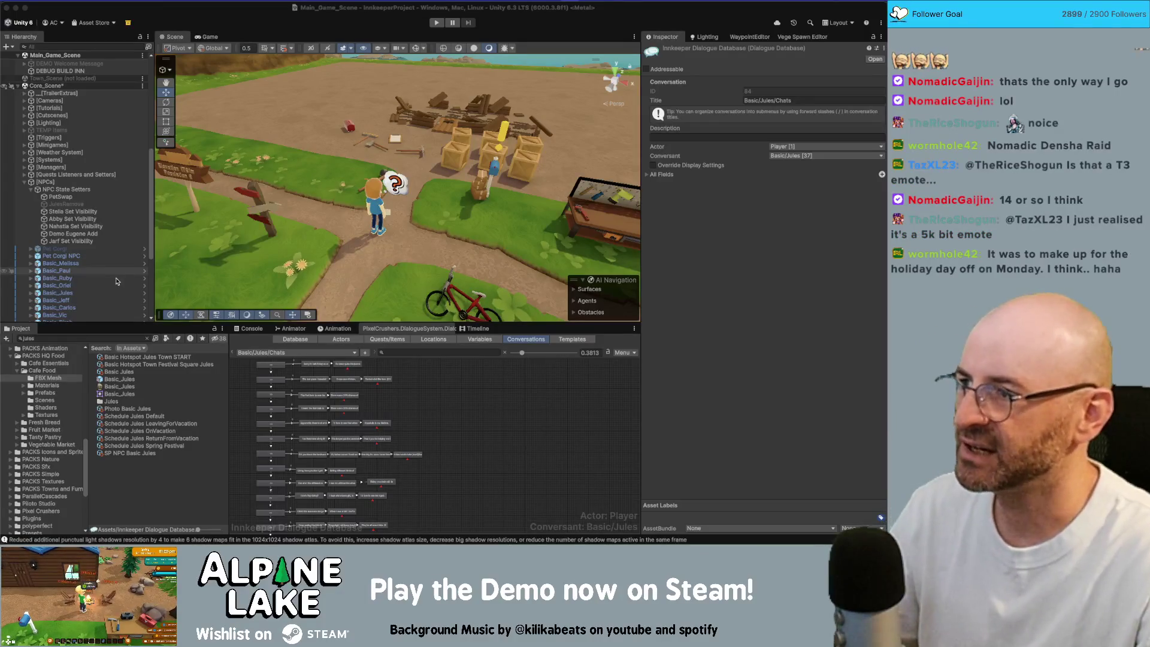
Switch to Autodesk Maya, where Furniture_v36.mb shows the spaghetti bowl model.
key("super+Tab")
left_click(248, 263)
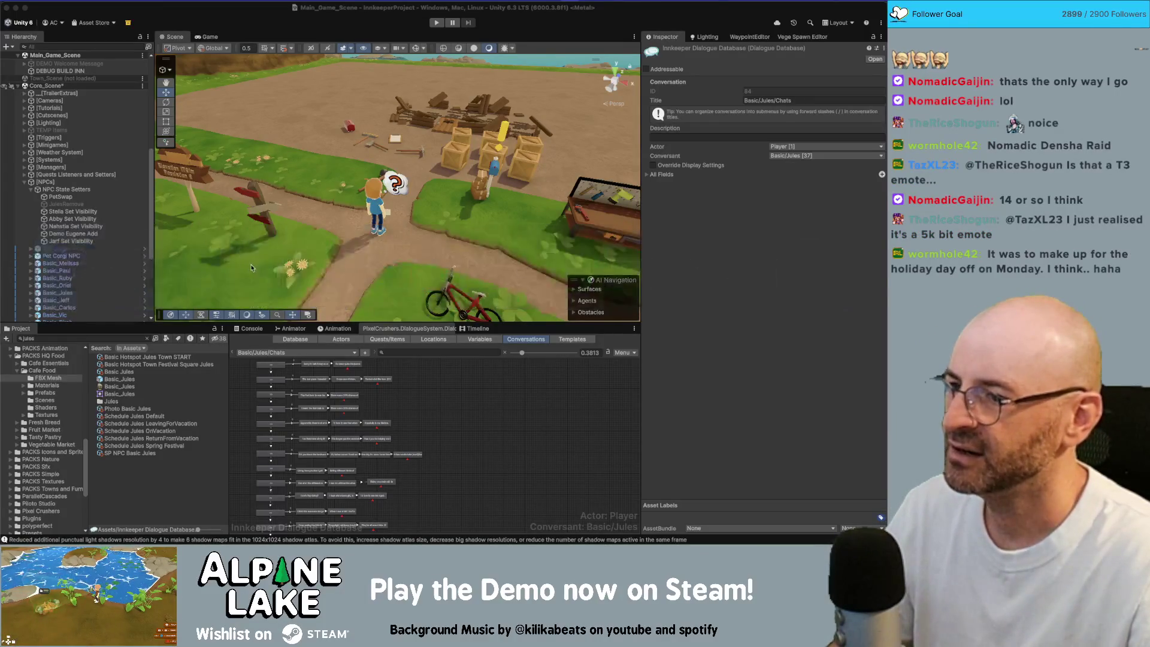
scroll(522, 282, "down", 10)
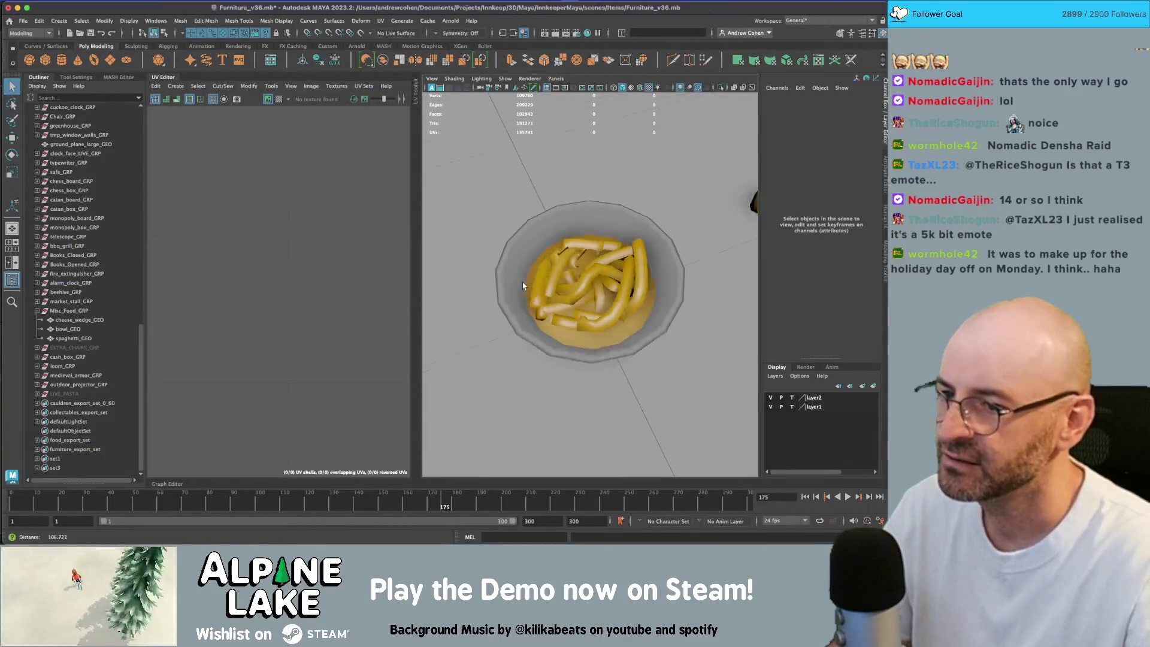
Close Maya's UV Editor panel after a quick orbit, then return to Unity.
left_click_drag(571, 269, 571, 260)
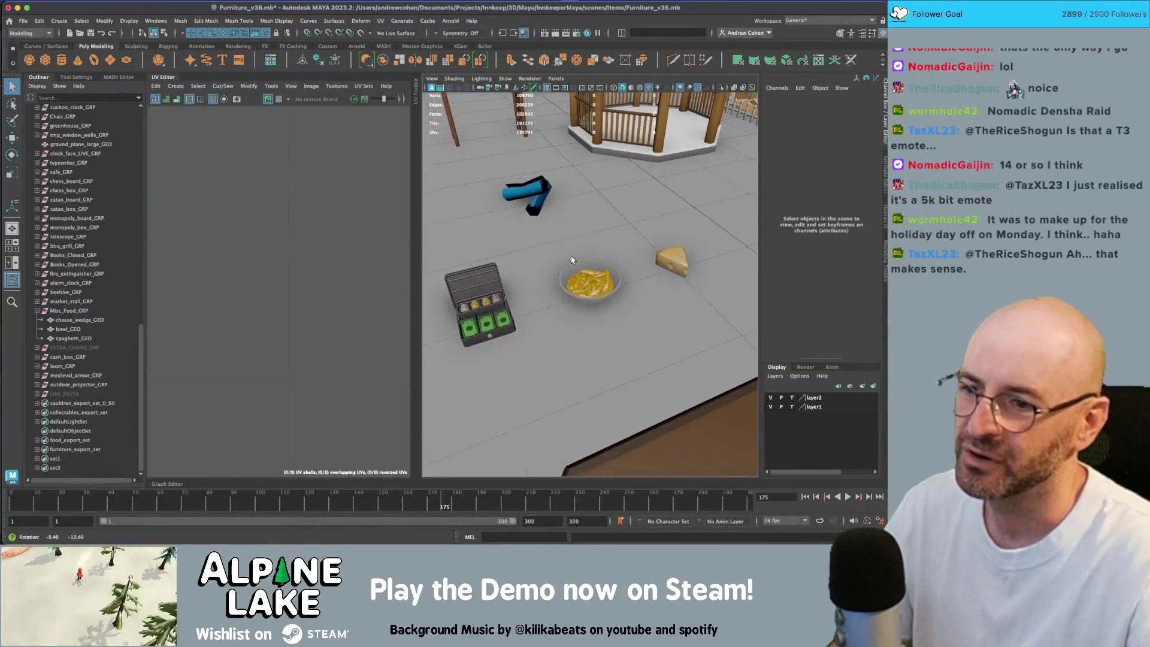
scroll(572, 260, "up", 5)
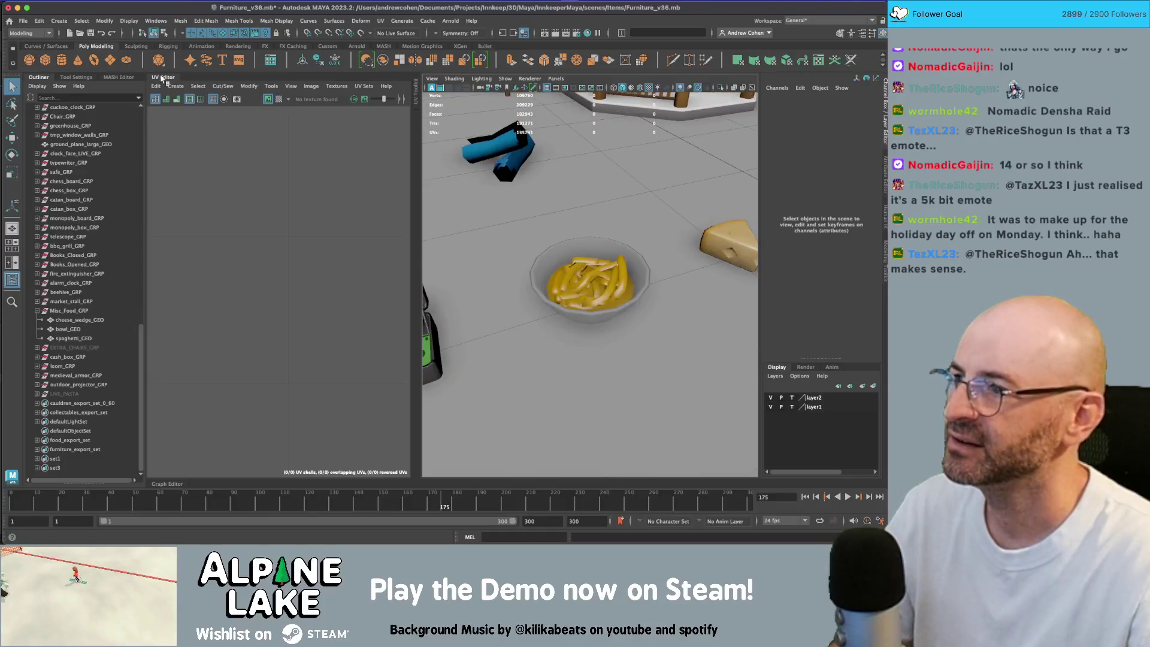
left_click(163, 80)
key("super+Tab")
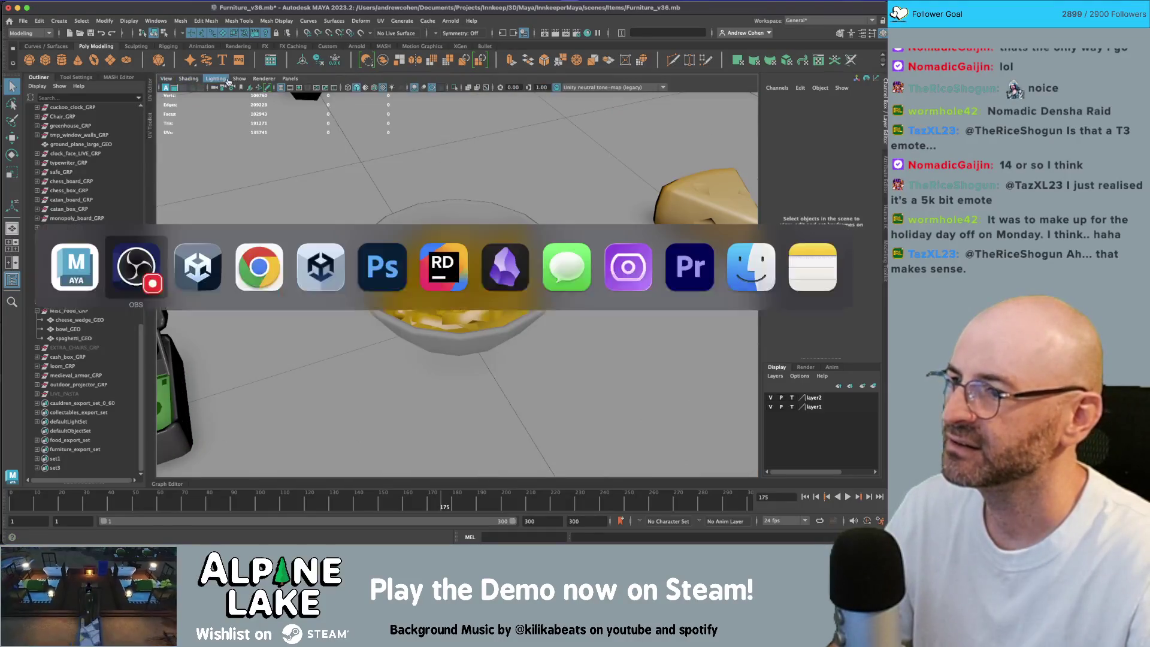
key("Tab")
key("Tab")
key("Tab")
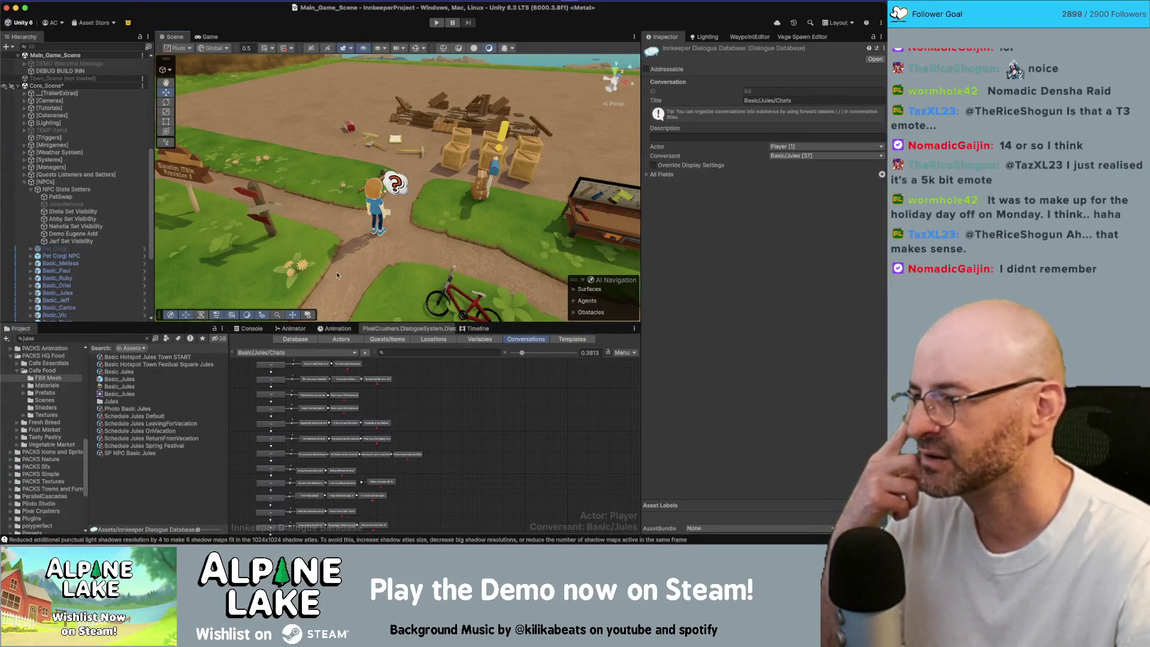
scroll(439, 403, "down", 5)
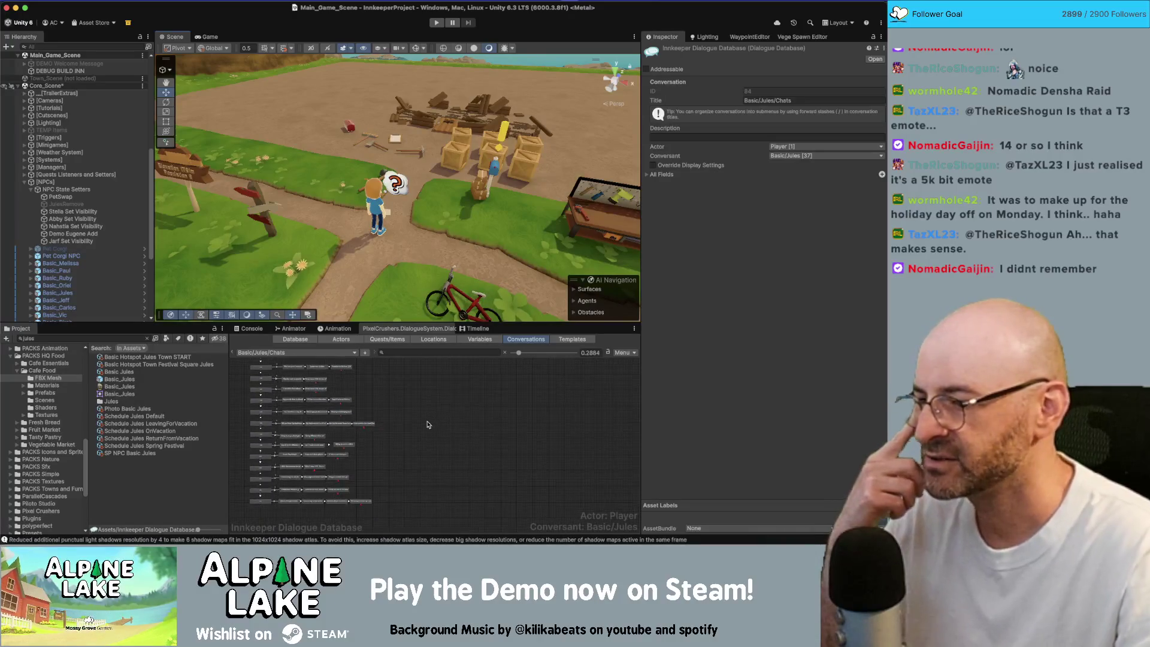
scroll(307, 484, "up", 5)
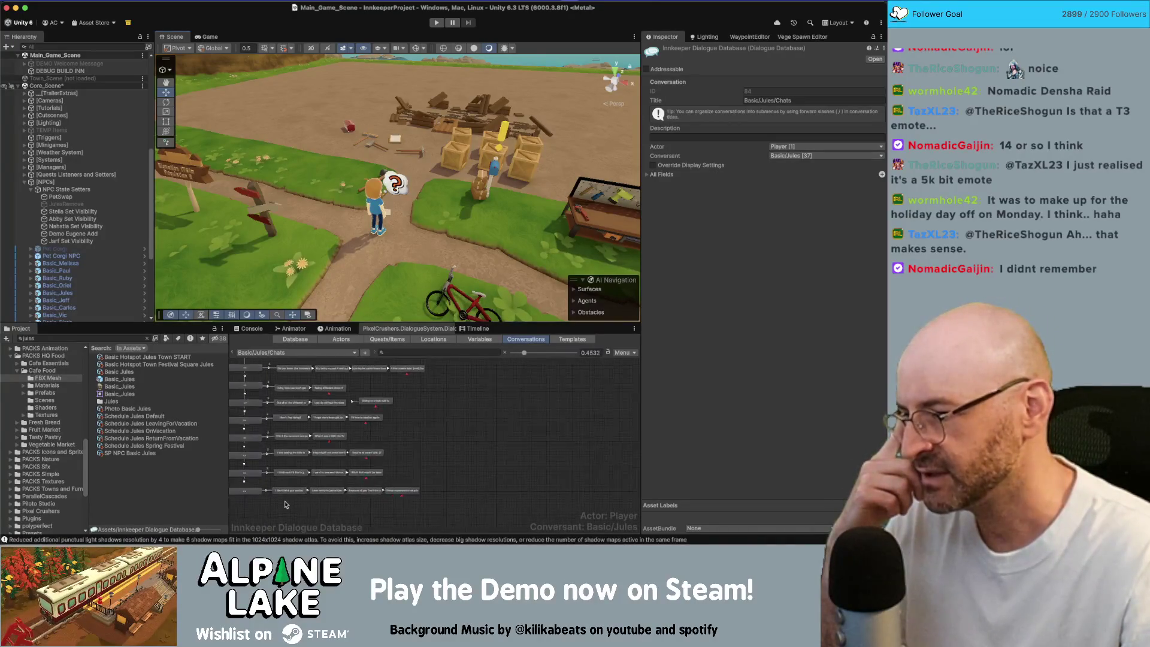
scroll(446, 431, "down", 3)
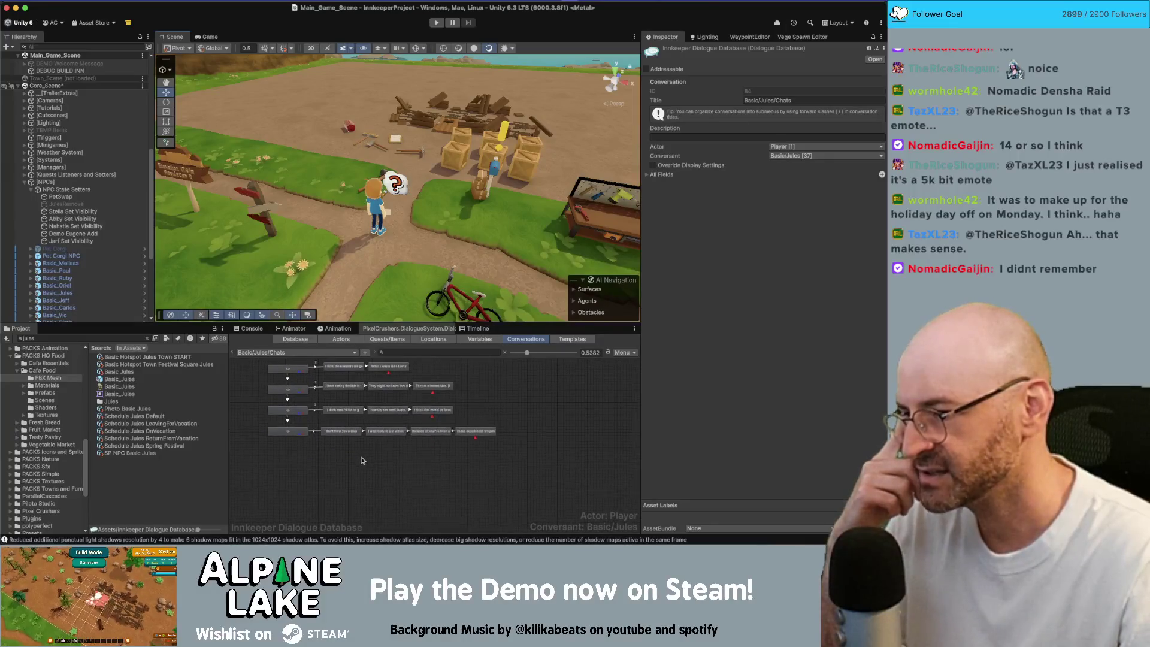
left_click_drag(337, 459, 527, 431)
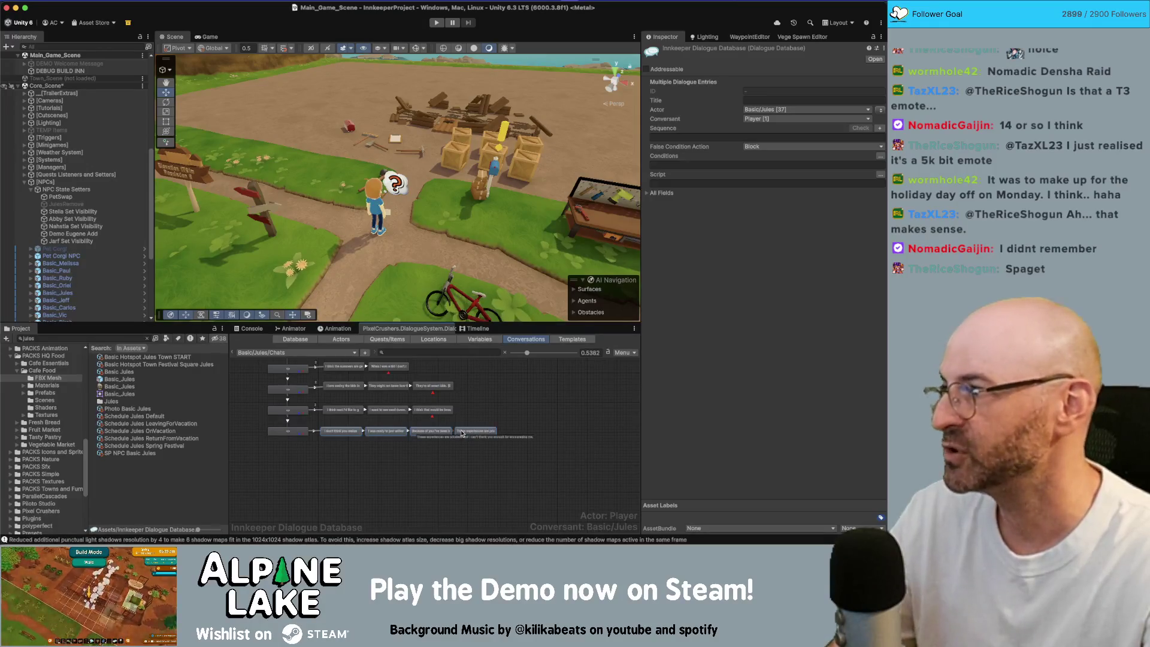
left_click(525, 422)
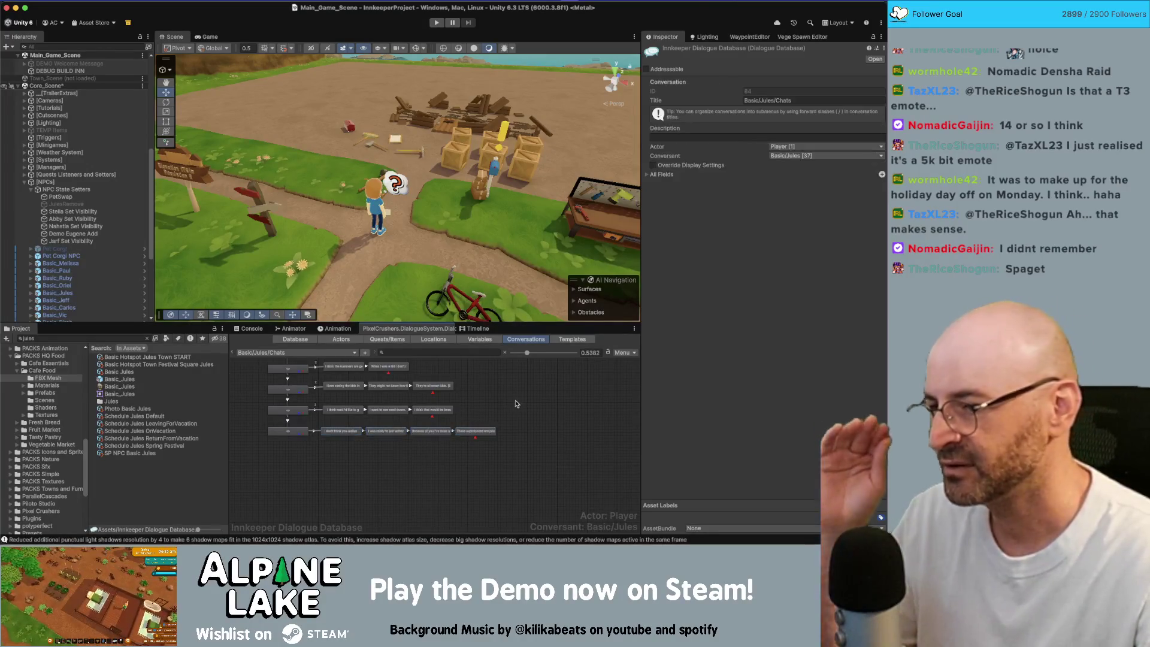
scroll(525, 423, "down", 5)
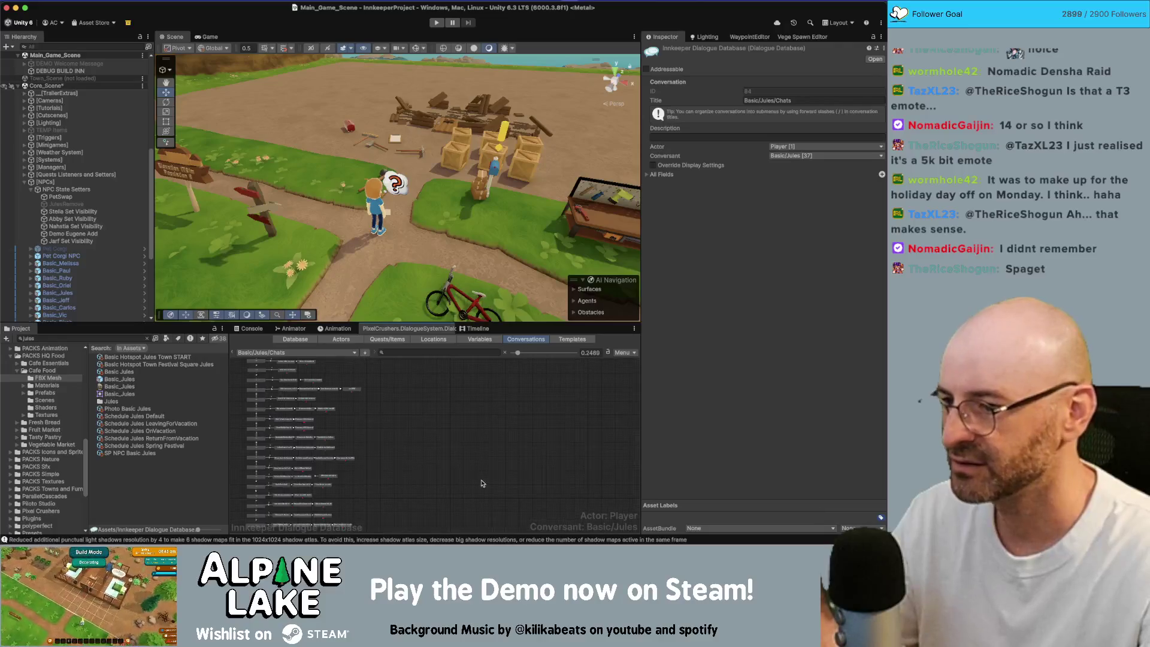
scroll(451, 451, "down", 3)
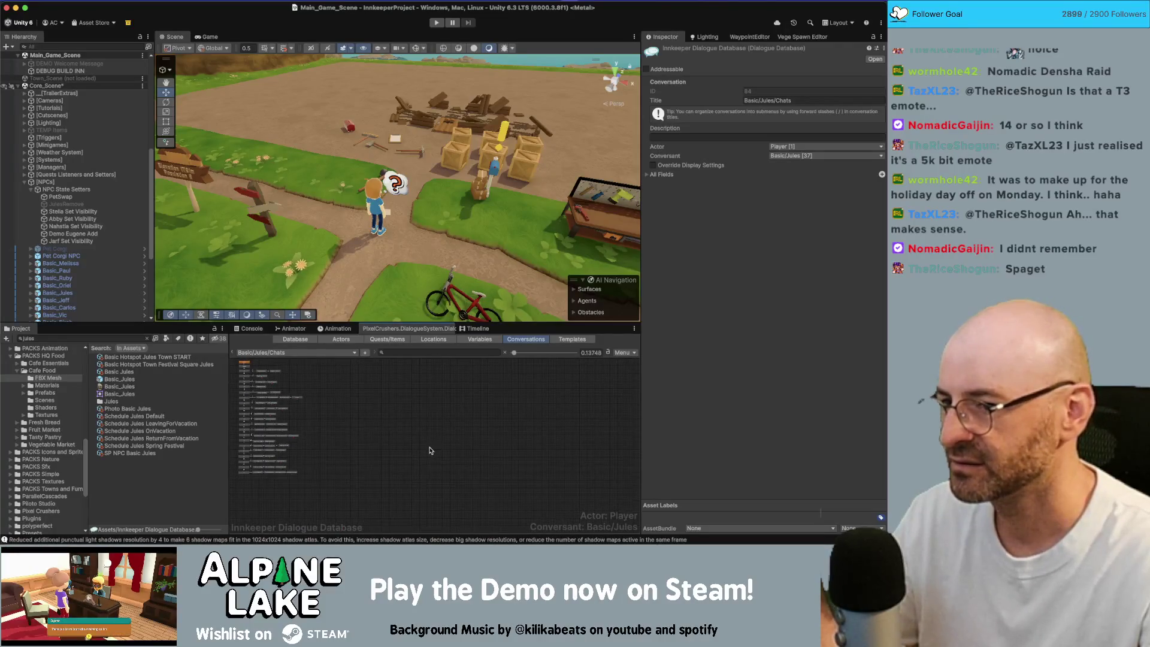
scroll(366, 434, "up", 2)
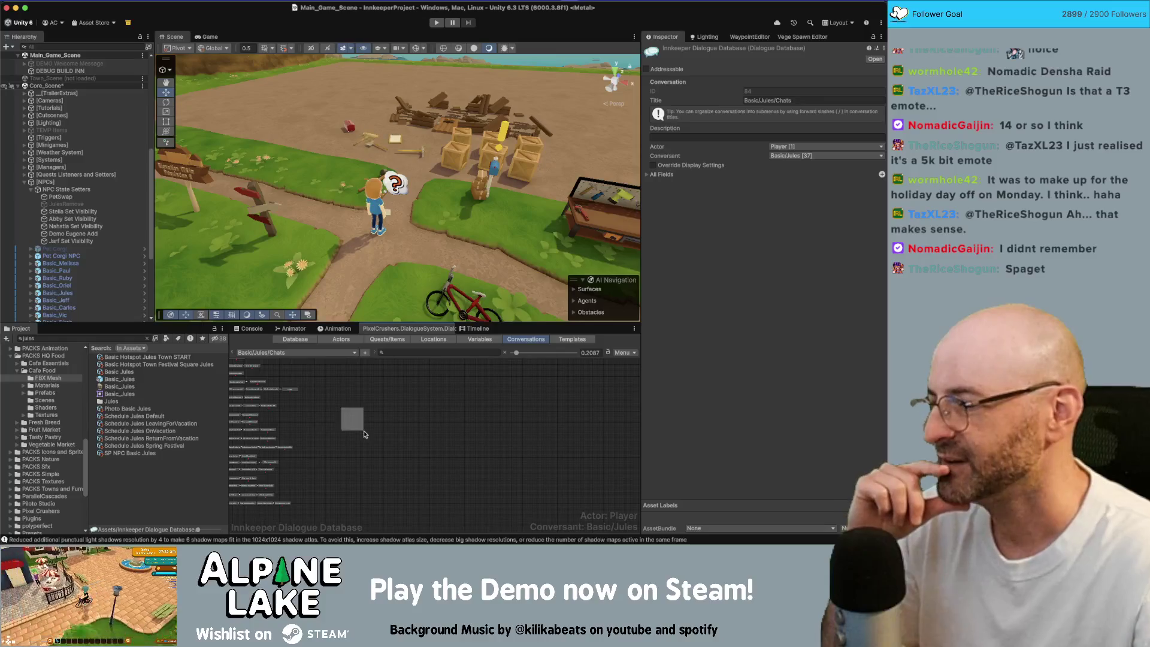
scroll(242, 477, "up", 2)
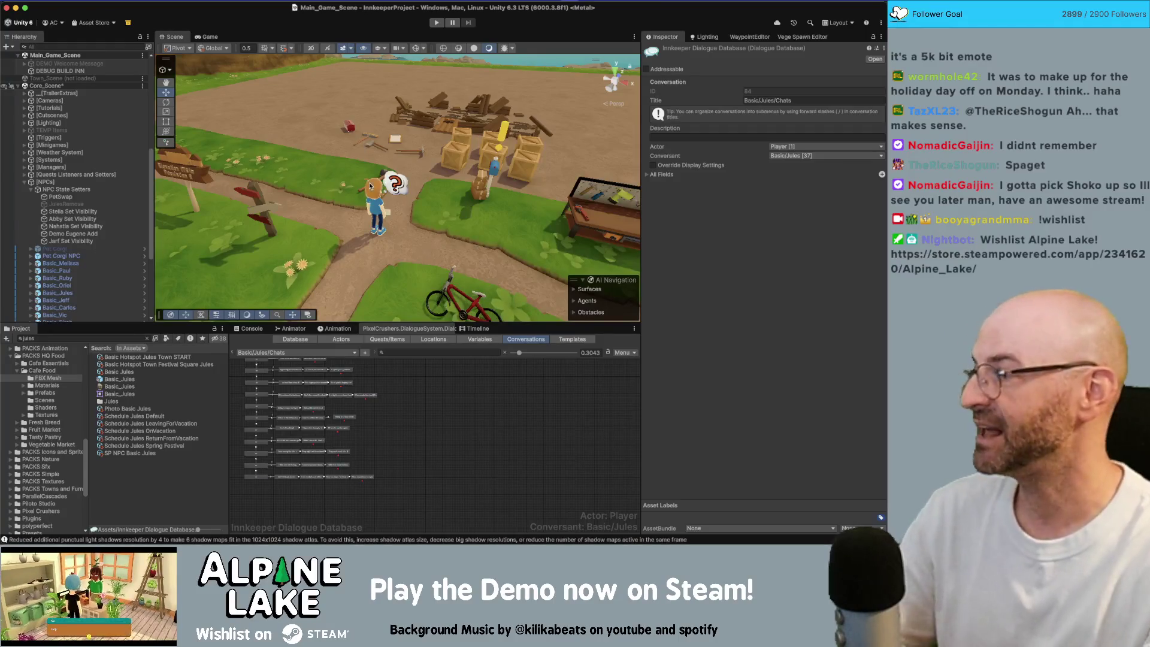
mouse_move(365, 190)
left_mouse_down()
mouse_move(375, 178)
mouse_move(370, 297)
left_mouse_up()
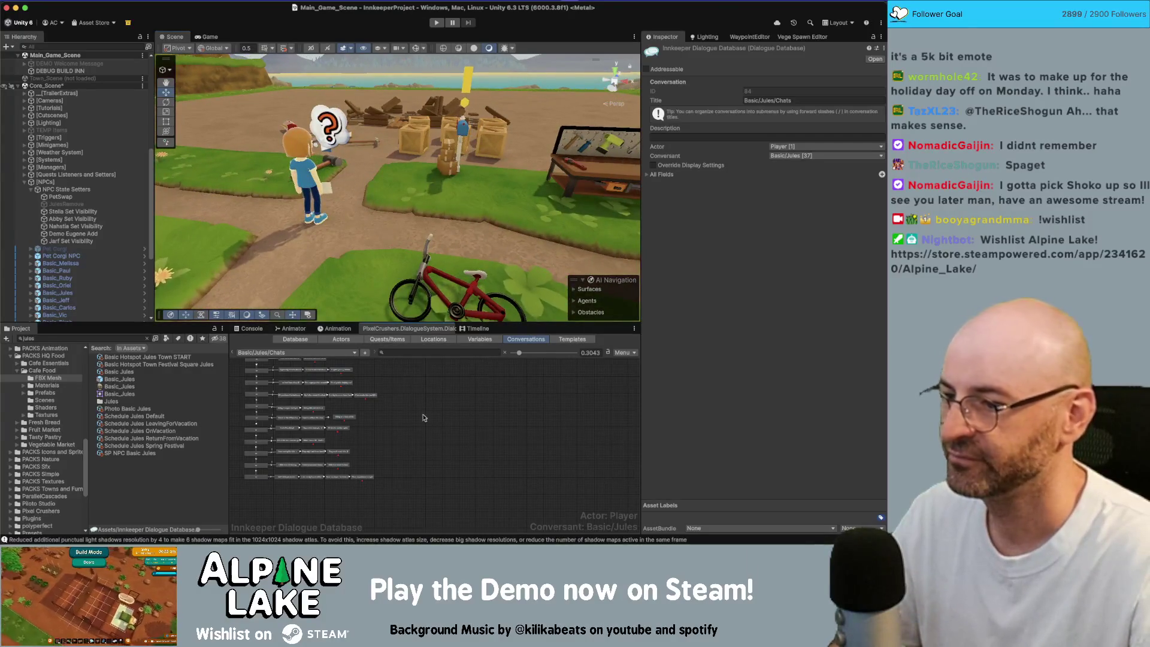
Fly the Scene view past the character to look over the lake toward the mountain.
scroll(423, 417, "down", 2)
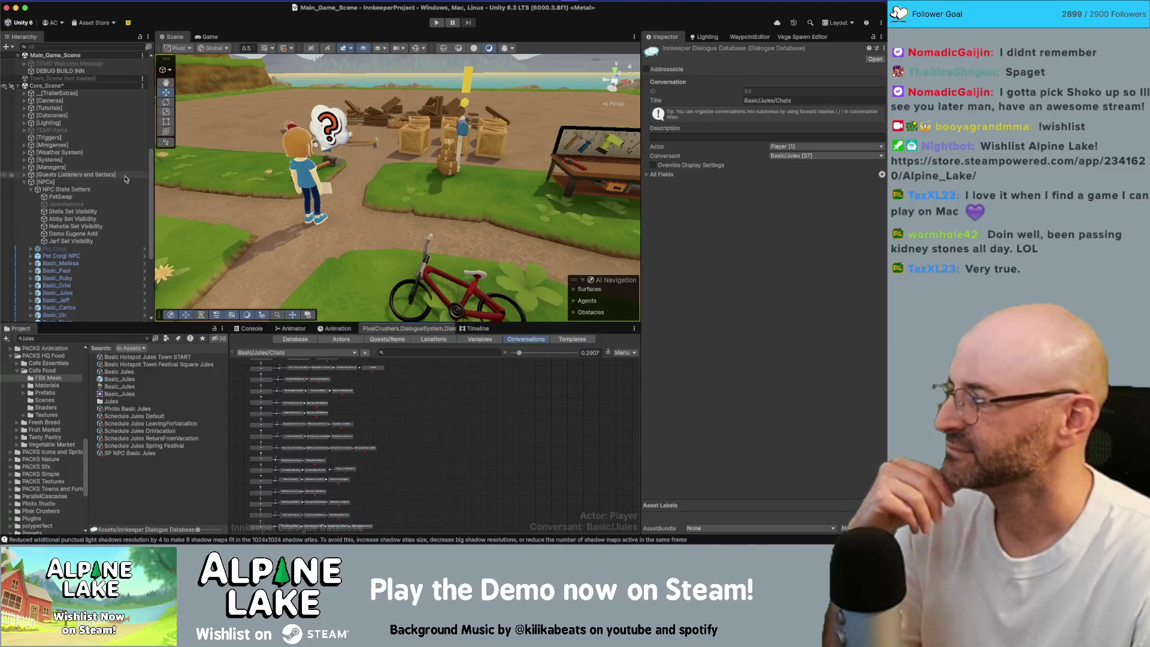
mouse_move(350, 177)
left_mouse_down()
mouse_move(337, 148)
mouse_move(343, 128)
left_mouse_up()
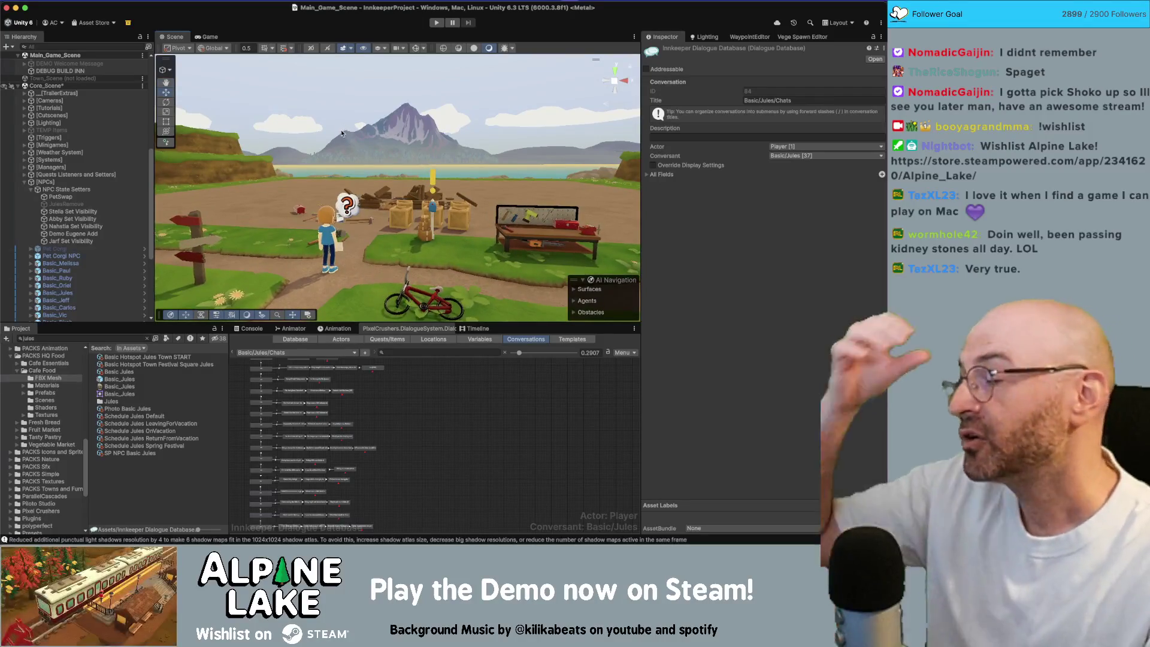
mouse_move(350, 132)
left_mouse_down()
mouse_move(396, 146)
mouse_move(444, 226)
mouse_move(450, 315)
mouse_move(450, 221)
mouse_move(369, 135)
mouse_move(369, 121)
mouse_move(350, 144)
mouse_move(440, 207)
mouse_move(501, 182)
left_mouse_up()
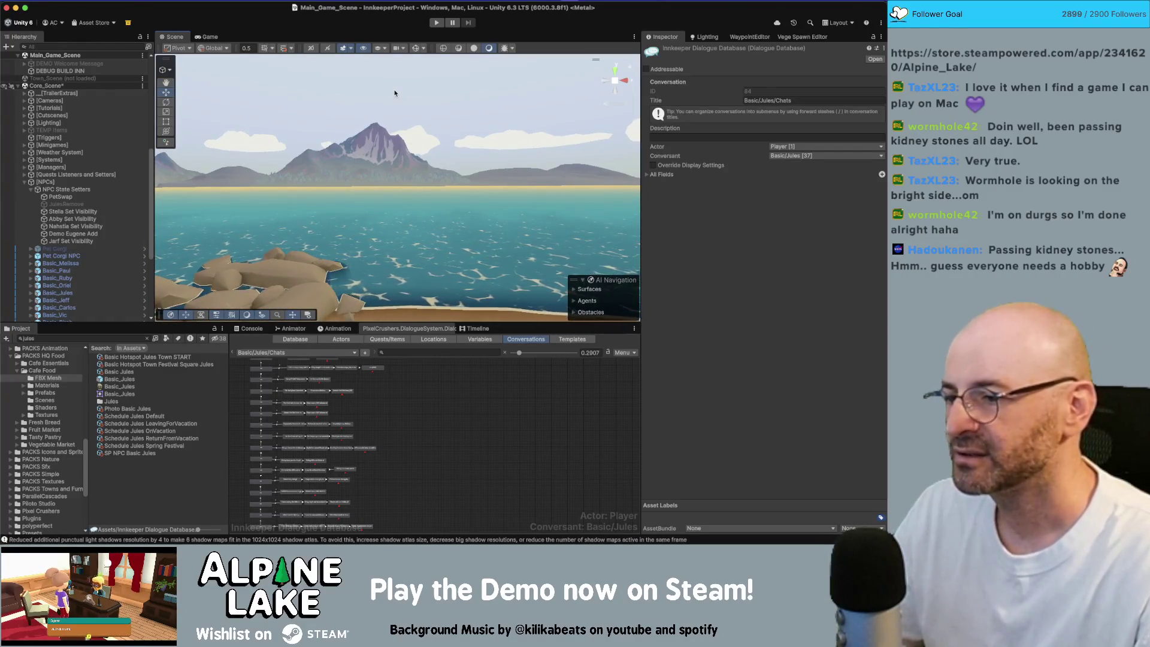
left_click_drag(394, 93, 414, 173)
Review CameraSwitcher.cs and its Cinemachine camera fields in Rider, then return to Unity.
key("super+Tab")
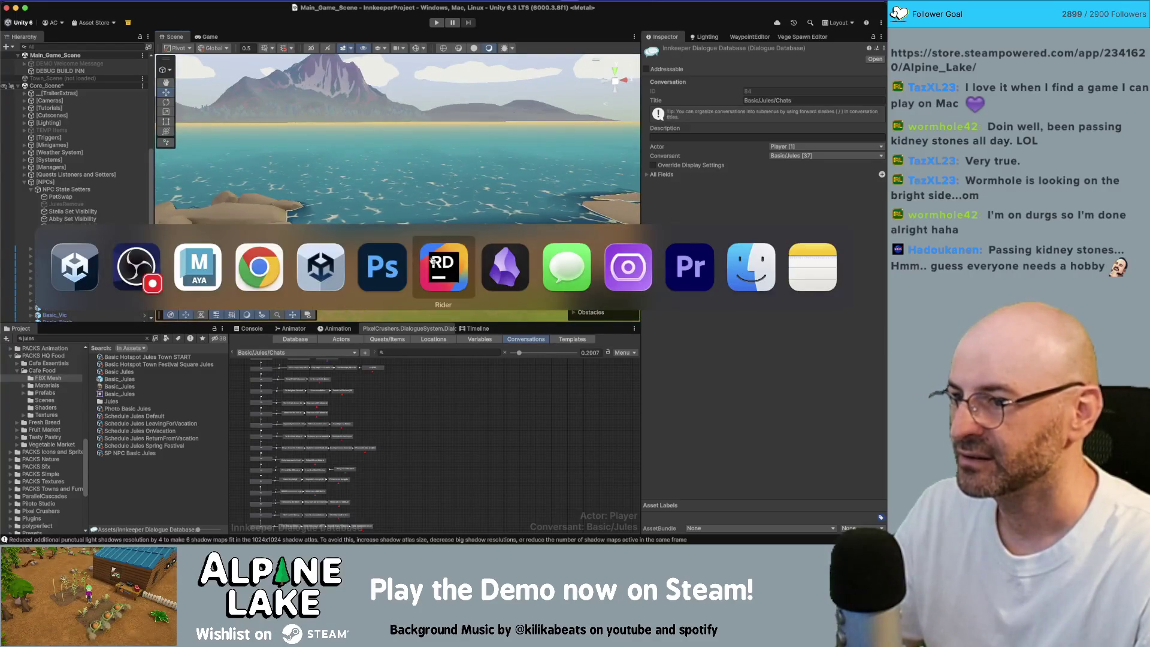
left_click(432, 262)
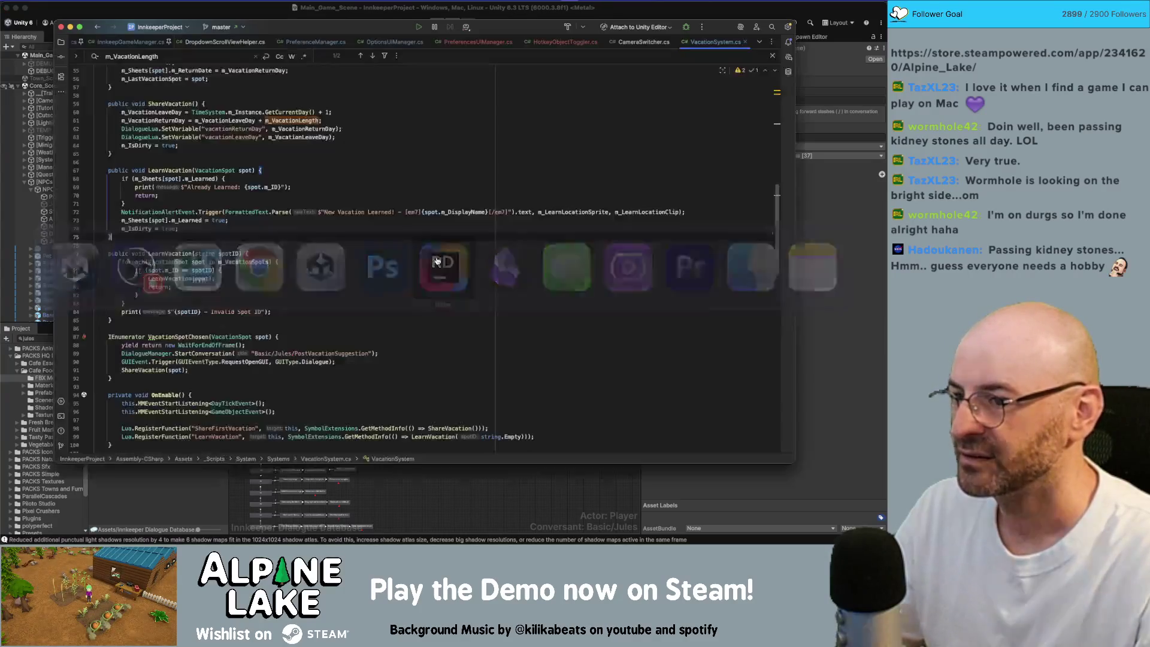
left_click(644, 41)
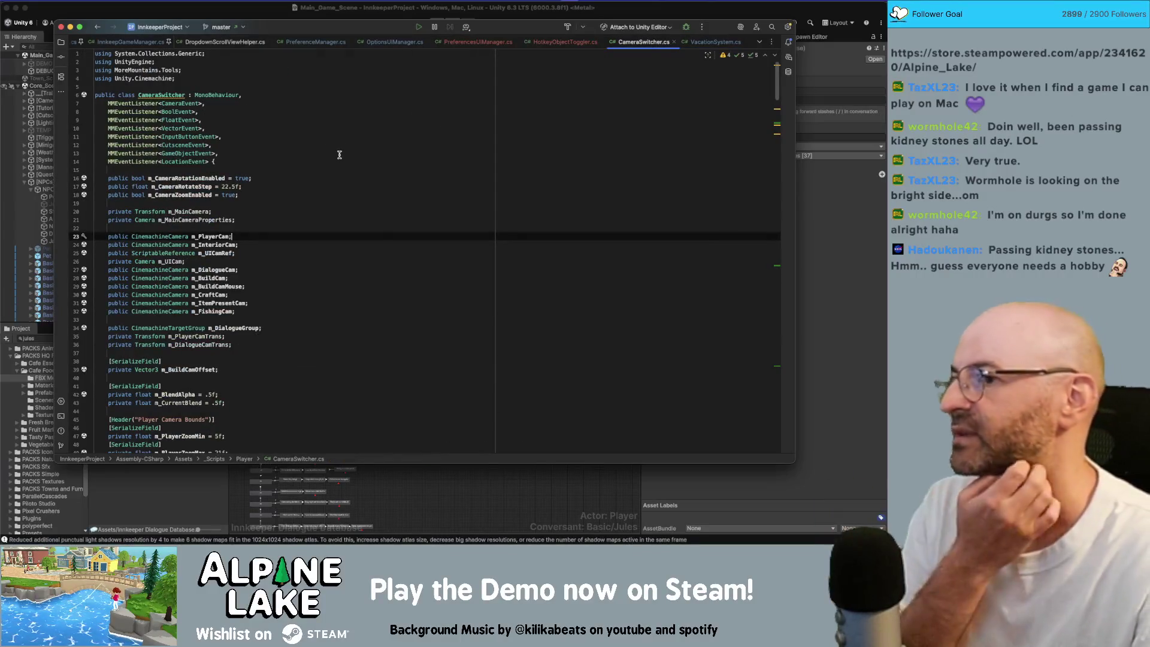
scroll(339, 153, "down", 1)
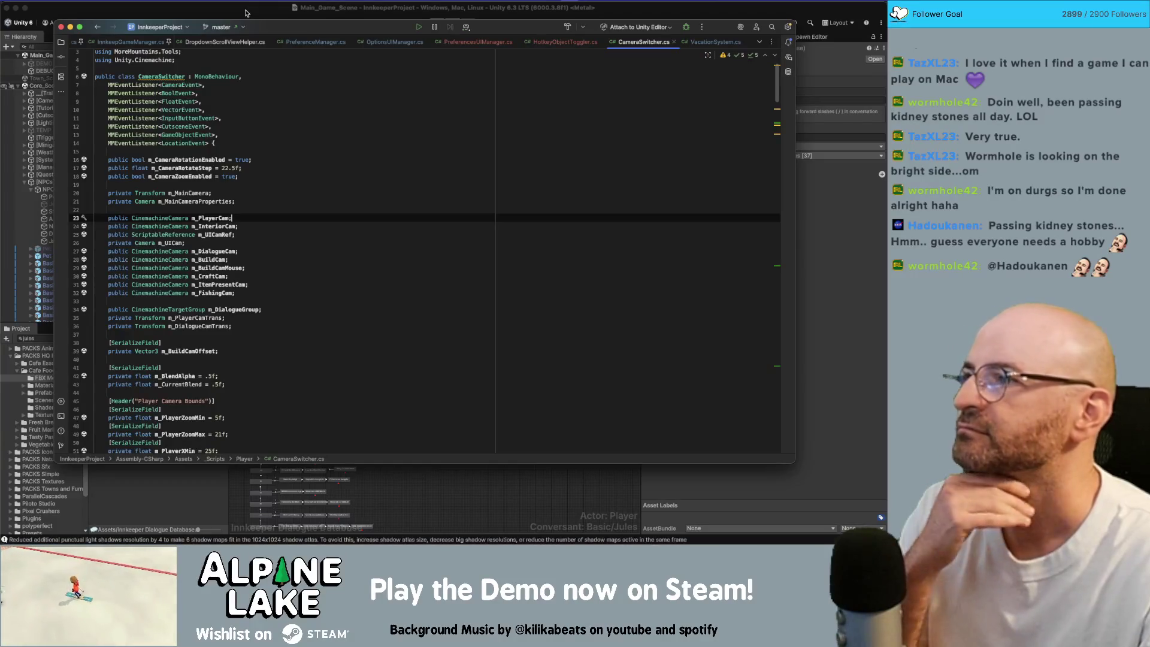
left_click(245, 13)
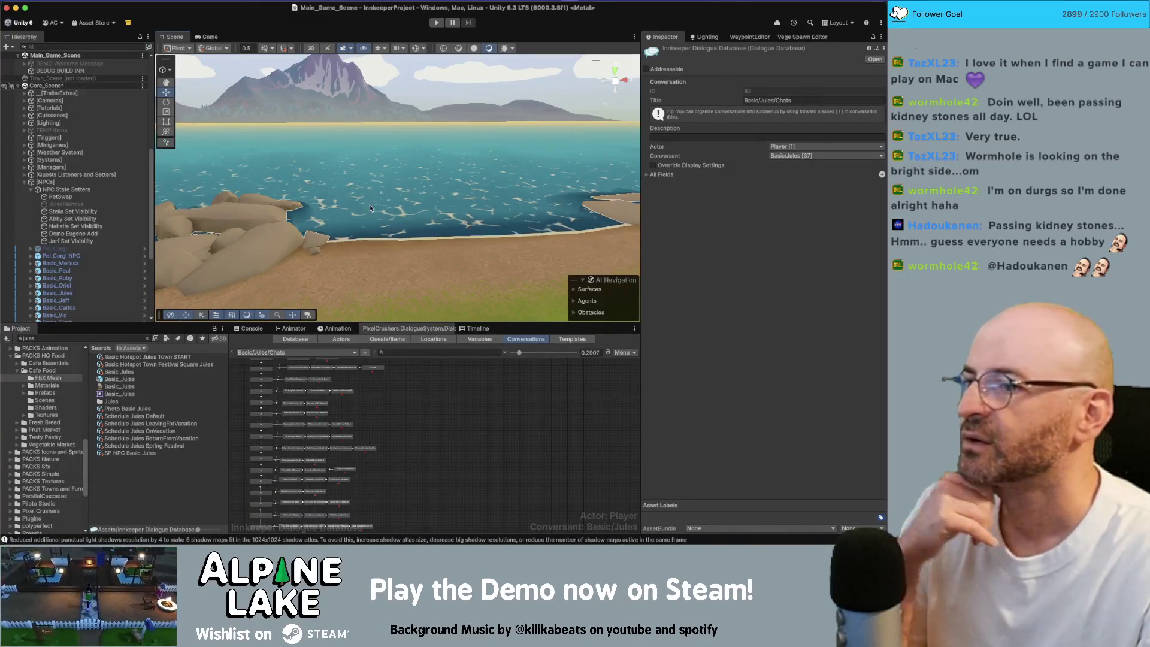
Orbit the Scene view along the coastline down onto the grassy shore with water beyond.
mouse_move(372, 231)
left_mouse_down()
mouse_move(376, 209)
mouse_move(353, 180)
mouse_move(270, 116)
left_mouse_up()
left_click_drag(380, 211, 352, 201)
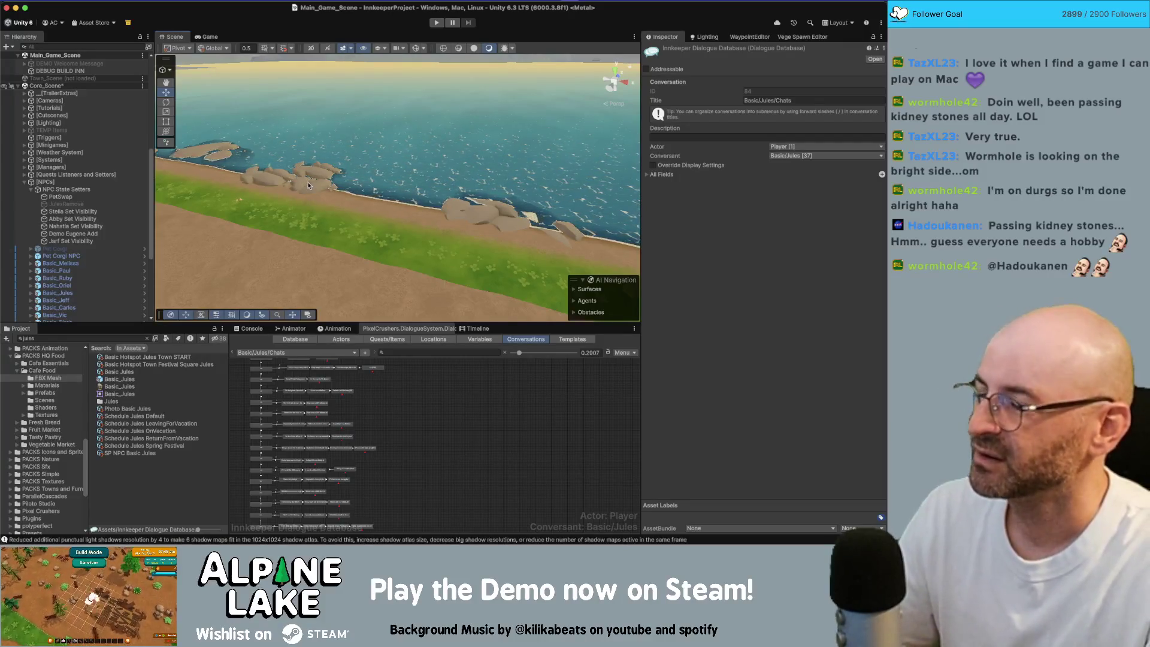
mouse_move(307, 182)
left_mouse_down()
mouse_move(398, 154)
mouse_move(386, 162)
left_mouse_up()
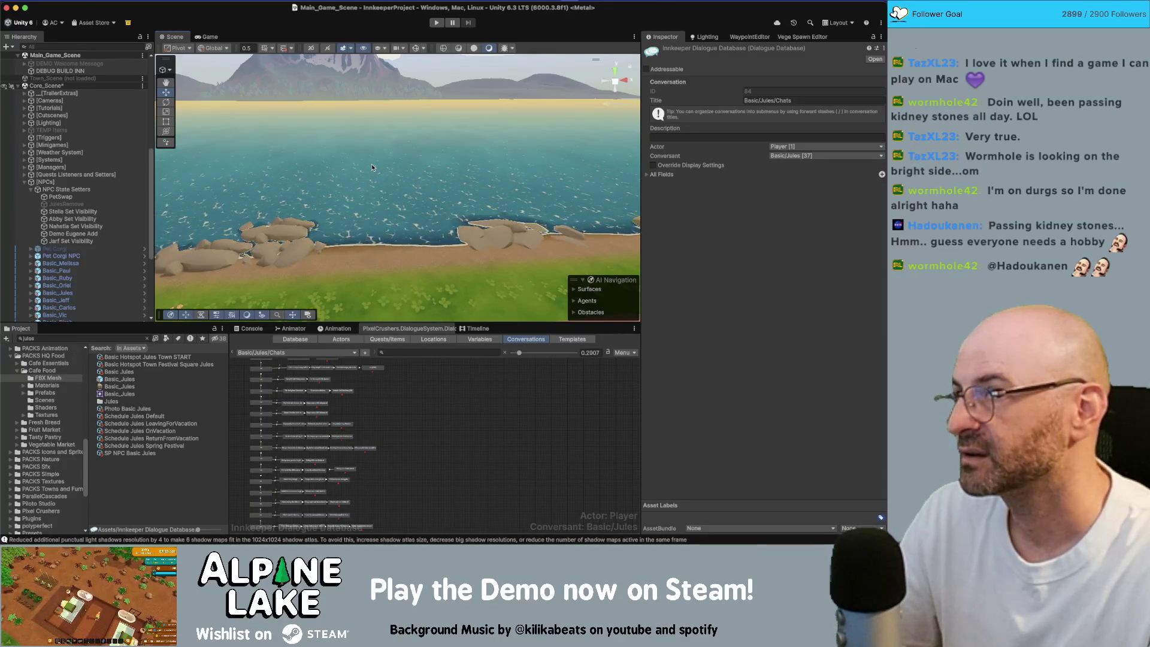
mouse_move(376, 170)
left_mouse_down()
mouse_move(375, 182)
mouse_move(378, 159)
mouse_move(292, 155)
mouse_move(348, 136)
left_mouse_up()
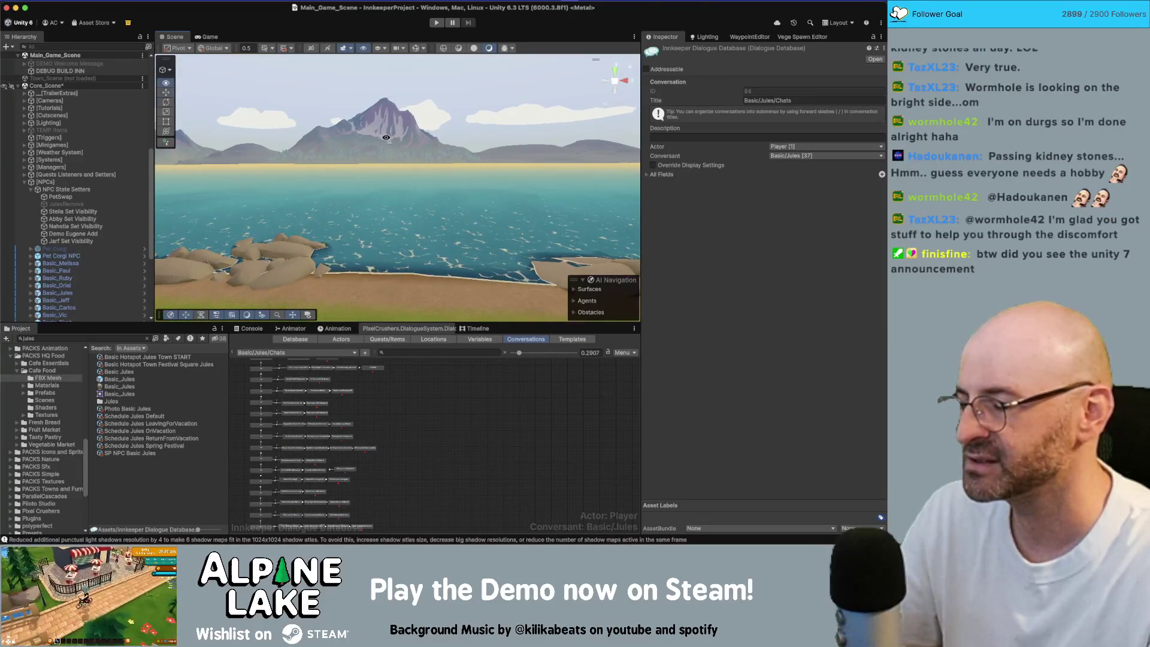
mouse_move(387, 139)
left_mouse_down()
mouse_move(202, 156)
mouse_move(403, 154)
mouse_move(386, 155)
left_mouse_up()
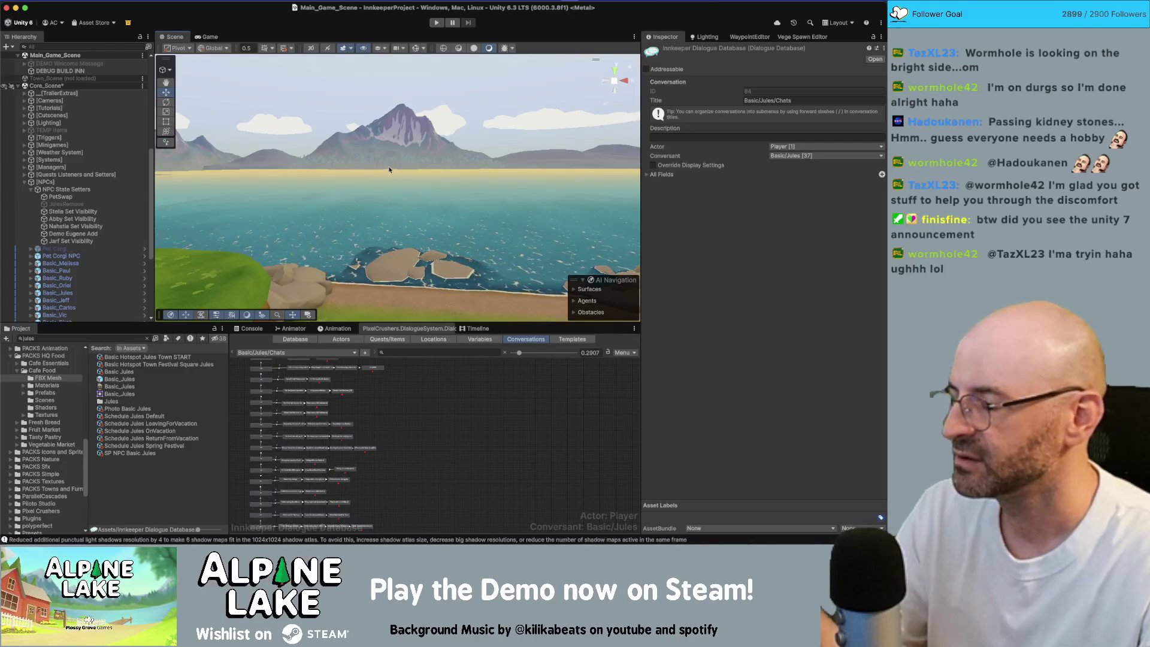
mouse_move(386, 174)
left_mouse_down()
mouse_move(411, 246)
mouse_move(411, 214)
left_mouse_up()
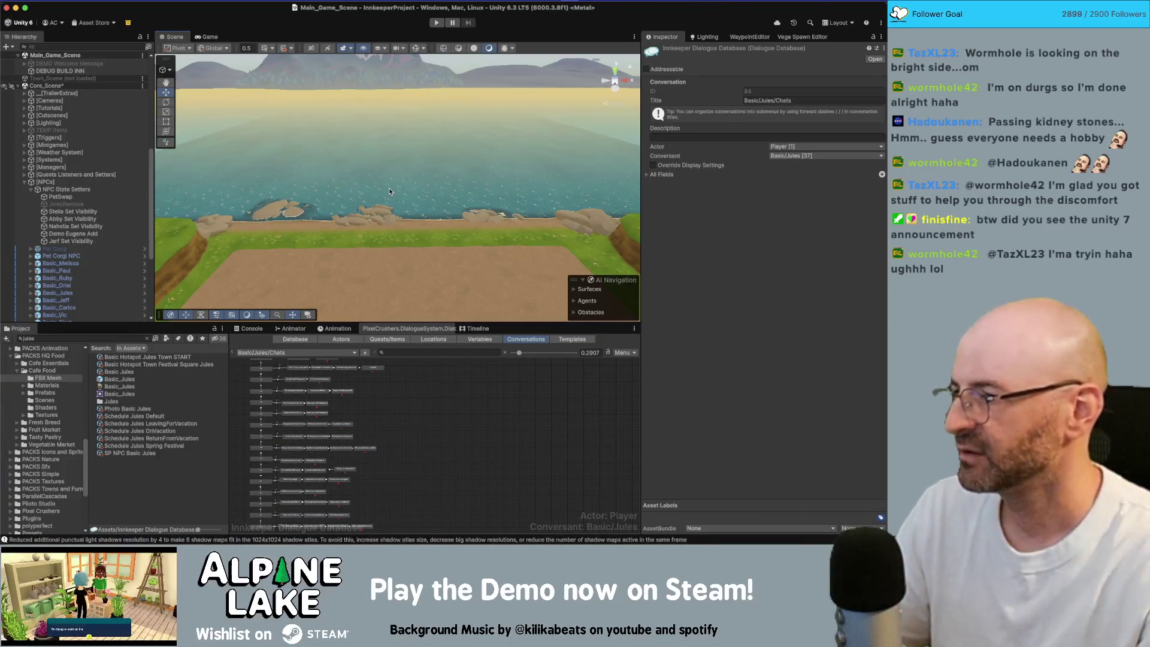
Clear the 'jules' project search filter and open the Core_Scene options menu.
left_click(112, 336)
key("BackSpace")
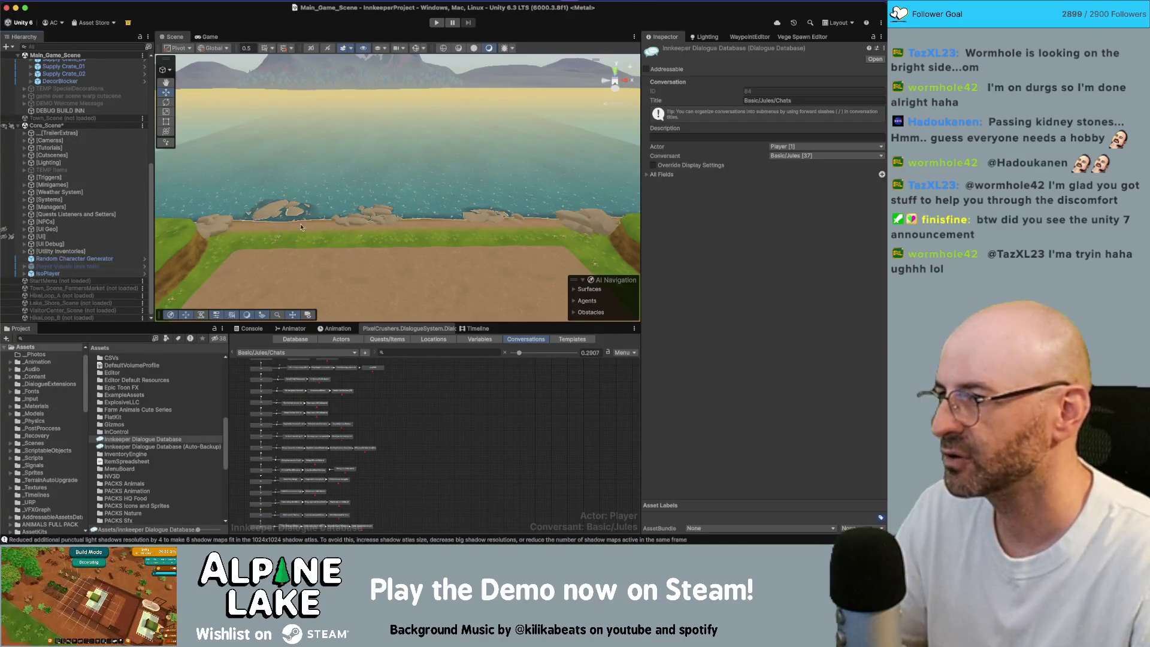
left_click(83, 337)
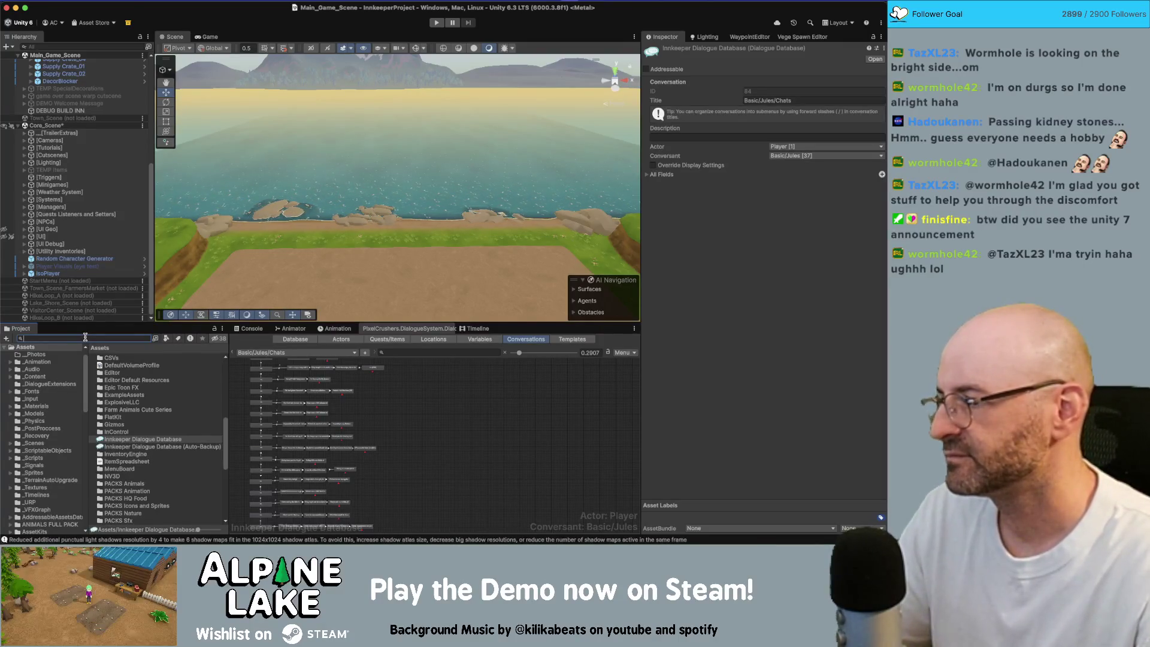
left_click_drag(309, 141, 301, 83)
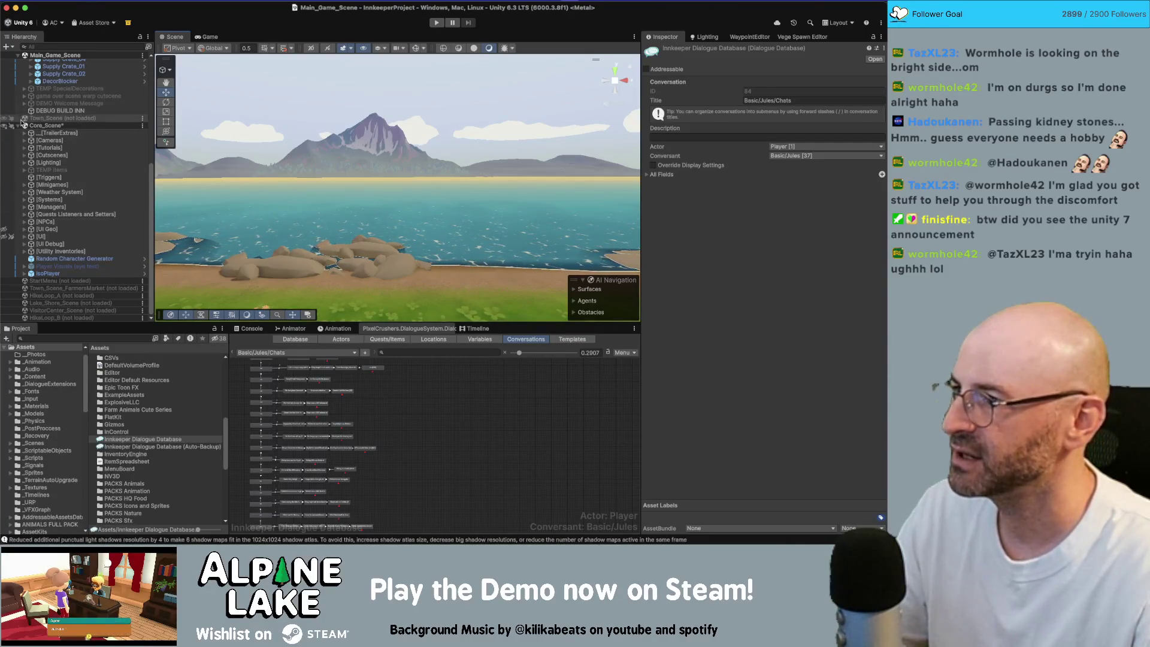
left_click(143, 126)
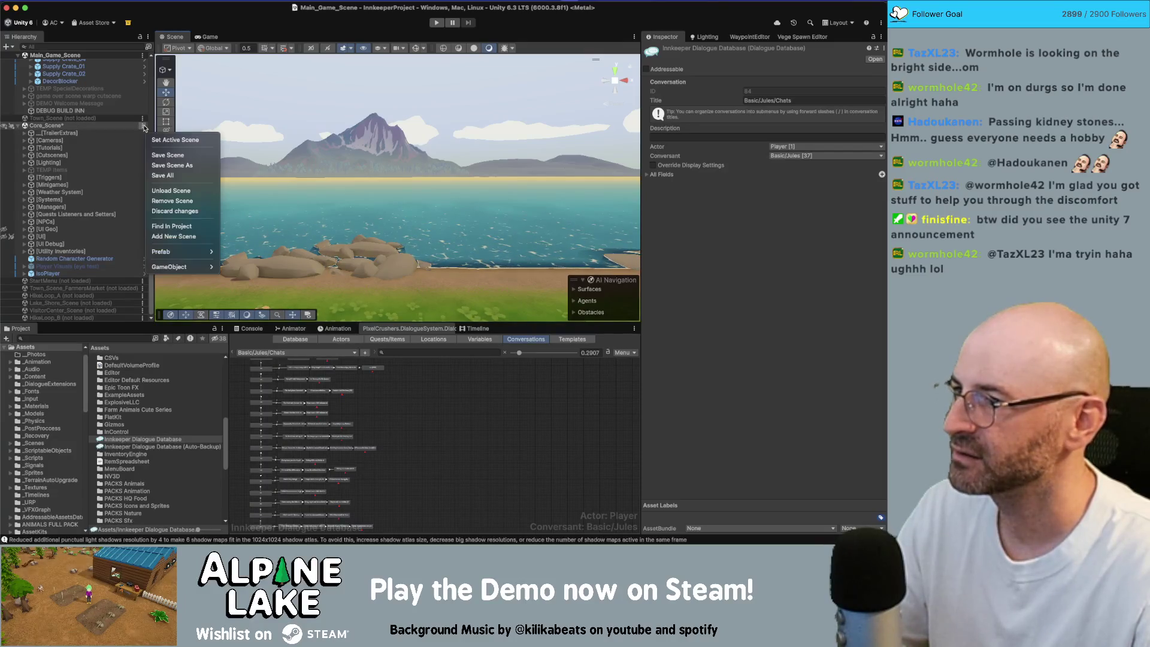
Add a Cinemachine Camera to the scene and select the new CinemachineCamera object.
mouse_move(170, 269)
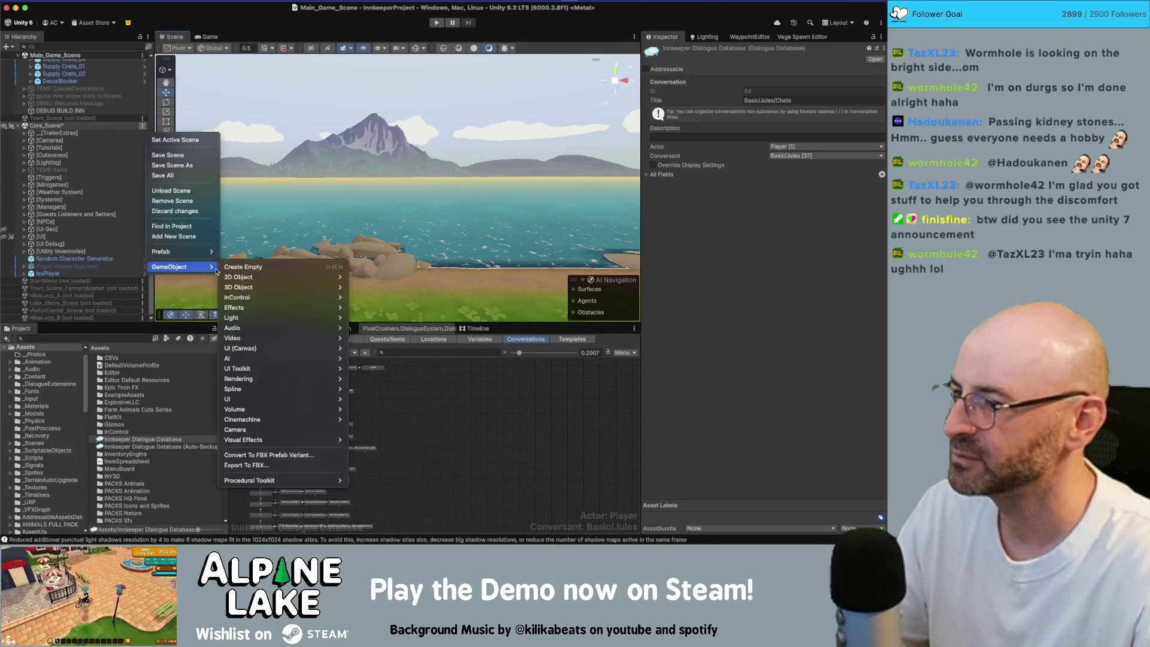
mouse_move(278, 422)
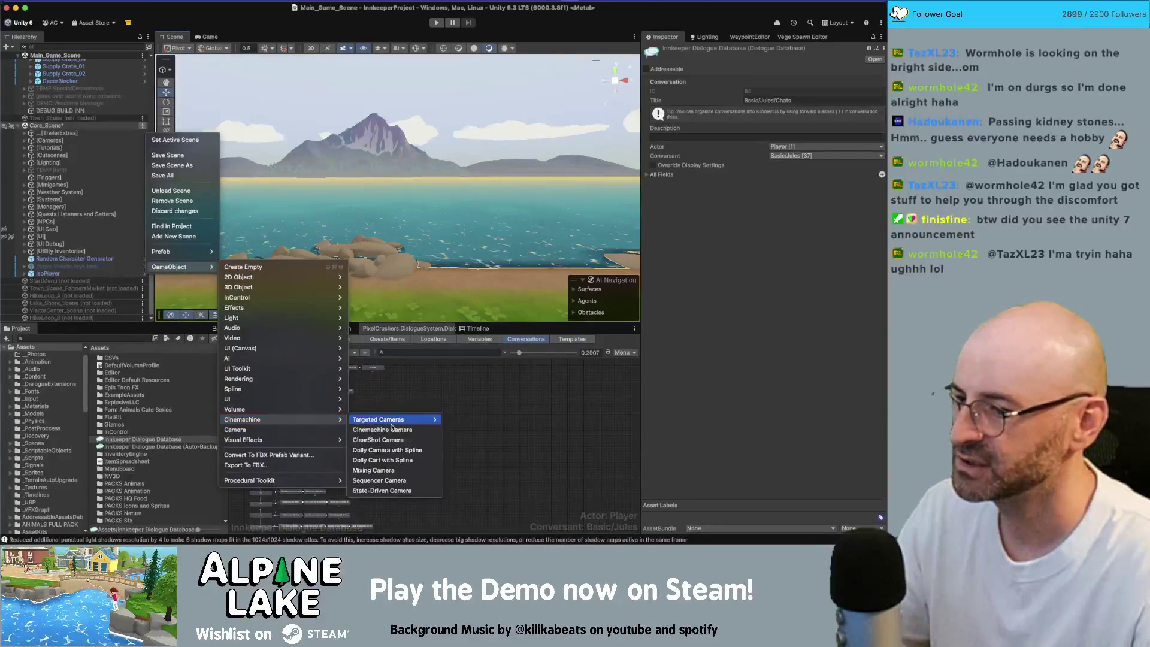
left_click(390, 430)
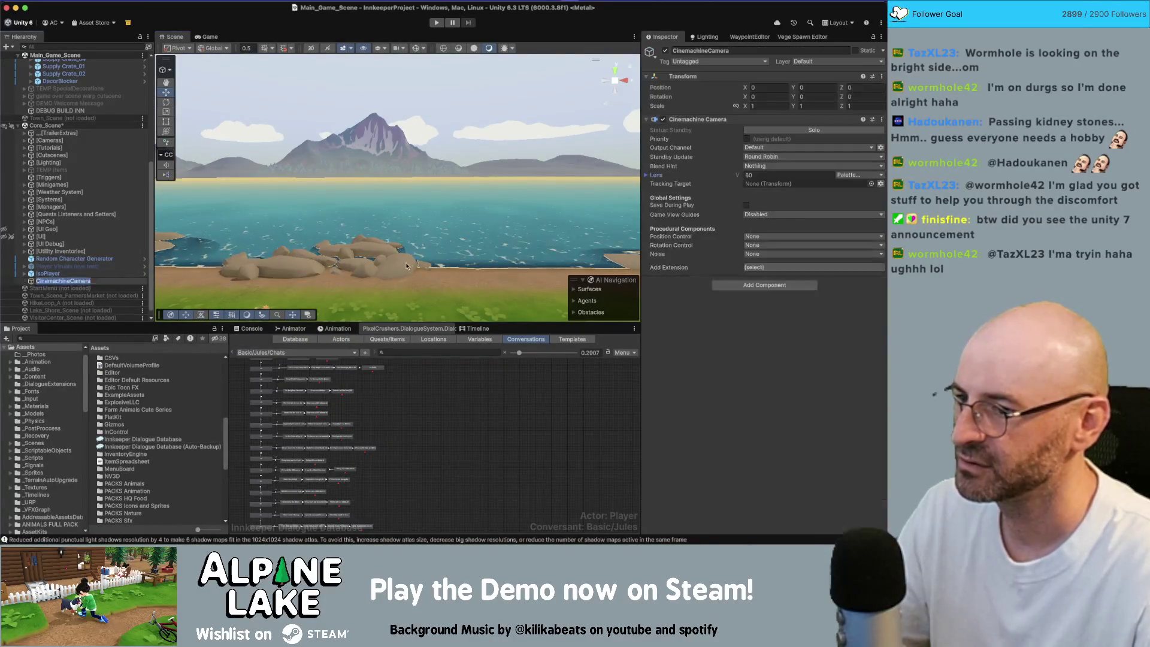
scroll(420, 264, "down", 5)
scroll(419, 263, "up", 2)
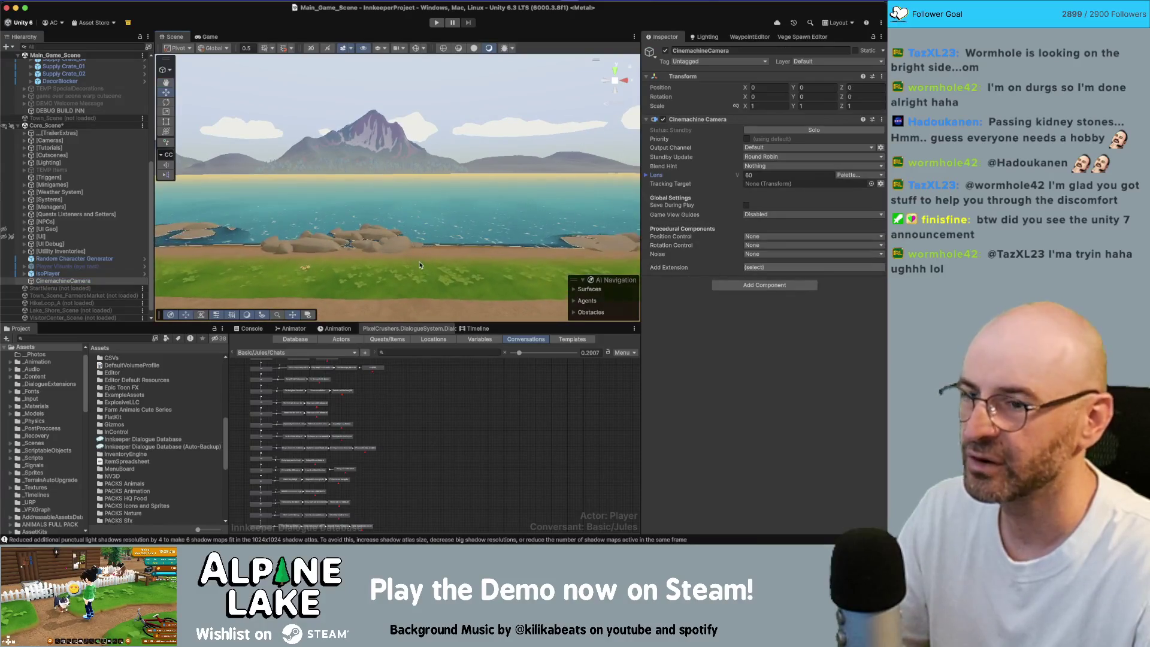
left_click(72, 273)
left_click(78, 281)
mouse_move(250, 237)
left_mouse_down()
mouse_move(351, 215)
mouse_move(275, 204)
mouse_move(458, 235)
mouse_move(490, 209)
mouse_move(494, 187)
mouse_move(476, 204)
left_mouse_up()
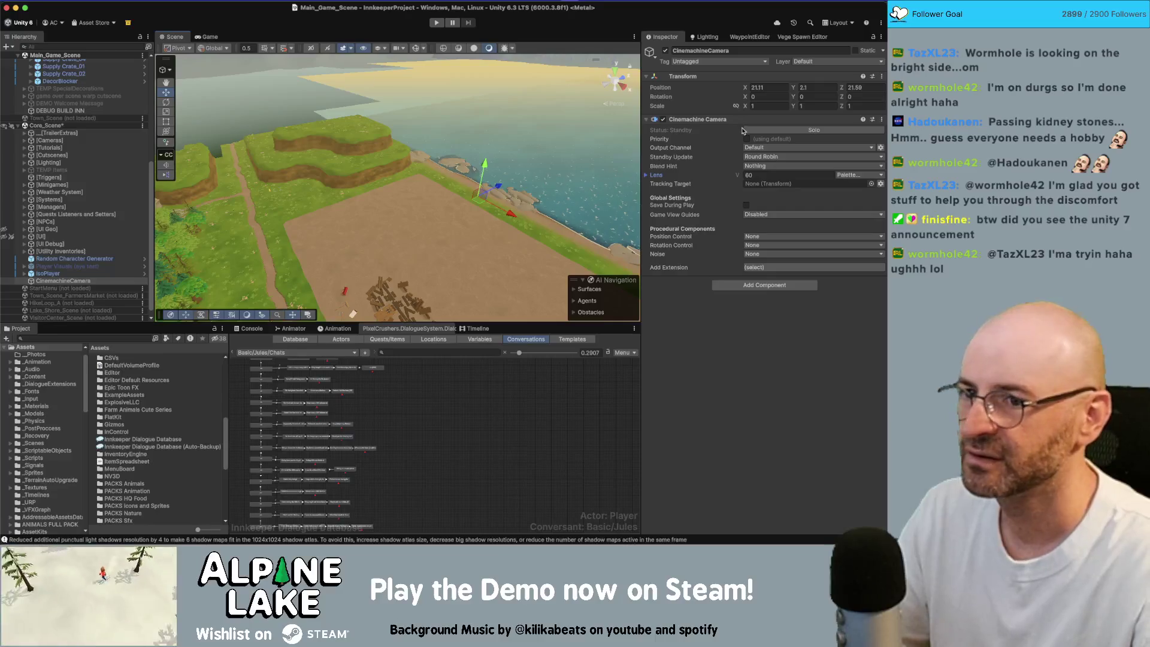
Override the CinemachineCamera priority and set it to 999.
left_click(747, 138)
left_click(798, 138)
type("999")
key("Return")
key("f")
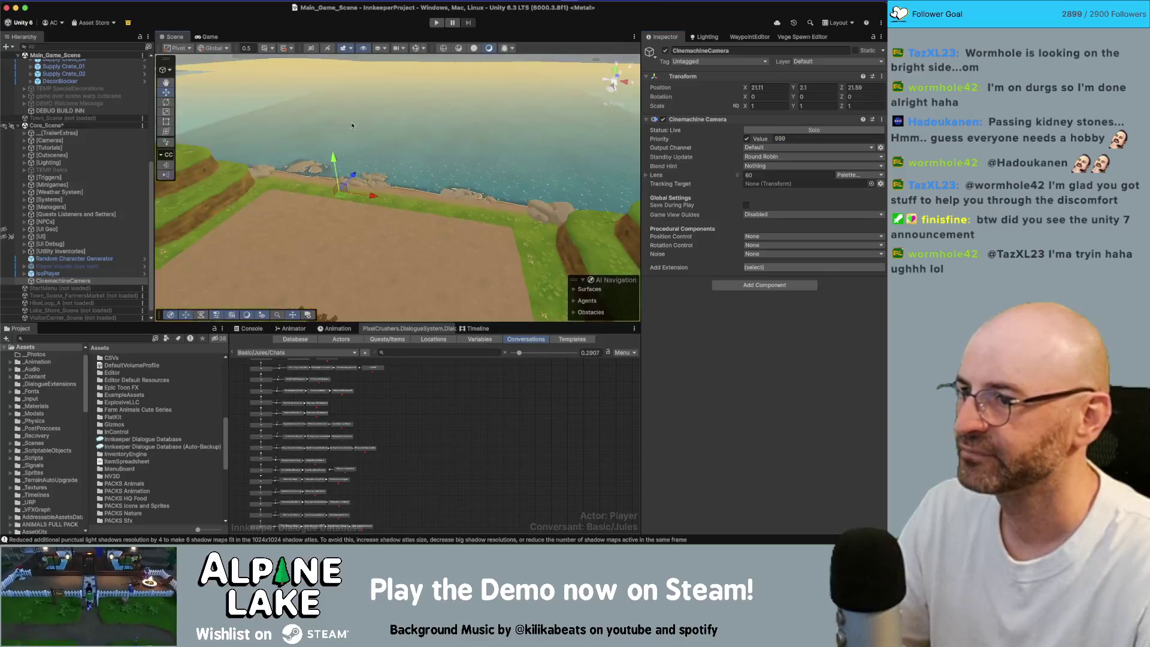
Enter Play mode with the Game view shown beside the Scene view.
key("ctrl+p")
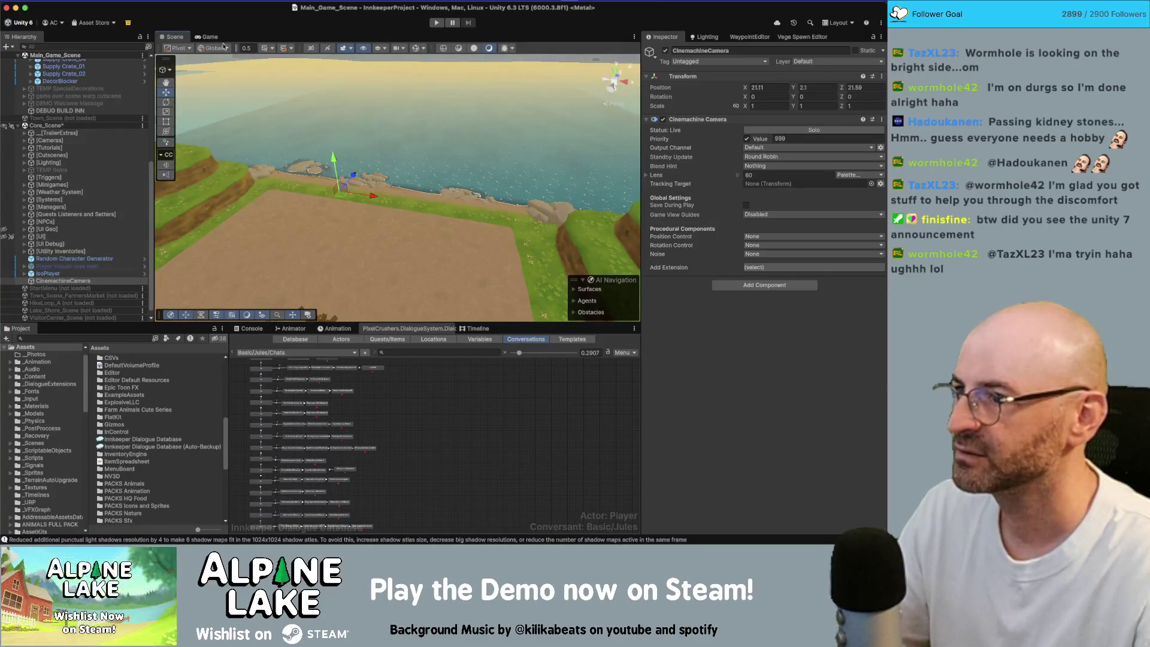
left_click_drag(521, 319, 518, 344)
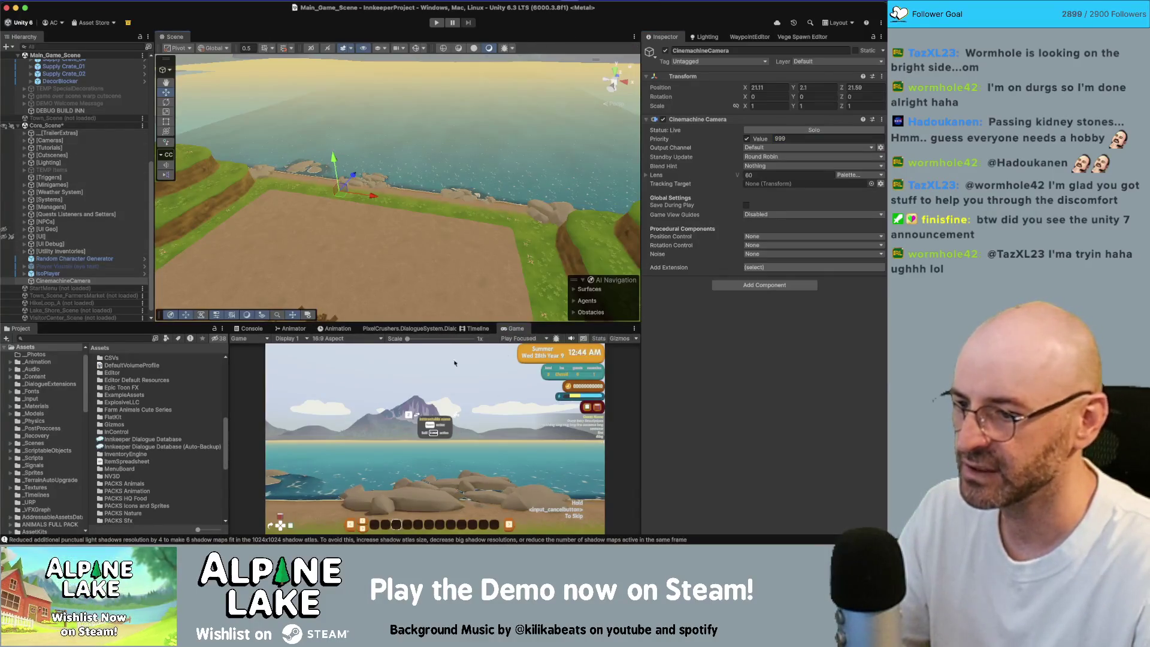
key("f")
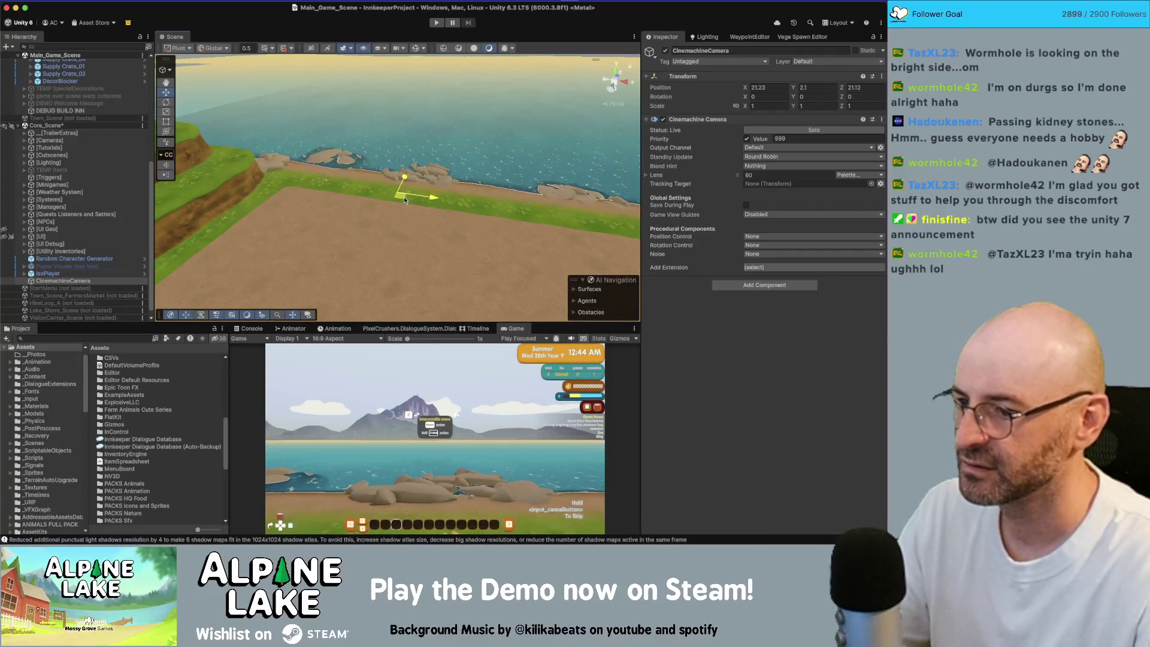
Raise the camera to 21.24, 2.53, 20.28 and set its X rotation to 2.
left_click_drag(397, 175, 396, 187)
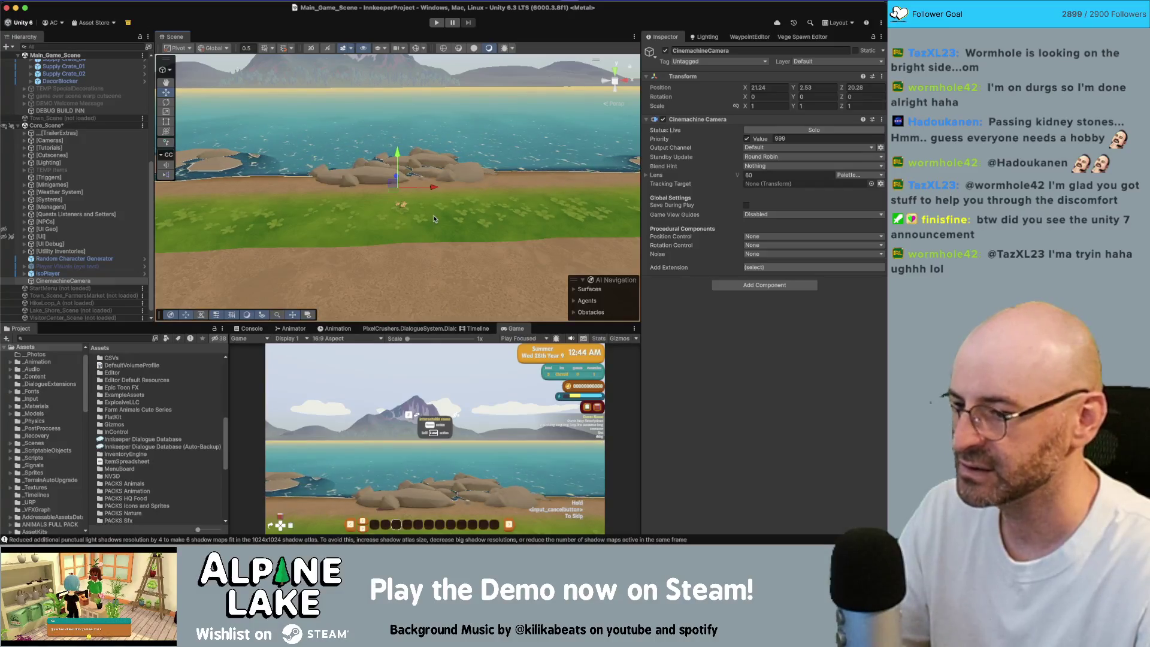
key("e")
left_click_drag(398, 173, 400, 175)
left_click(769, 96)
type("2")
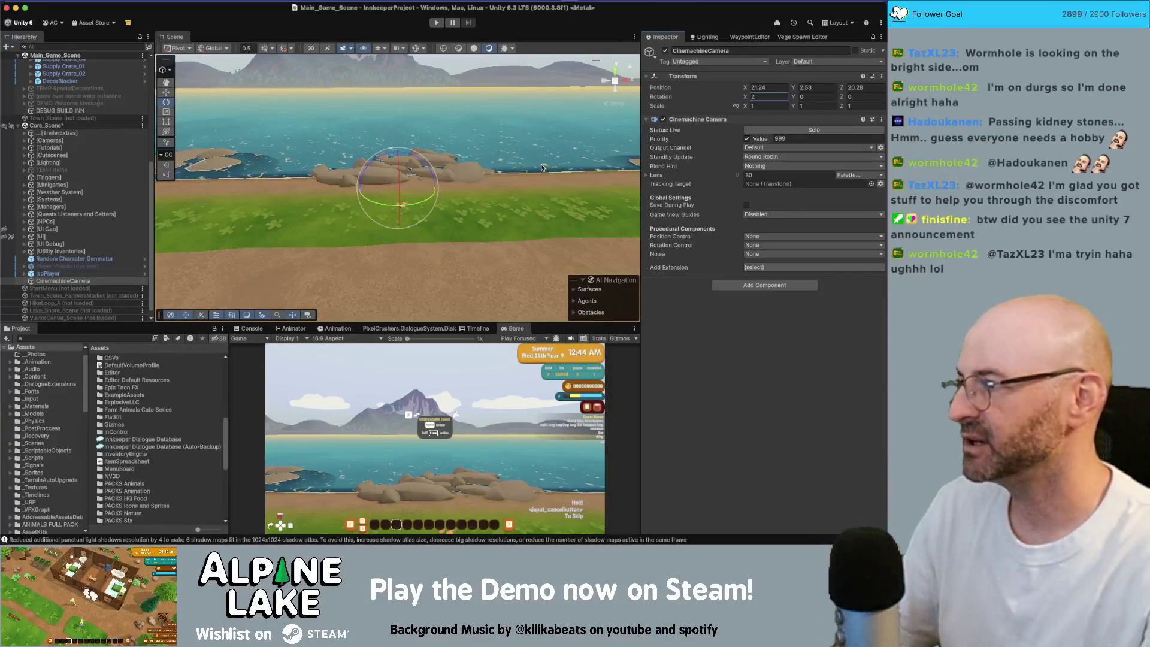
left_click(109, 339)
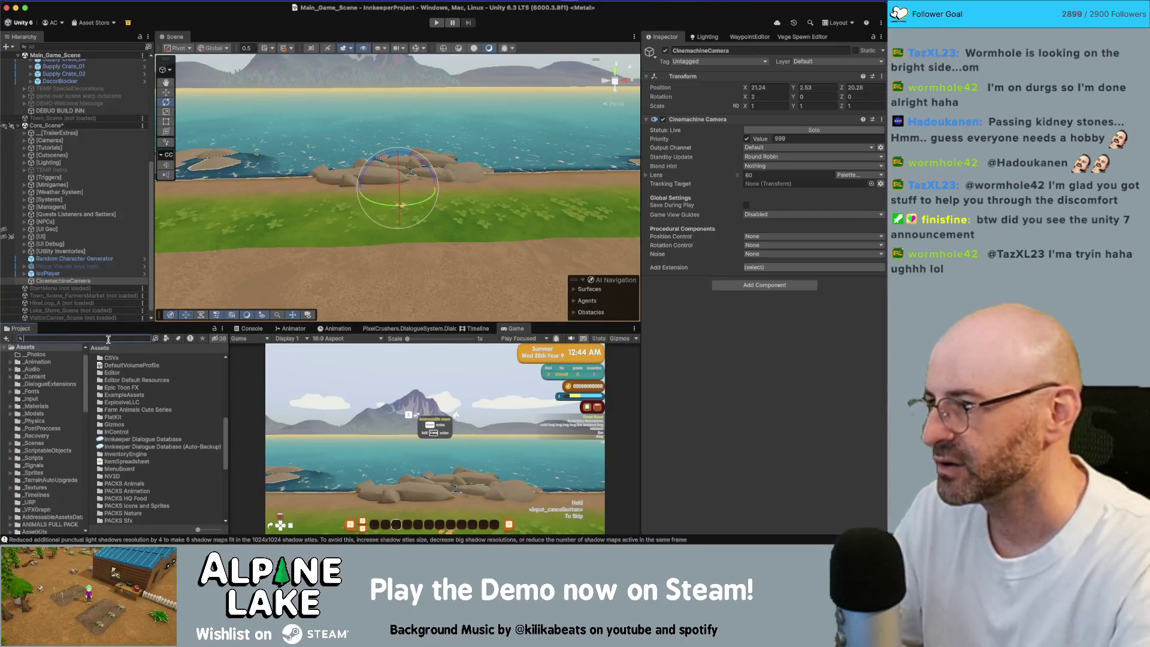
Move CinemachineCamera below TEMP SpecialDecorations in the hierarchy and collapse Demo ITEMS.
scroll(322, 147, "up", 5)
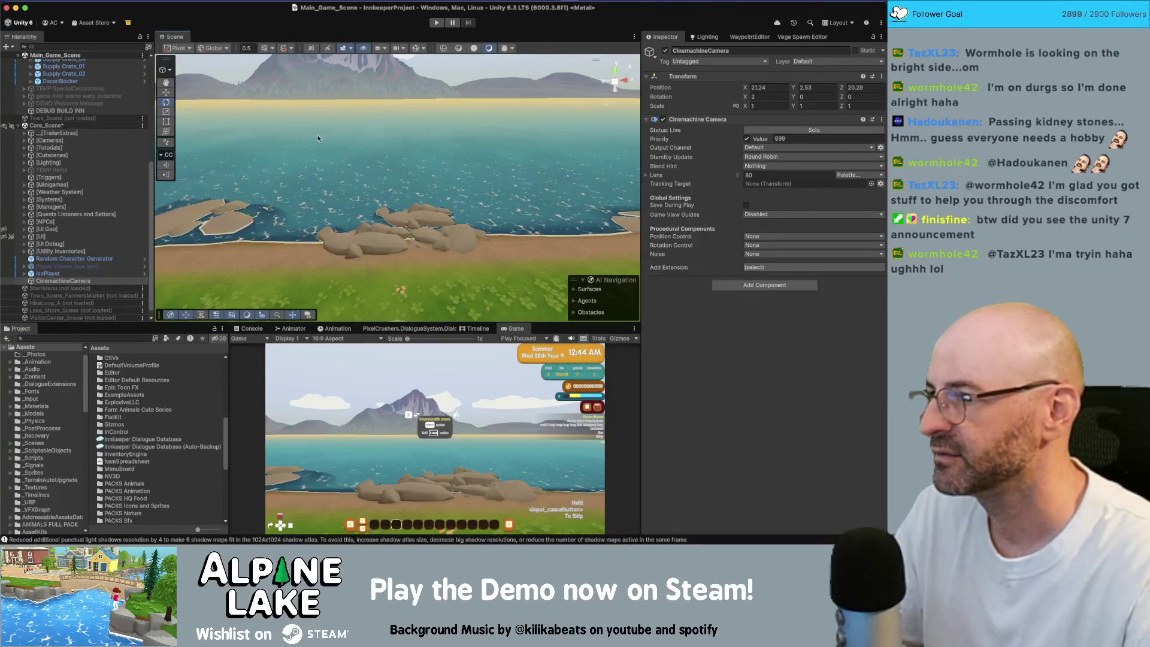
left_click_drag(263, 198, 279, 174)
mouse_move(62, 281)
left_mouse_down()
mouse_move(30, 94)
mouse_move(79, 92)
left_mouse_up()
scroll(72, 114, "up", 5)
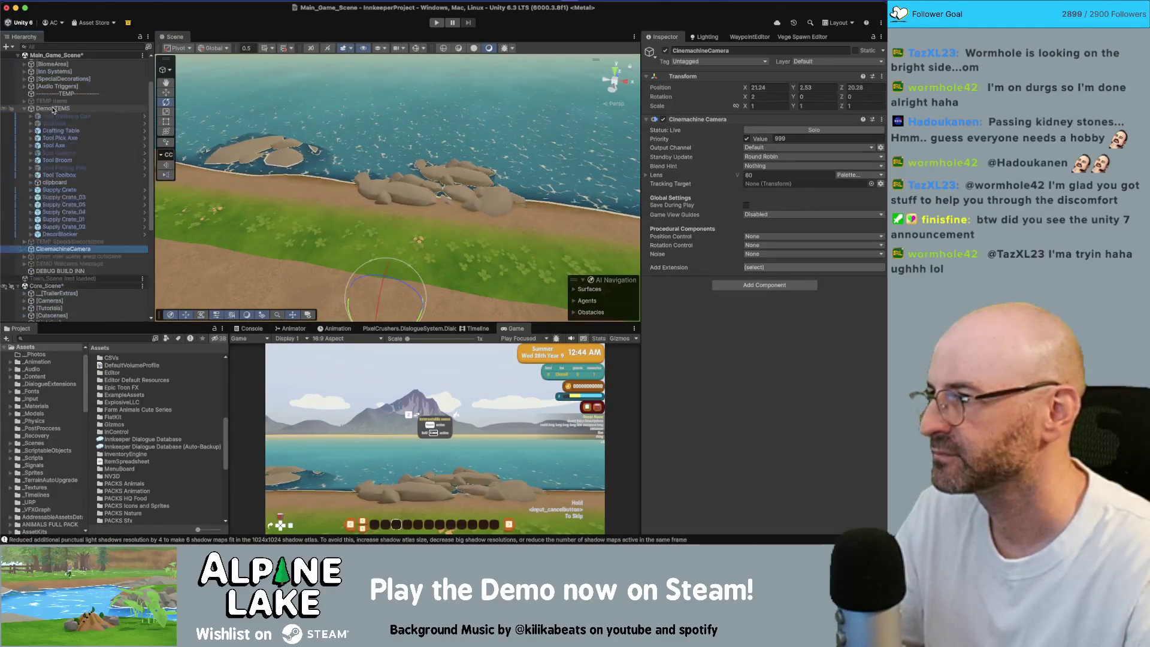
left_click(24, 151)
left_click_drag(281, 179, 274, 159)
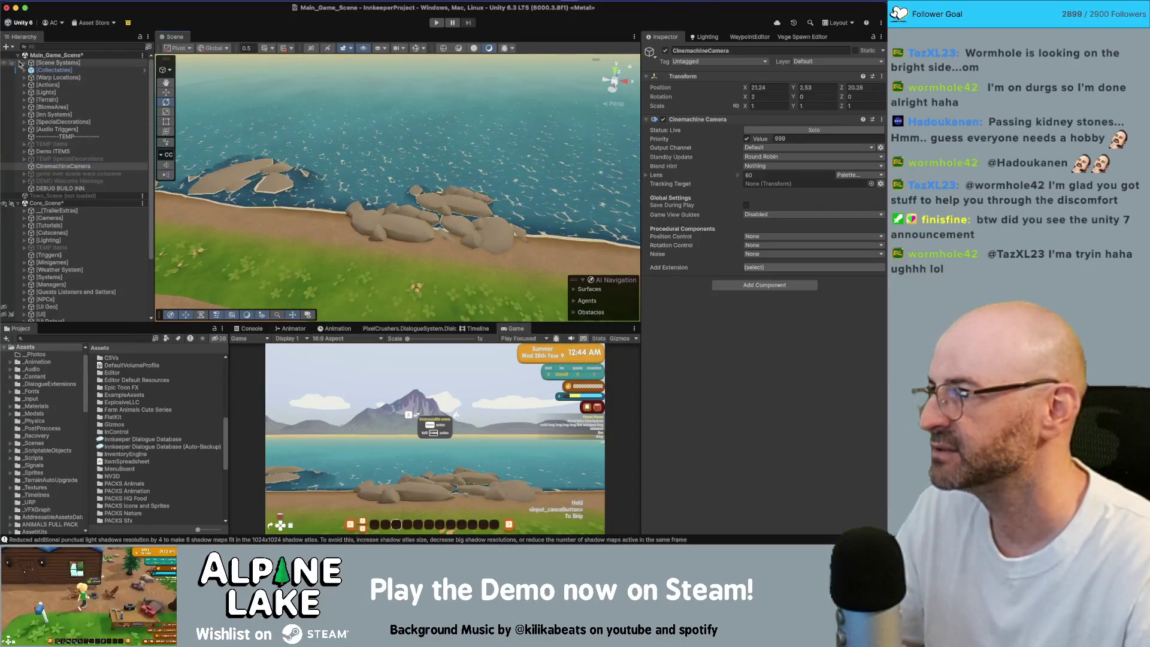
Create a 3D cube in Main_Game_Scene from its options menu.
left_click(142, 55)
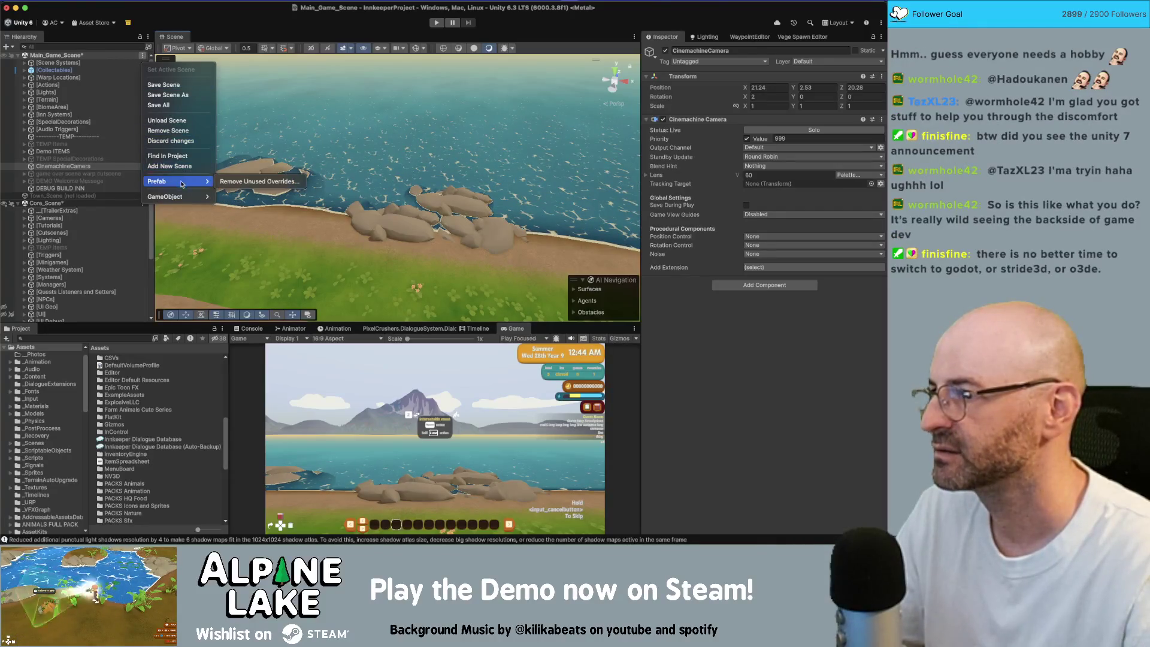
mouse_move(180, 197)
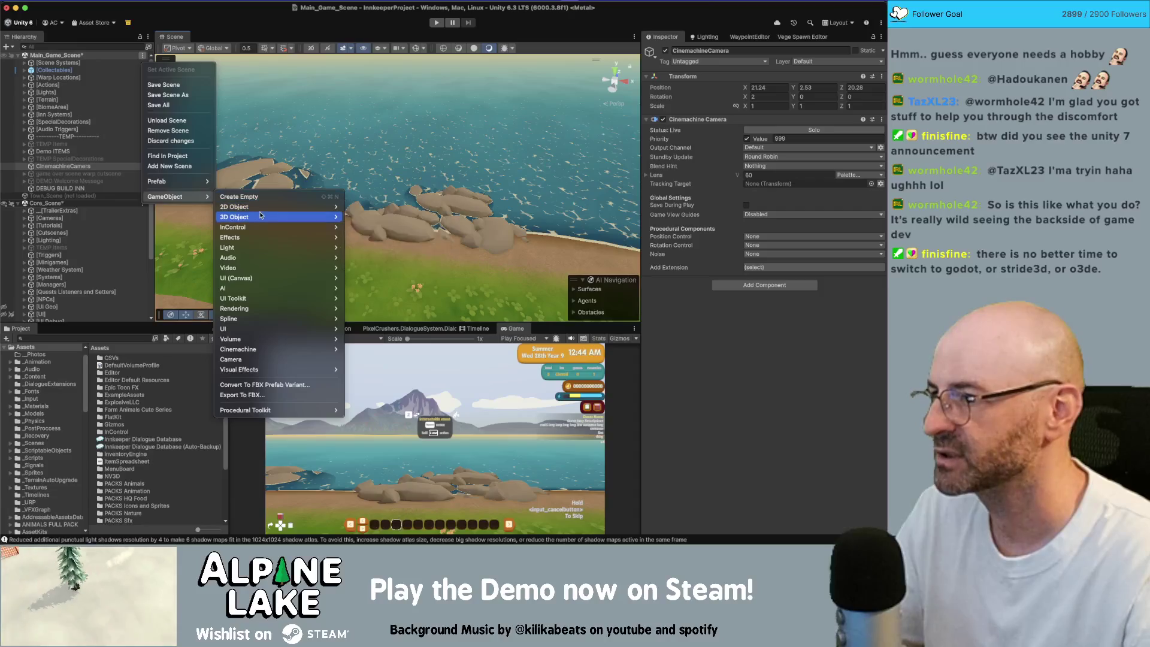
mouse_move(260, 216)
left_click(357, 218)
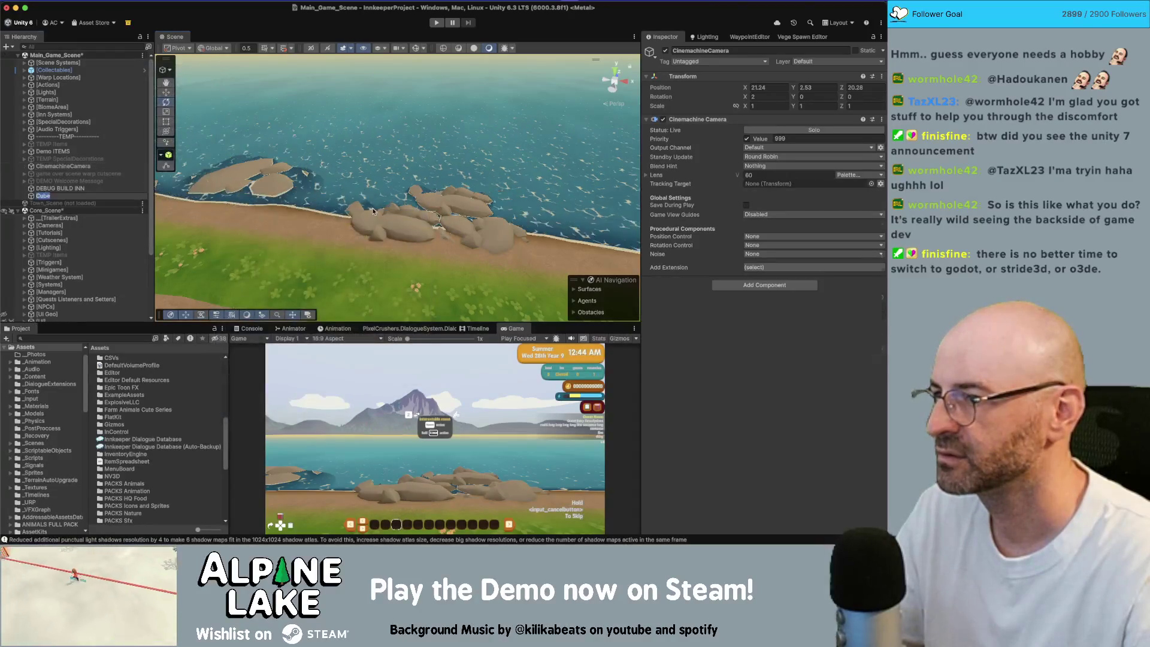
Rename the cube to 'stare into lake activity'.
key("BackSpace")
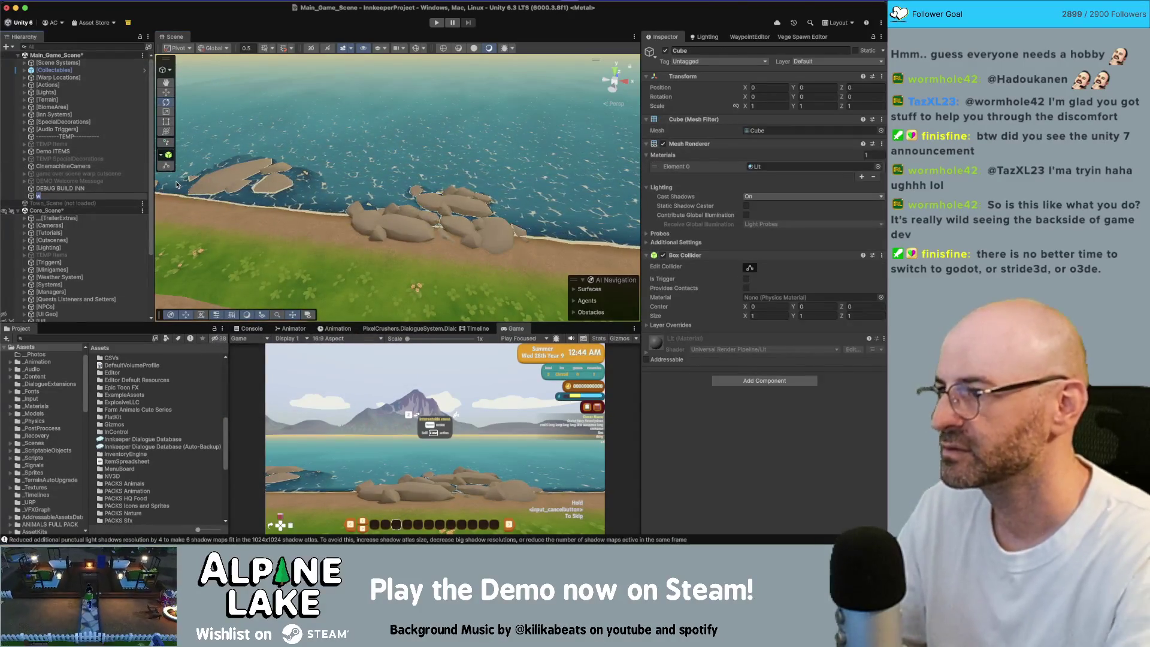
type("stair")
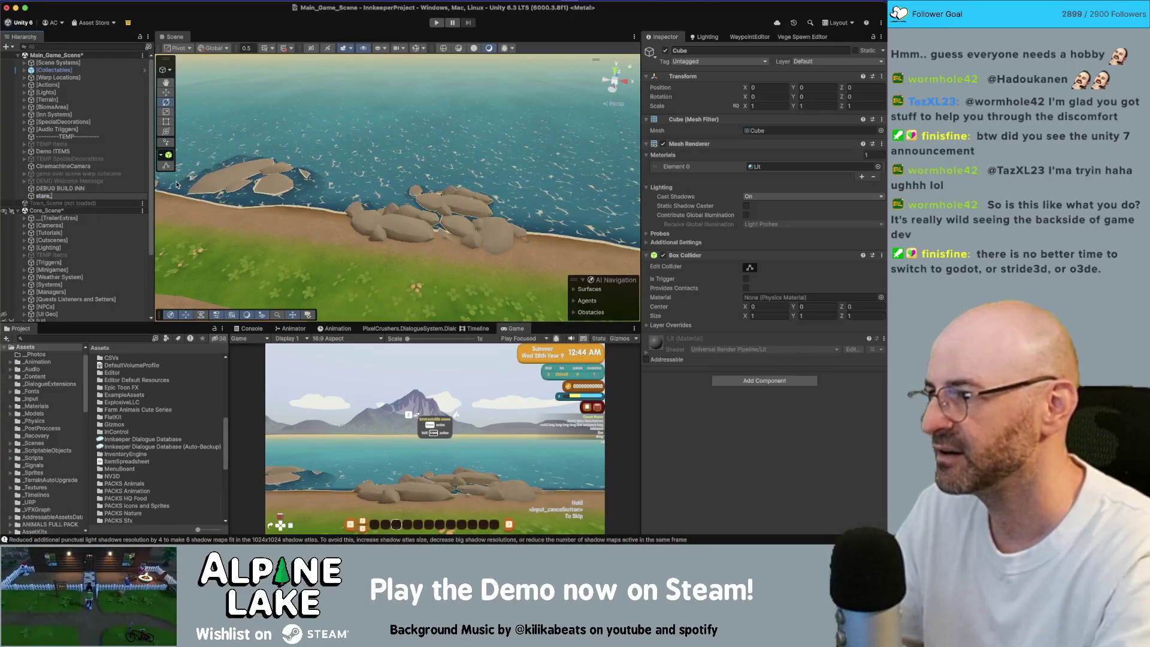
key("BackSpace")
key("BackSpace")
type("into")
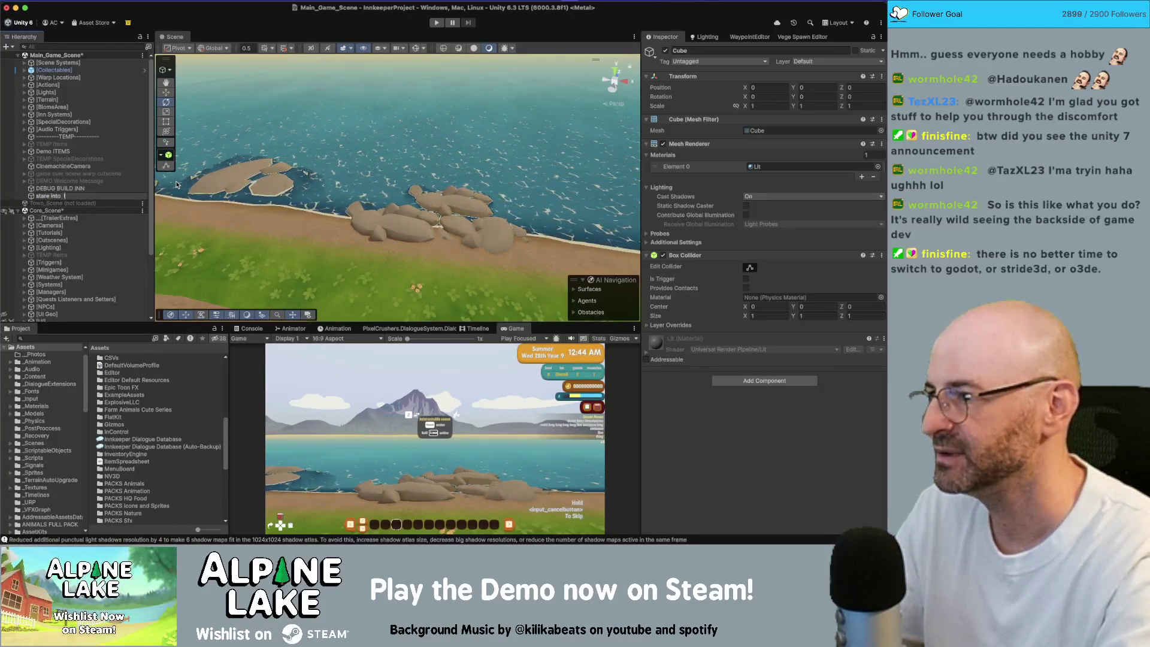
key("BackSpace")
key("BackSpace")
type("ctivity")
key("Return")
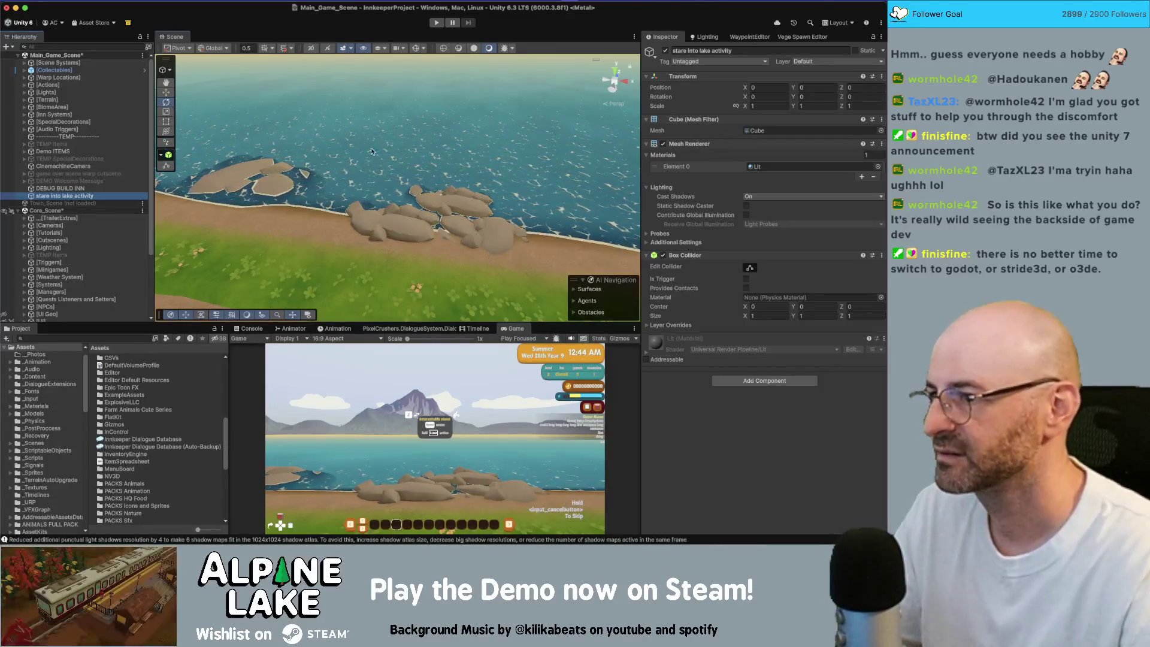
Move the cube onto the shoreline and stretch it into a wall about 45.16 x 2.24 x 2.24.
key("w")
key("ctrl+alt+f")
left_click_drag(543, 234, 877, 367)
key("r")
key("w")
mouse_move(497, 248)
left_mouse_down()
mouse_move(333, 170)
mouse_move(471, 167)
mouse_move(433, 171)
left_mouse_up()
key("r")
key("w")
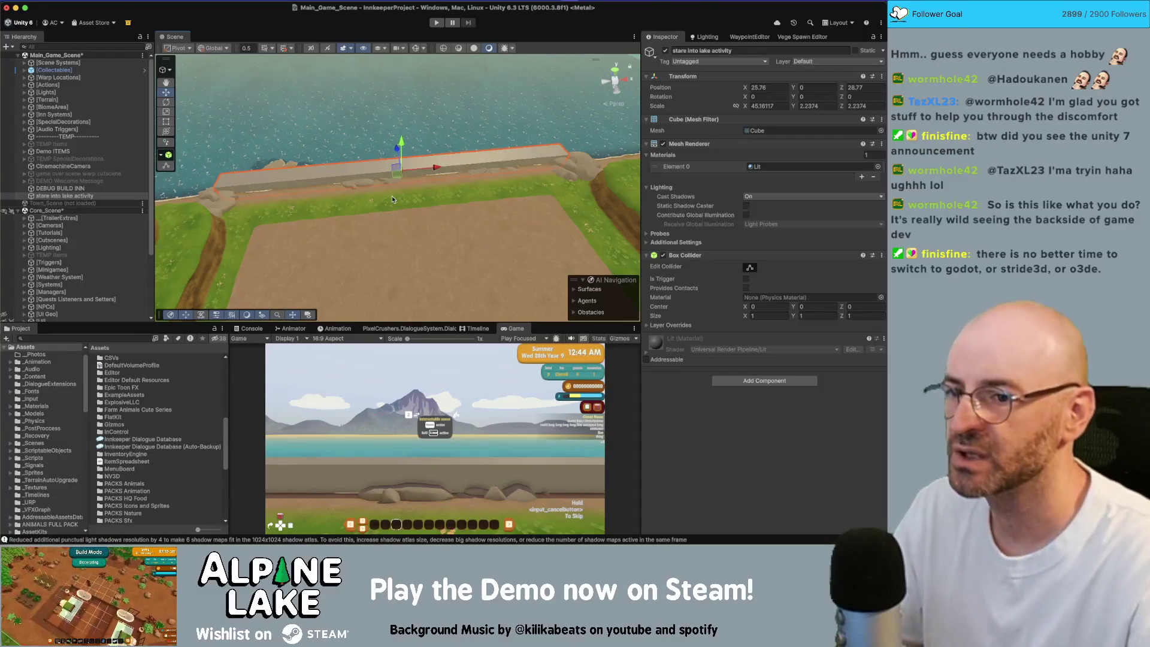
mouse_move(542, 160)
left_mouse_down()
mouse_move(331, 181)
mouse_move(441, 184)
left_mouse_up()
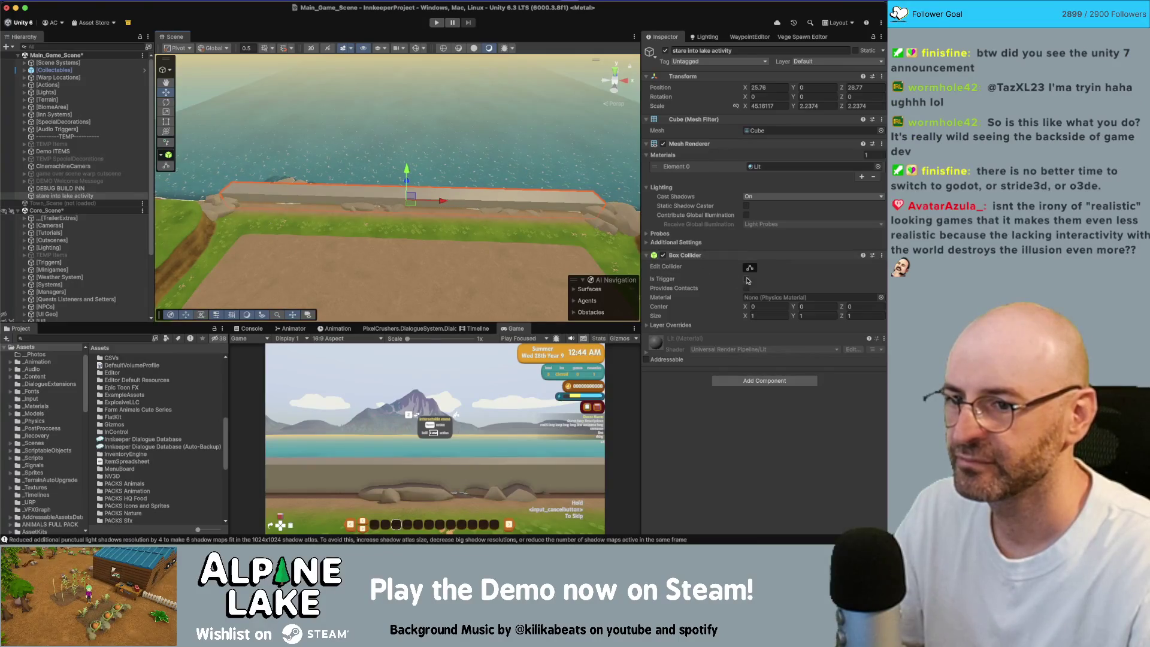
left_click(769, 384)
Add the Interactable script and remove the cube's Mesh Renderer and Mesh Filter.
type("Inter")
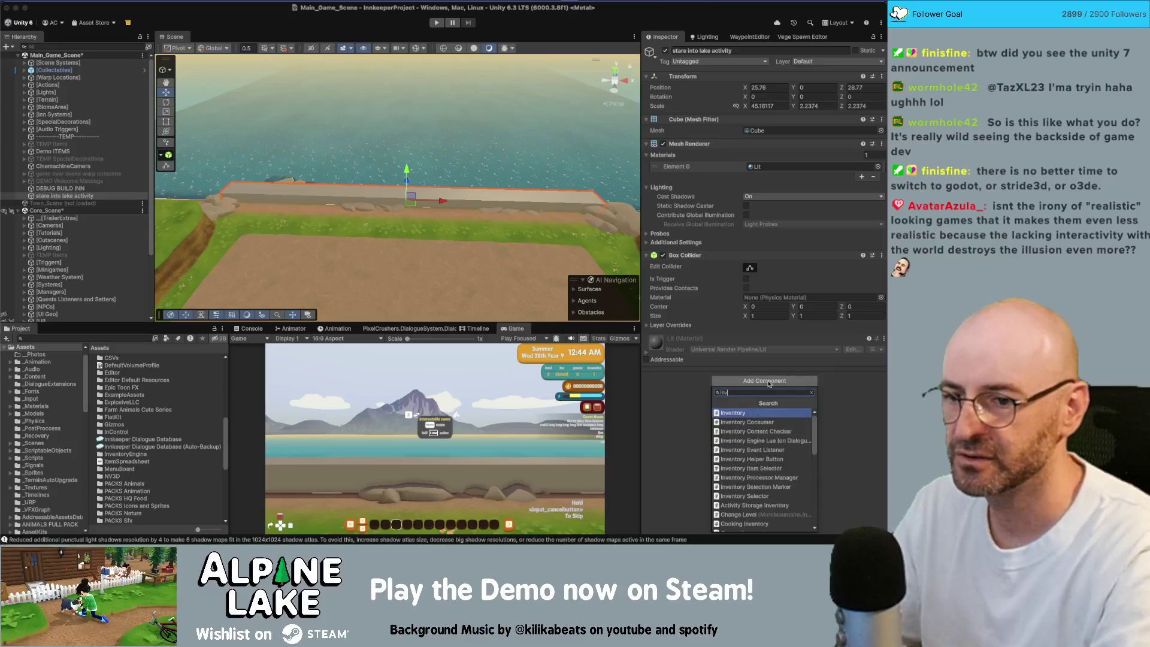
left_click(736, 440)
right_click(693, 144)
left_click(711, 165)
right_click(696, 119)
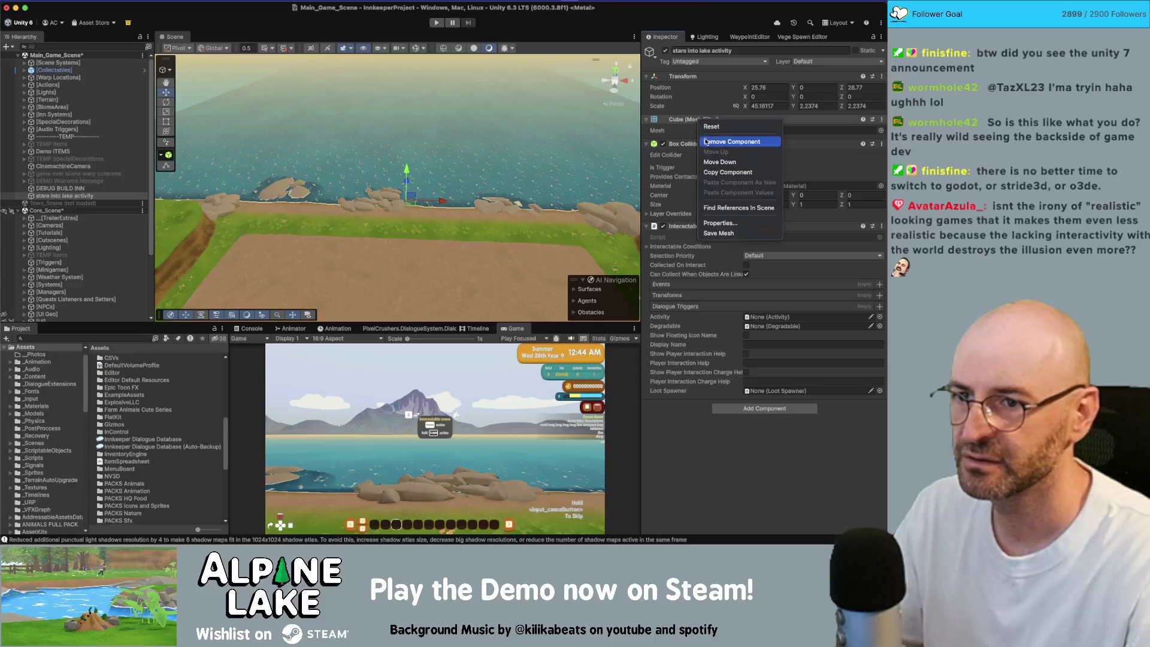
left_click(706, 143)
Add an Activity component and link it into the Interactable's Activity field.
left_click(738, 384)
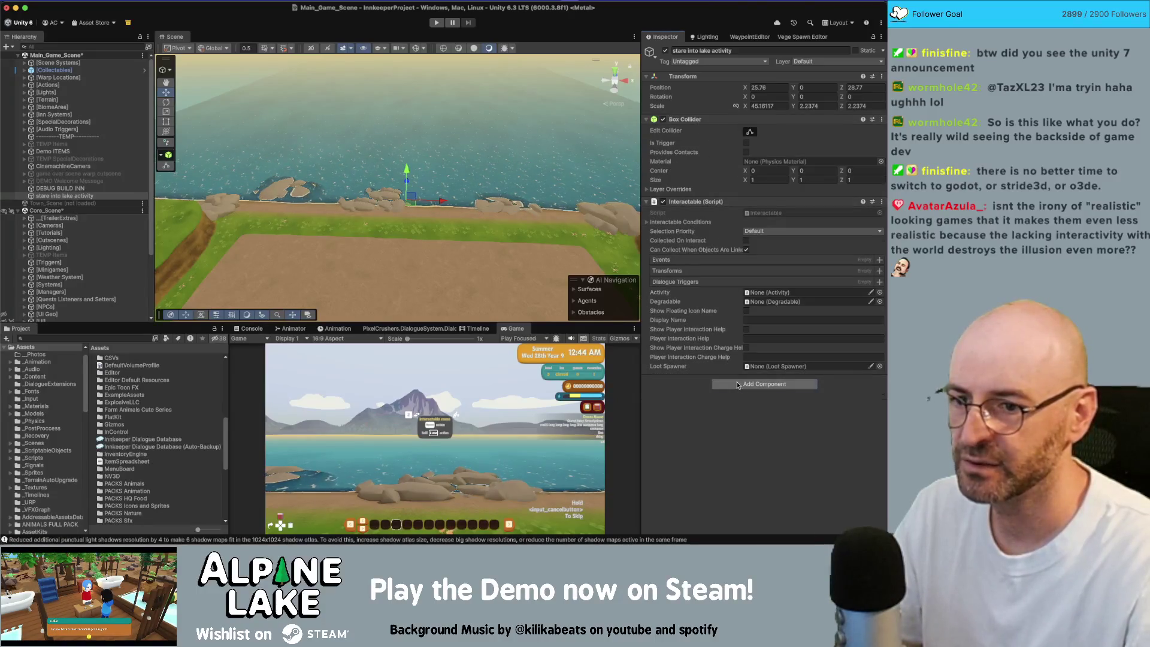
type("activity")
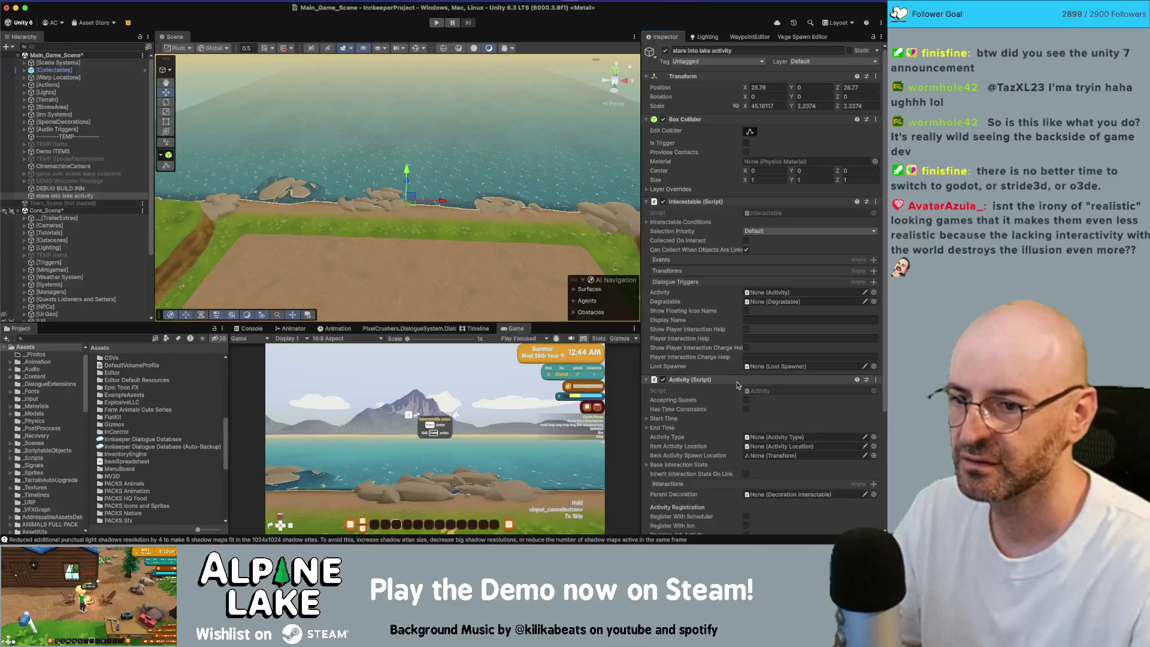
key("Return")
scroll(720, 369, "down", 1)
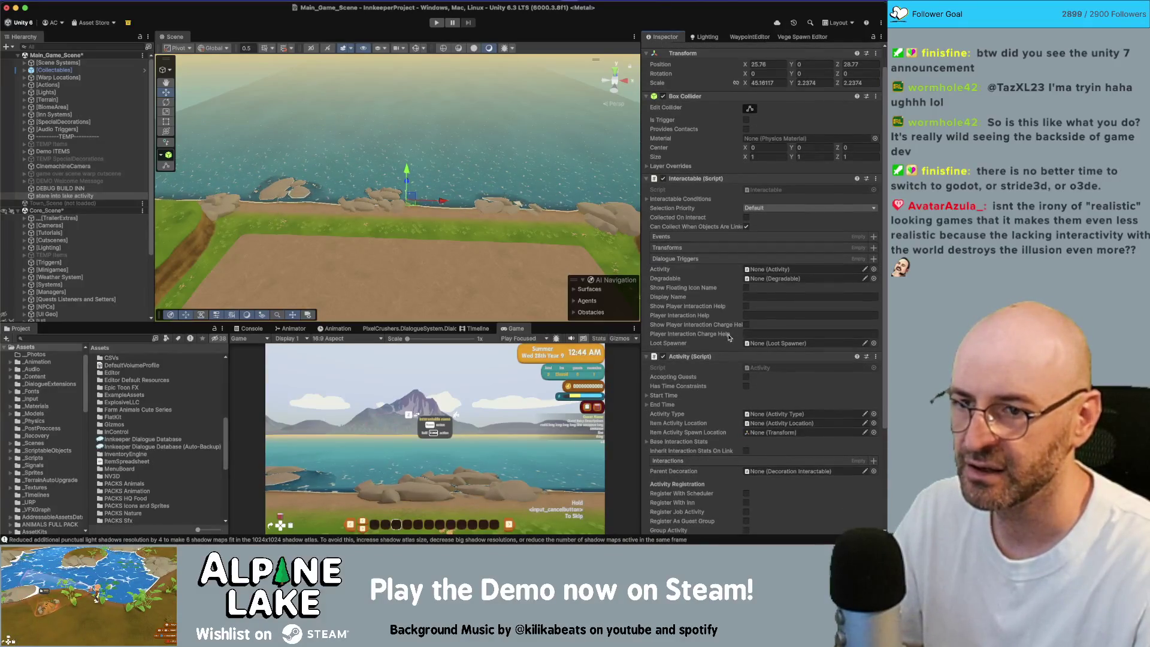
left_click_drag(688, 356, 772, 271)
Add one entry to the Interactions list, rebuilding interactions from their locations.
scroll(721, 283, "down", 5)
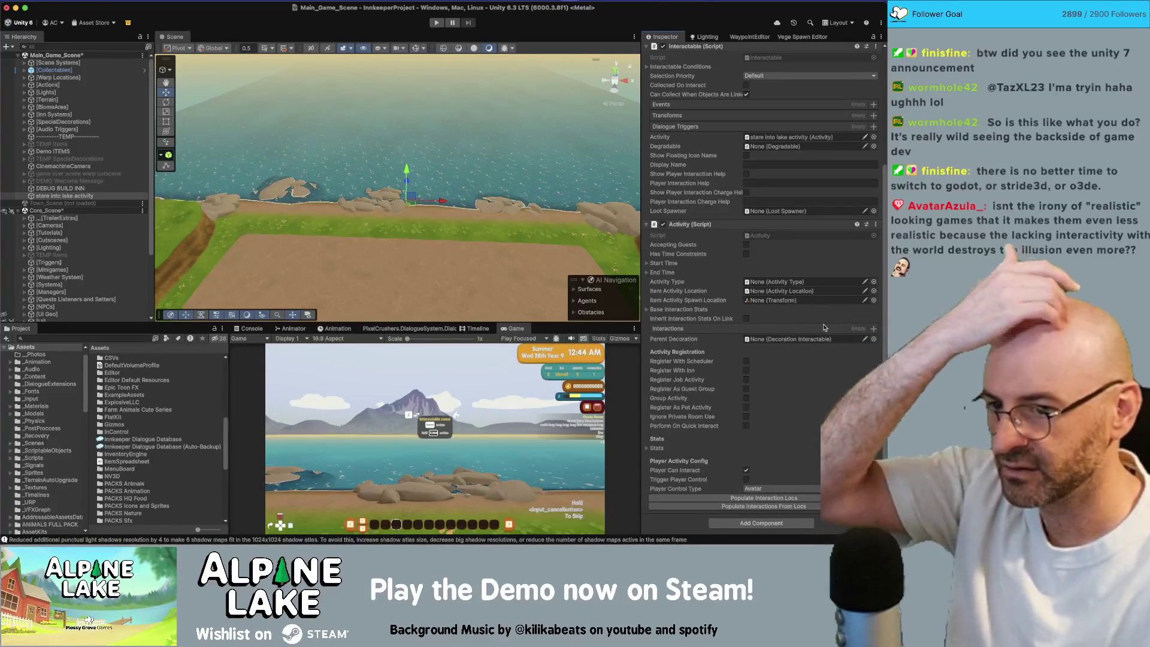
left_click(873, 328)
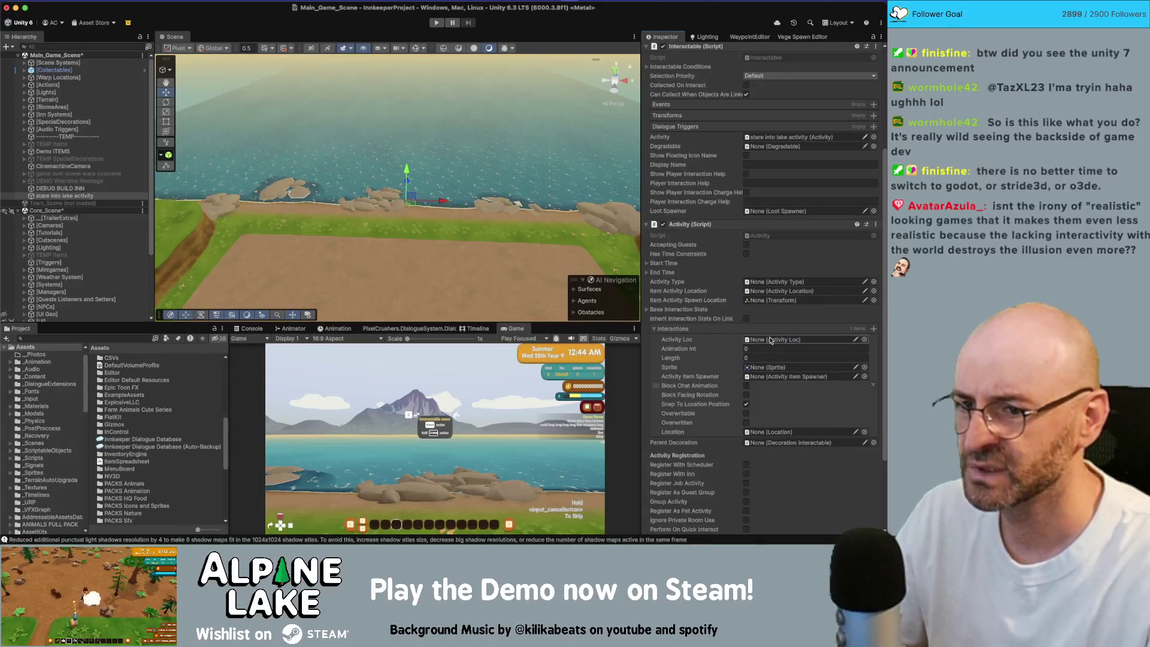
scroll(710, 350, "down", 5)
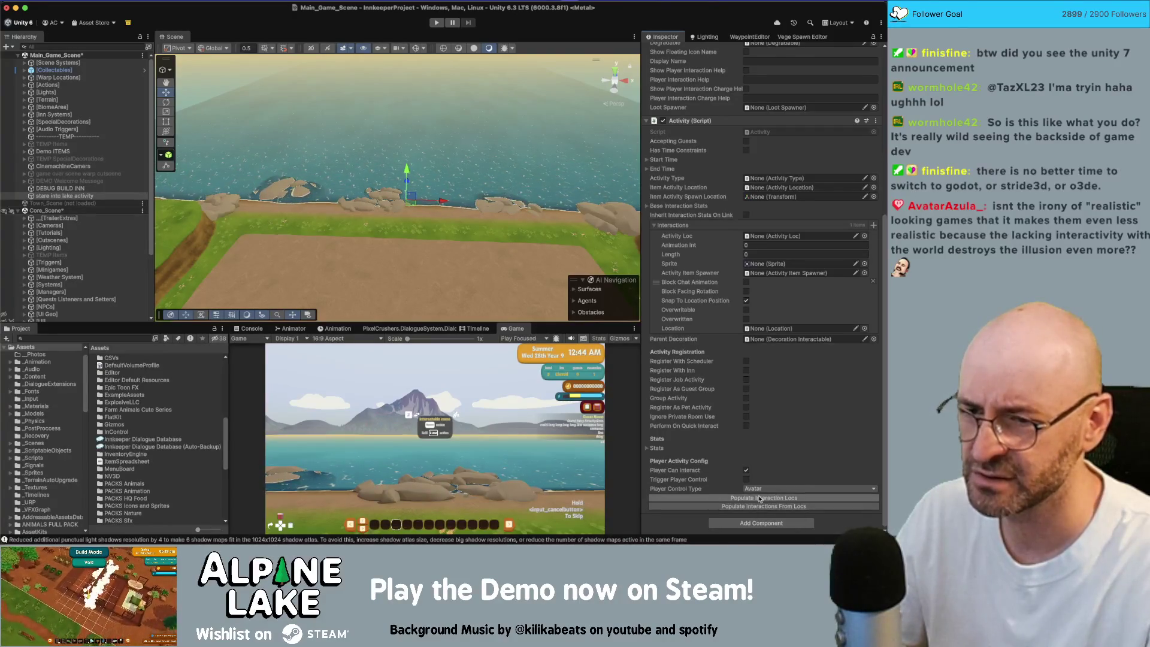
left_click(760, 497)
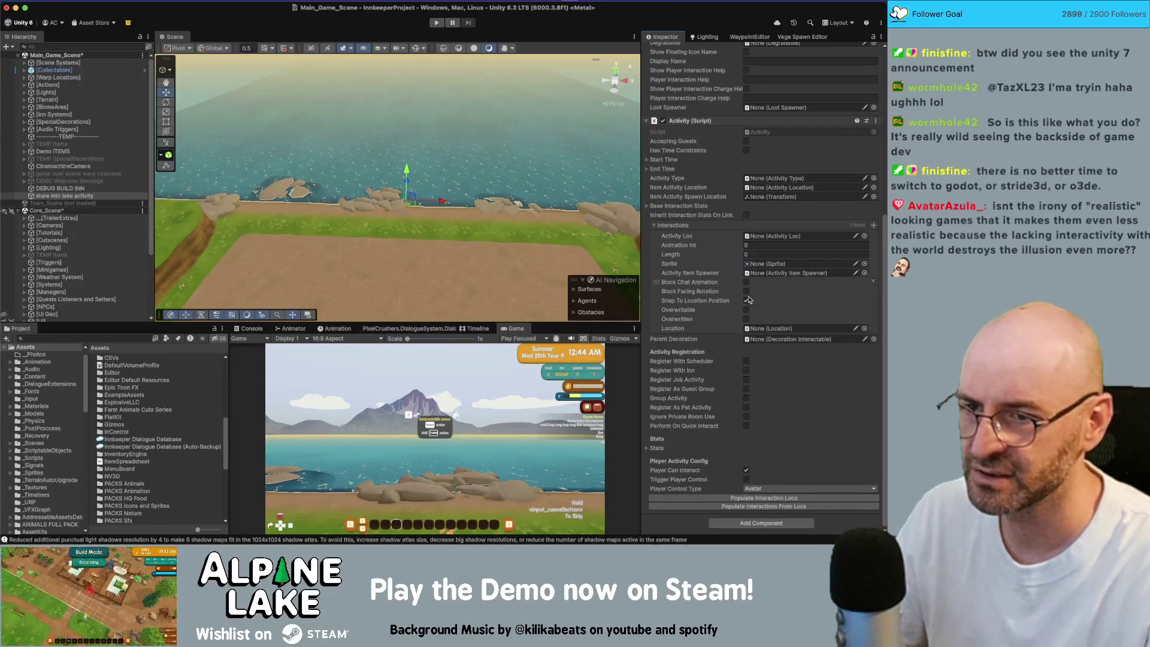
left_click(772, 507)
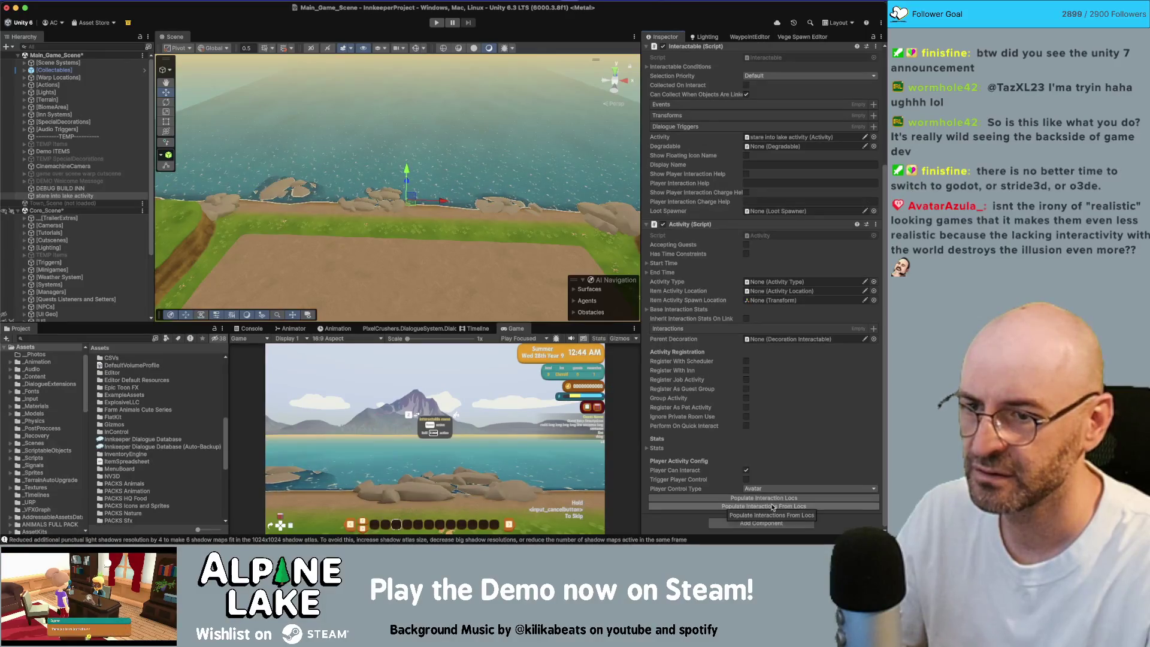
left_click(873, 328)
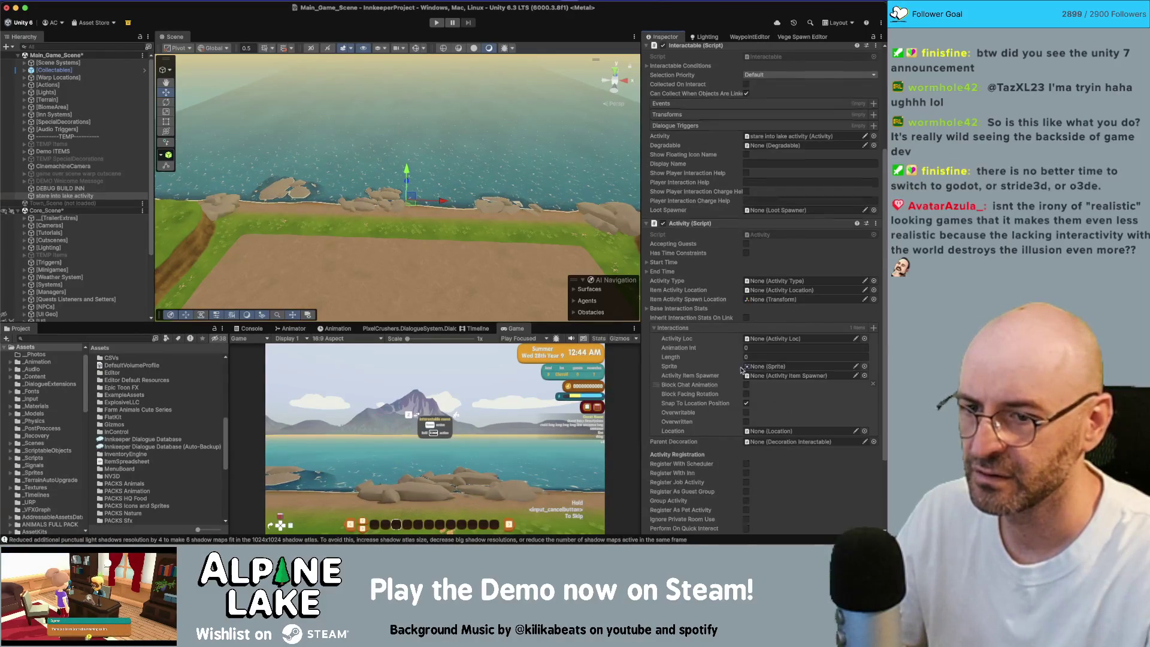
scroll(778, 389, "down", 3)
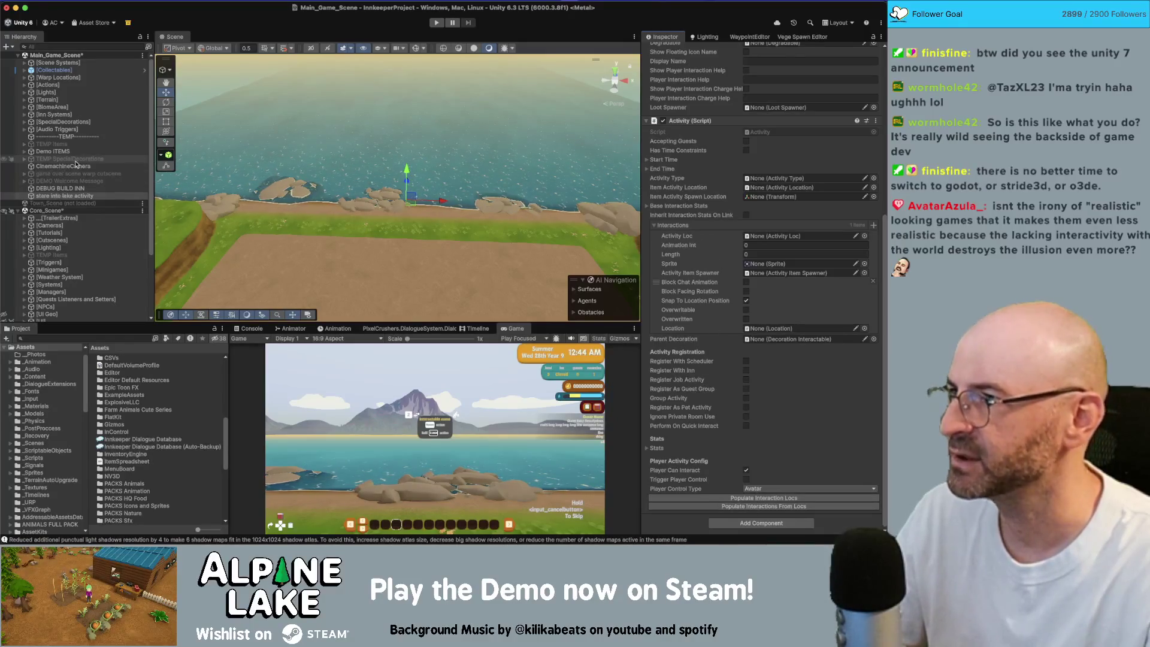
right_click(76, 197)
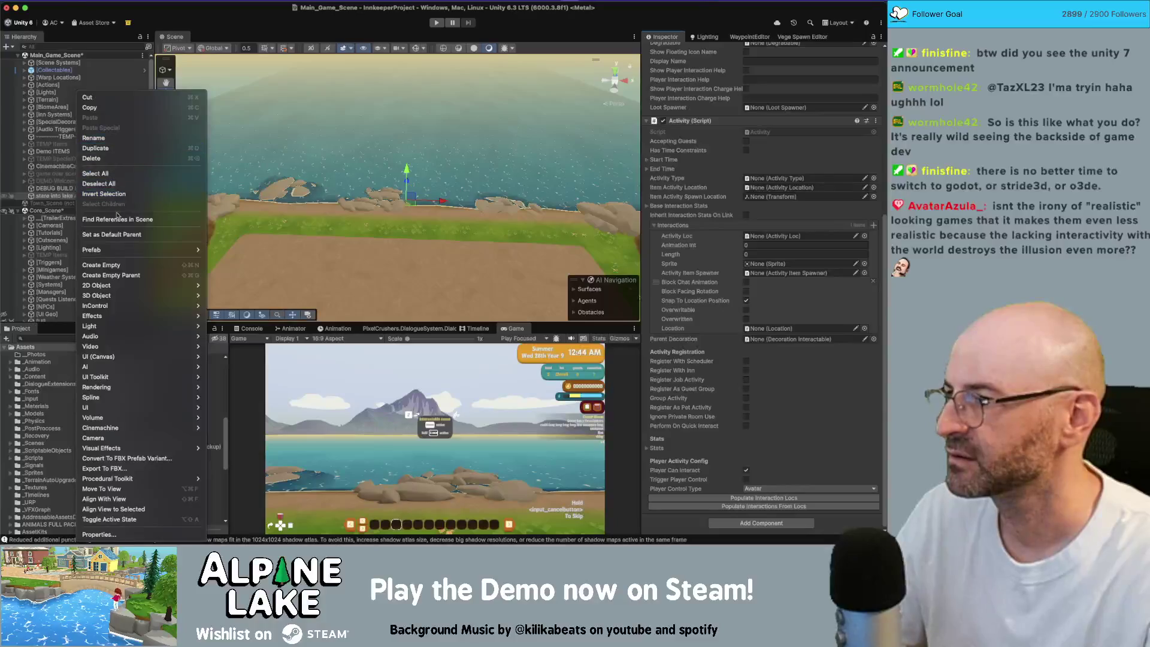
Create an empty child GameObject with Activity Loc and assign it as the interaction's Activity Loc.
left_click(53, 194)
right_click(55, 196)
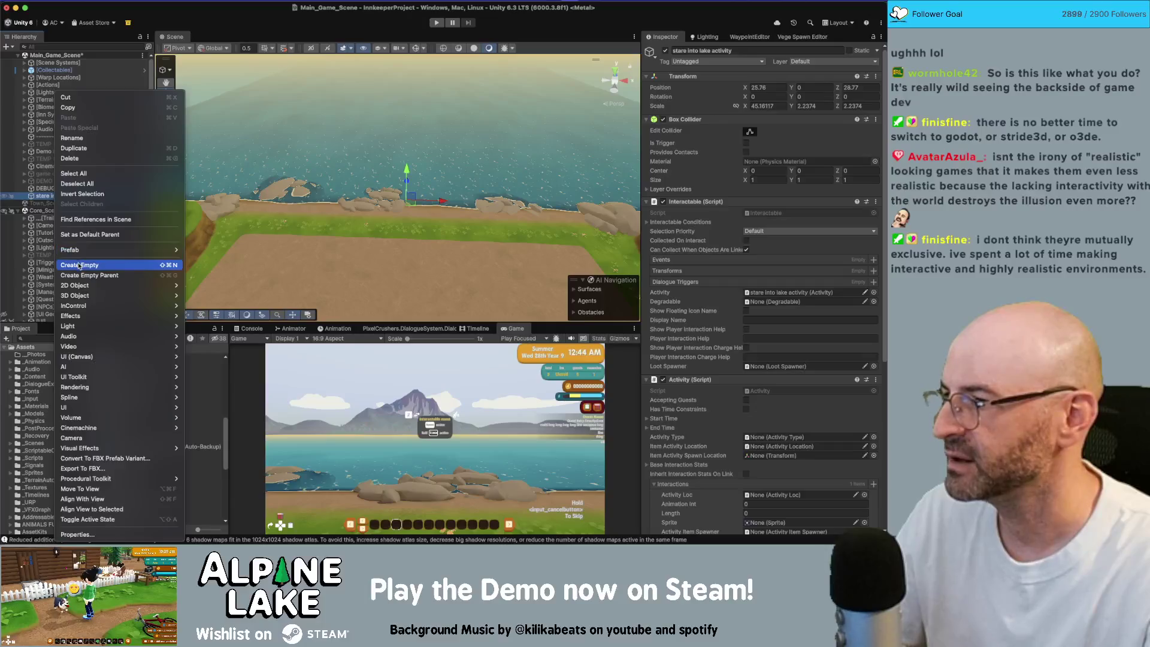
left_click(81, 265)
key("Return")
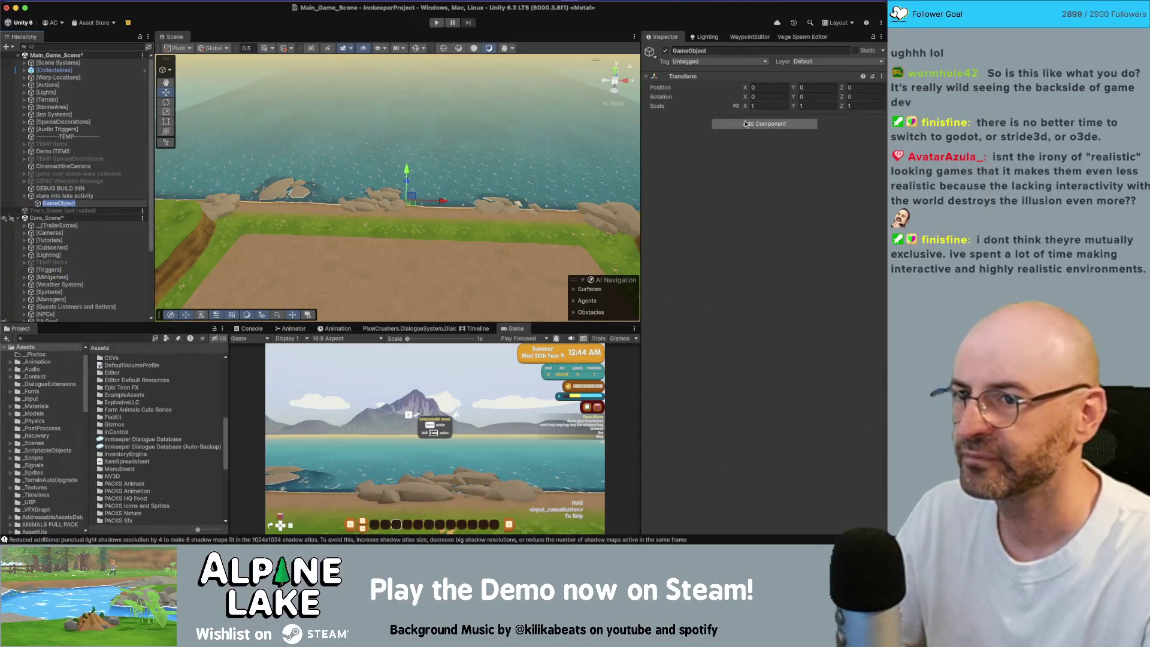
left_click(785, 125)
type("loc")
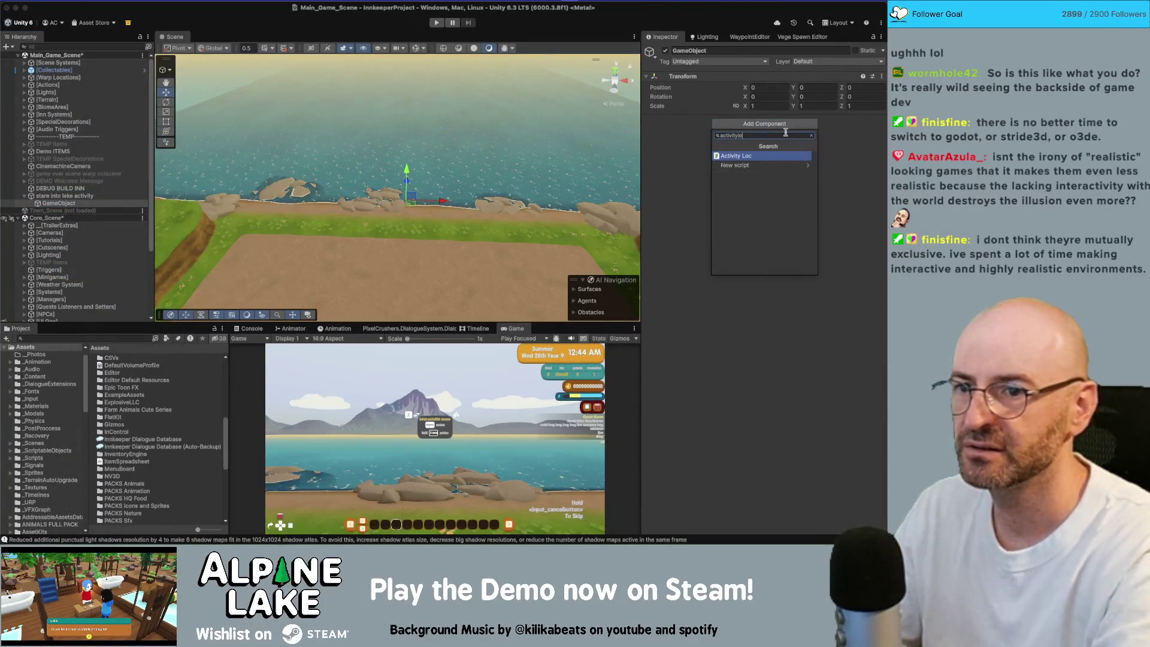
key("Return")
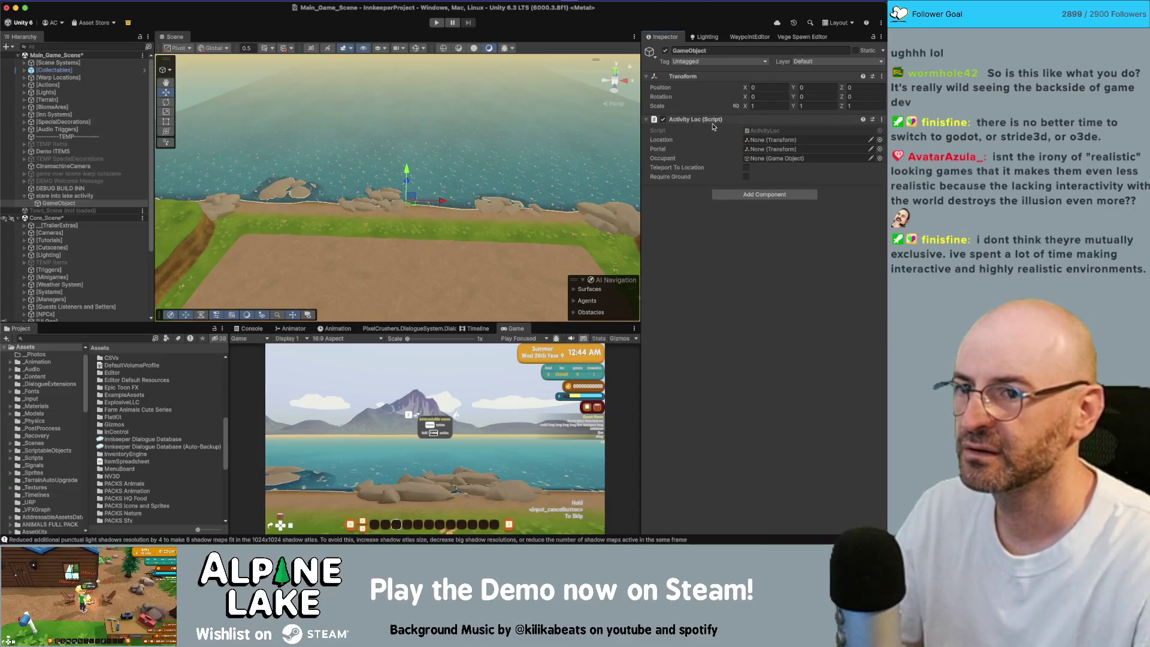
left_click(65, 196)
scroll(786, 314, "down", 5)
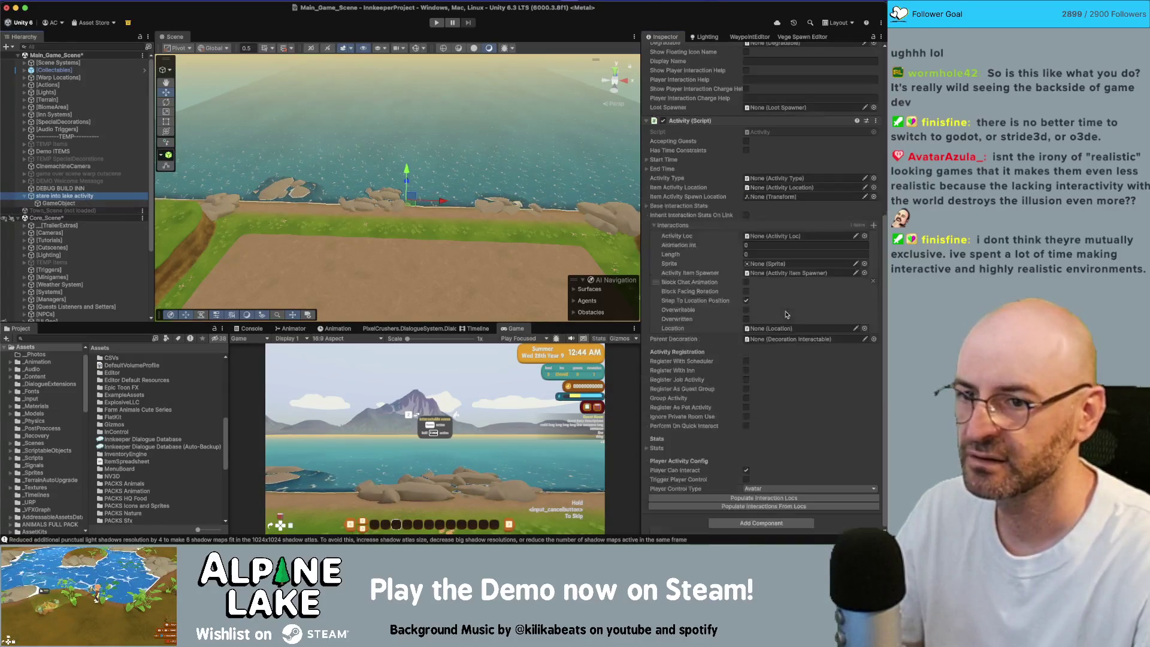
left_click(789, 498)
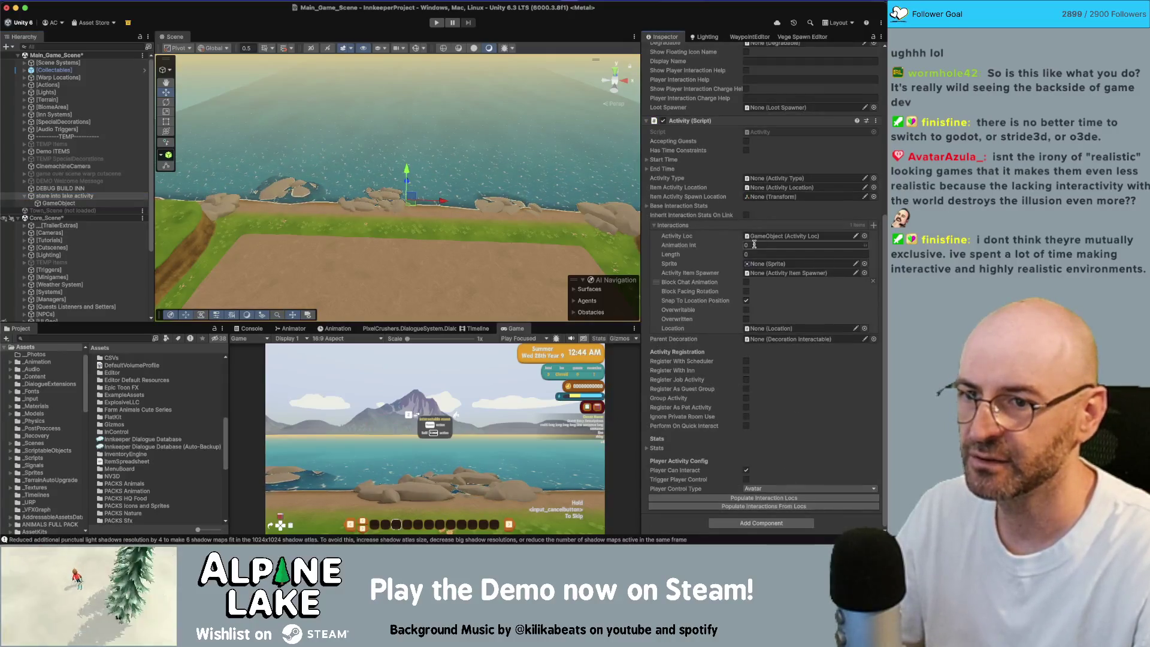
Position the GameObject by the water at Y 0.1 and Z -1.548.
left_click(59, 203)
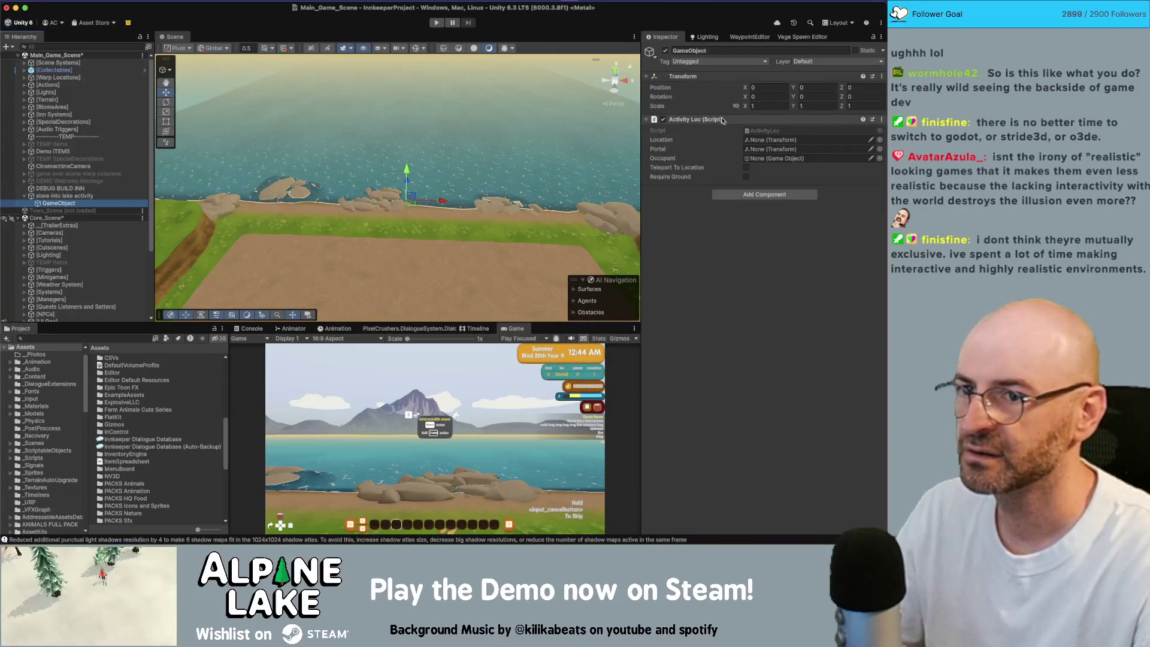
key("f")
left_click_drag(430, 192, 430, 188)
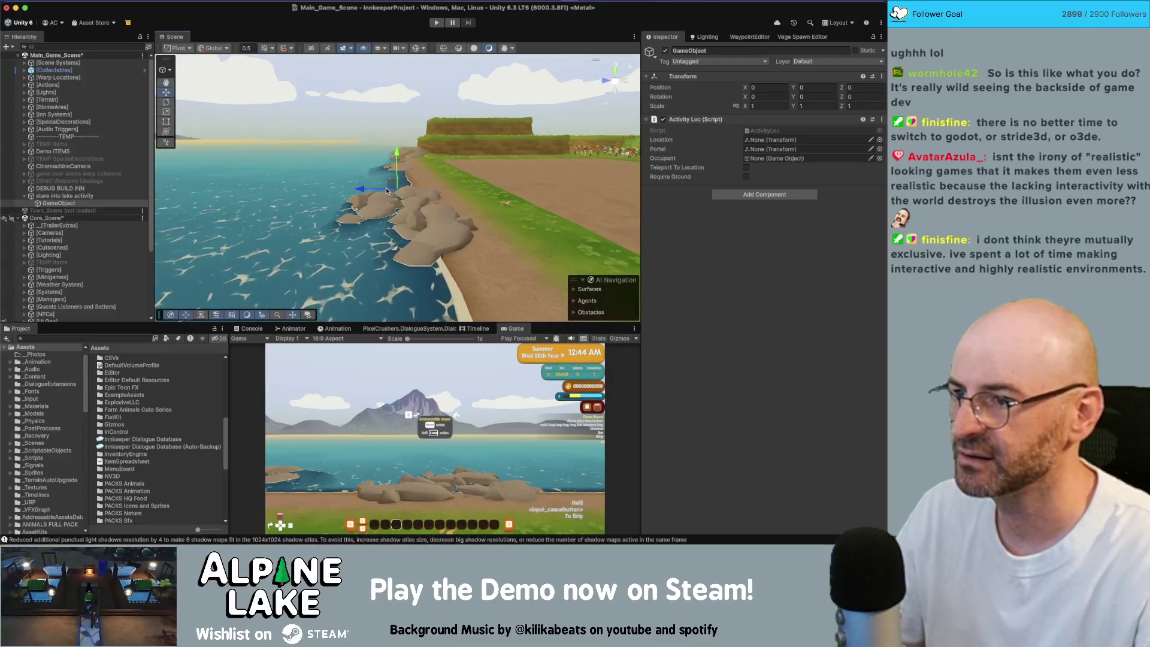
mouse_move(431, 188)
left_mouse_down()
mouse_move(423, 155)
mouse_move(360, 153)
left_mouse_up()
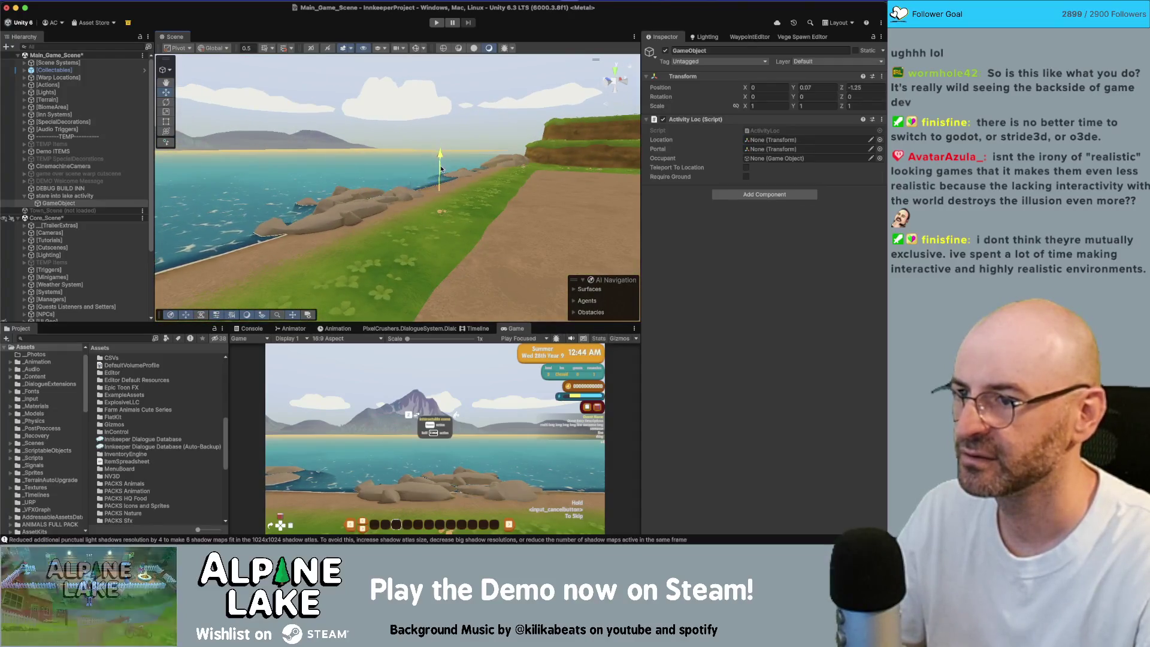
left_click(816, 87)
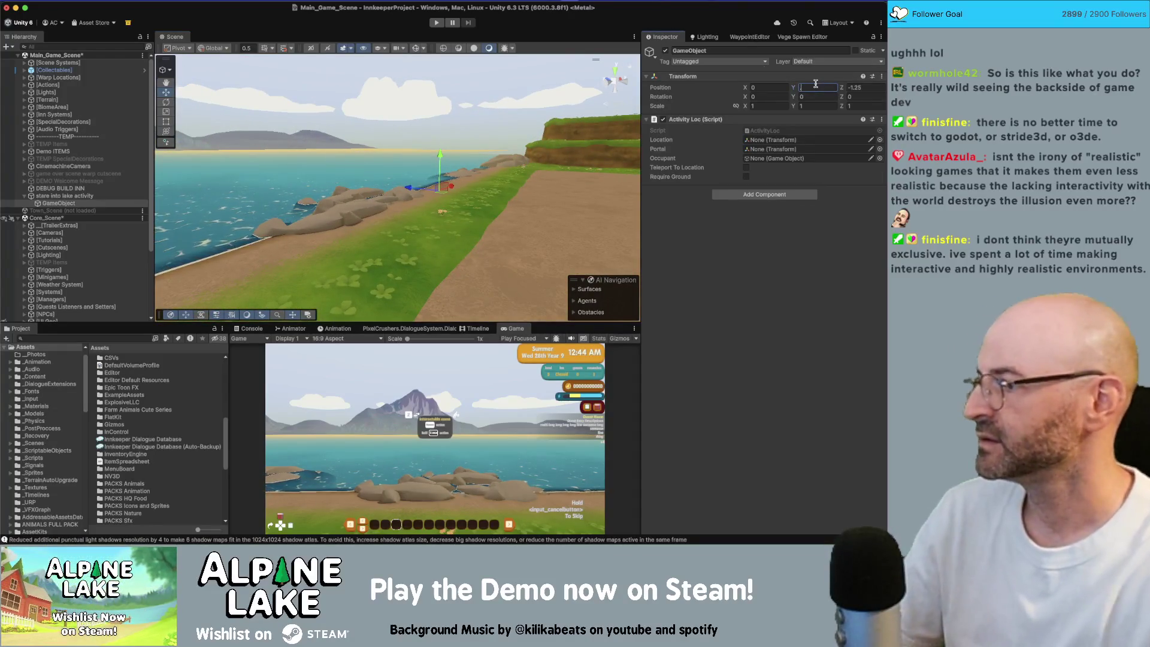
type("0")
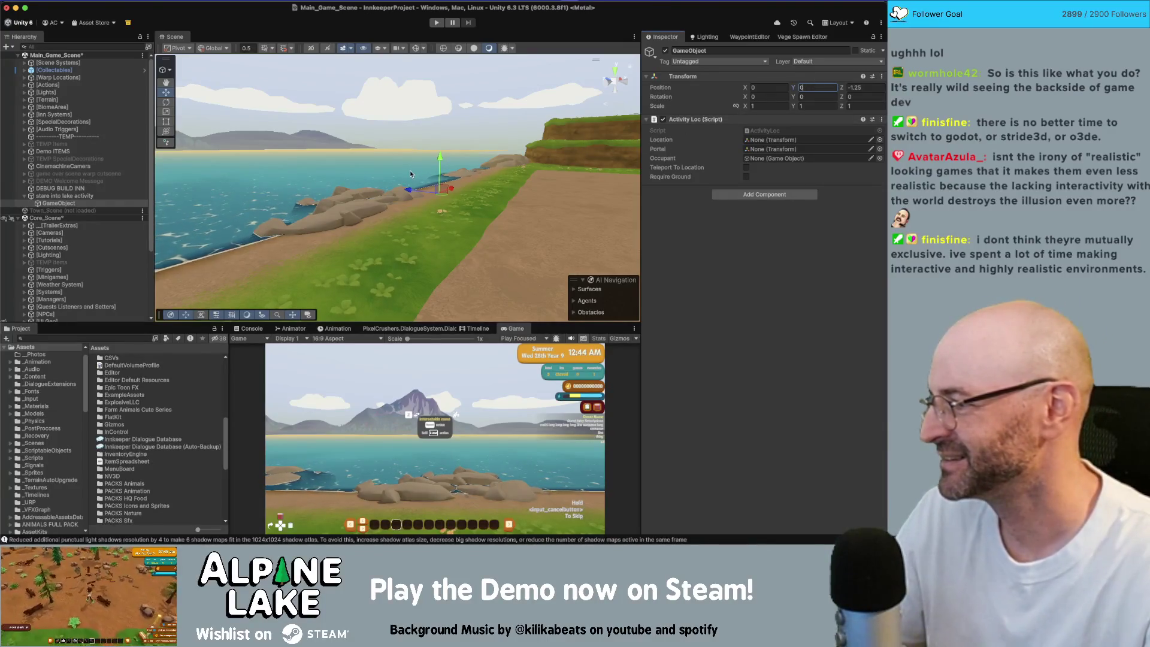
mouse_move(407, 176)
left_mouse_down()
mouse_move(411, 194)
mouse_move(353, 166)
left_mouse_up()
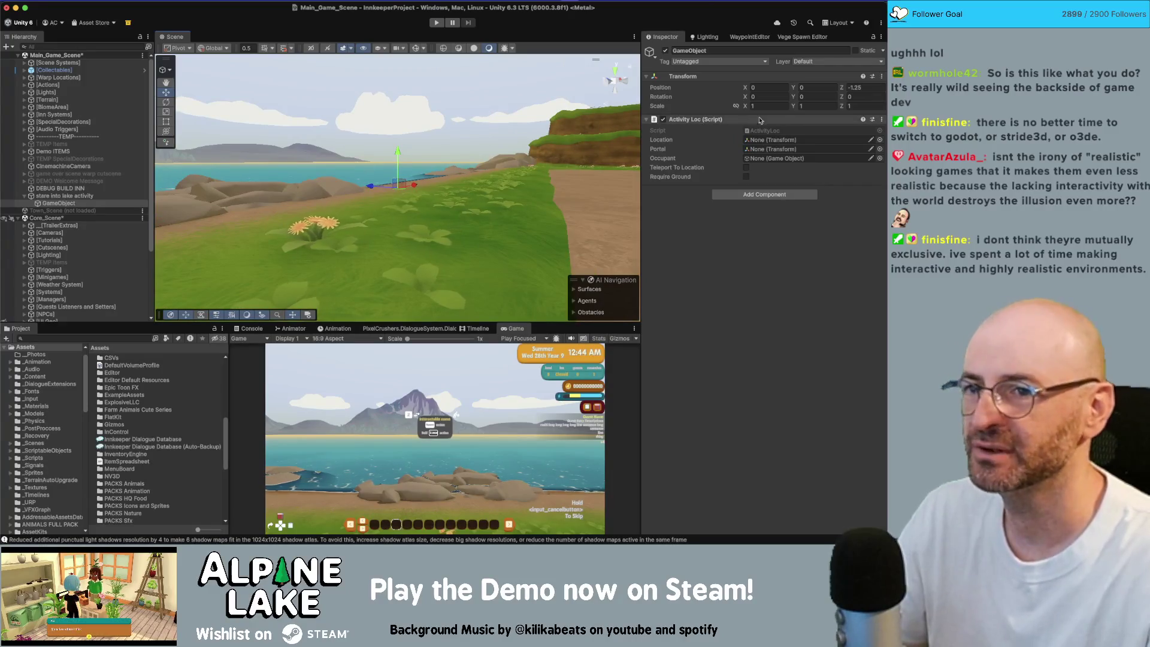
left_click_drag(429, 180, 426, 184)
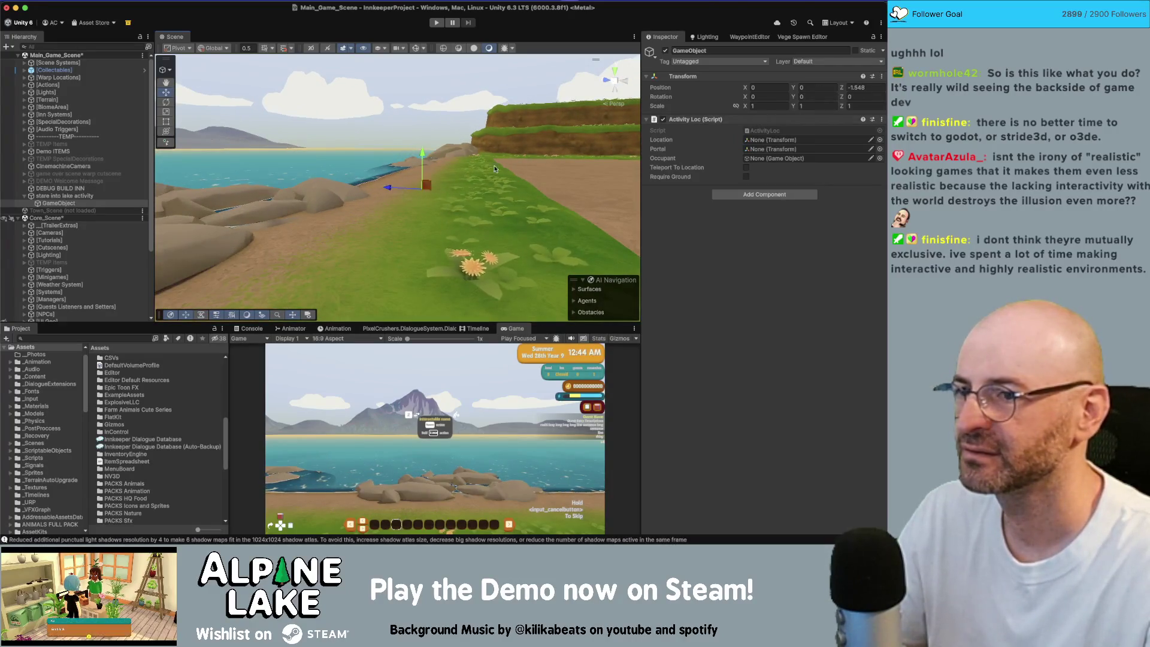
left_click(814, 87)
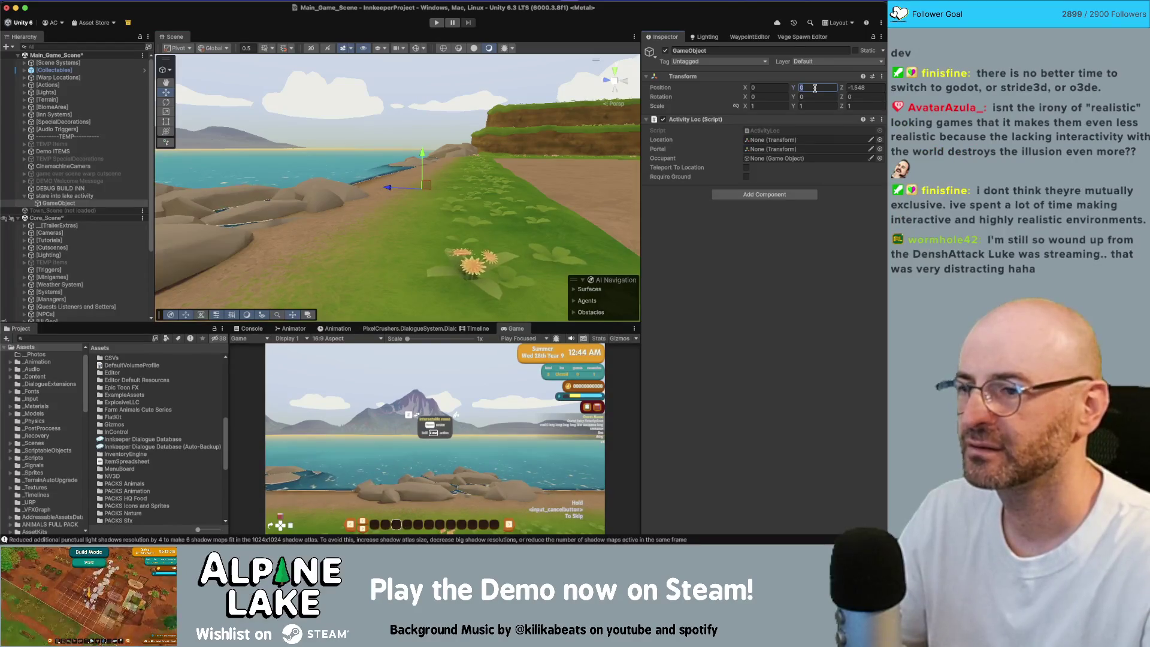
type(".1")
key("Return")
double_click(60, 196)
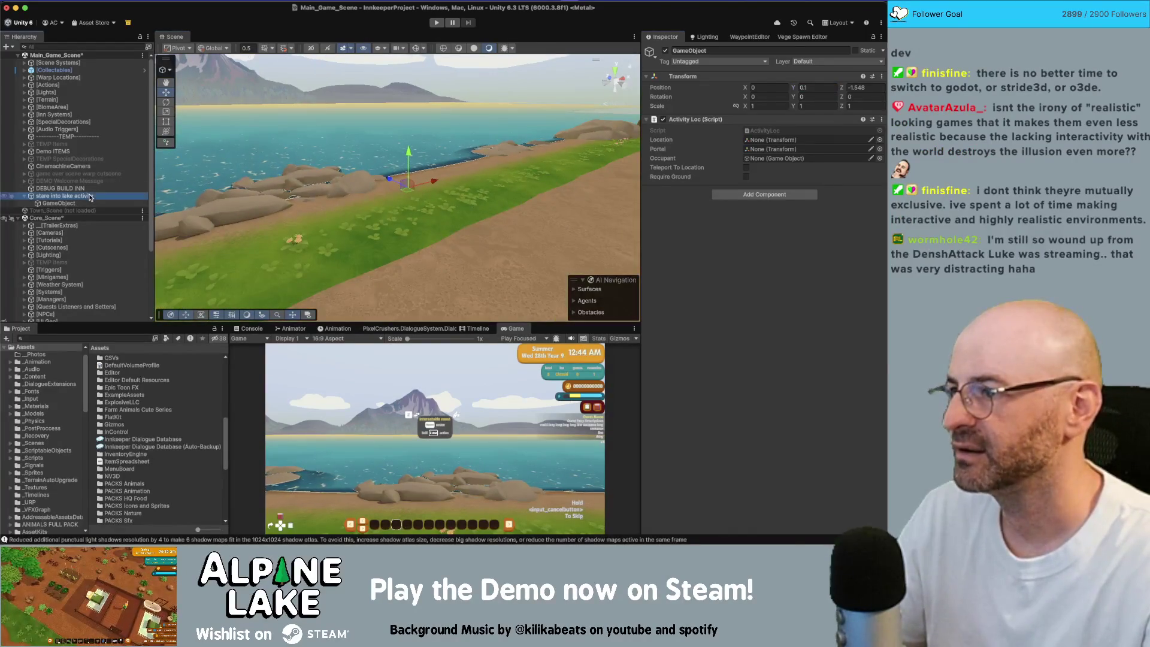
scroll(743, 299, "down", 6)
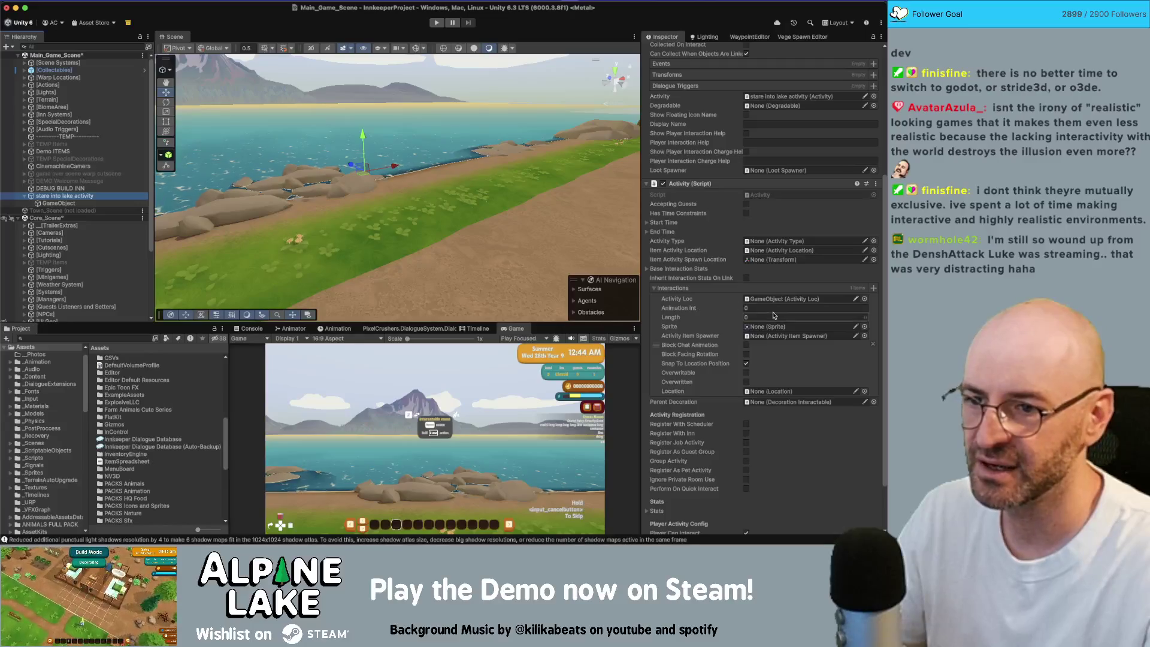
Turn off Snap To Location Position on the activity's interaction and collapse the Interactions list.
left_click(752, 308)
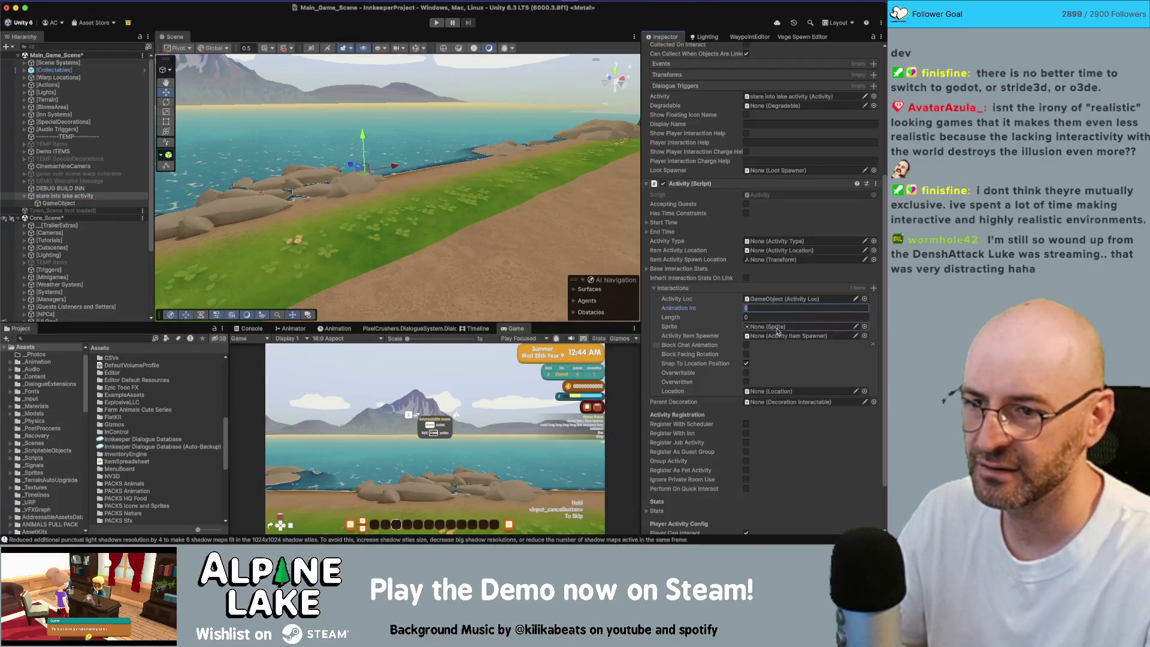
left_click(746, 363)
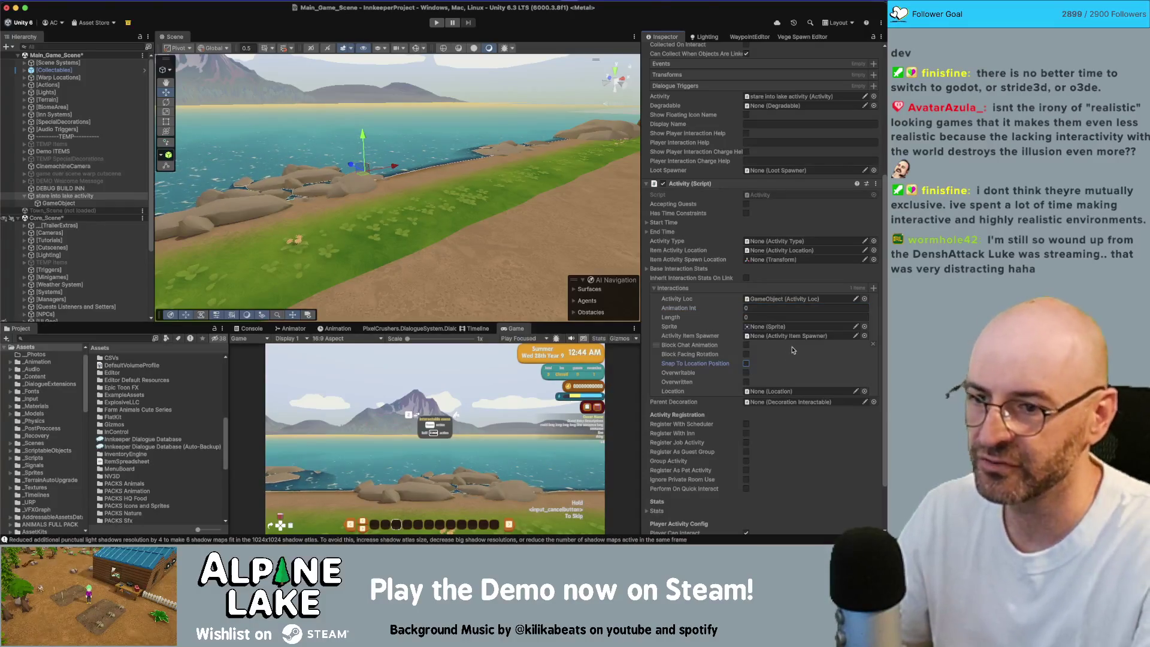
scroll(756, 312, "down", 1)
scroll(758, 309, "down", 3)
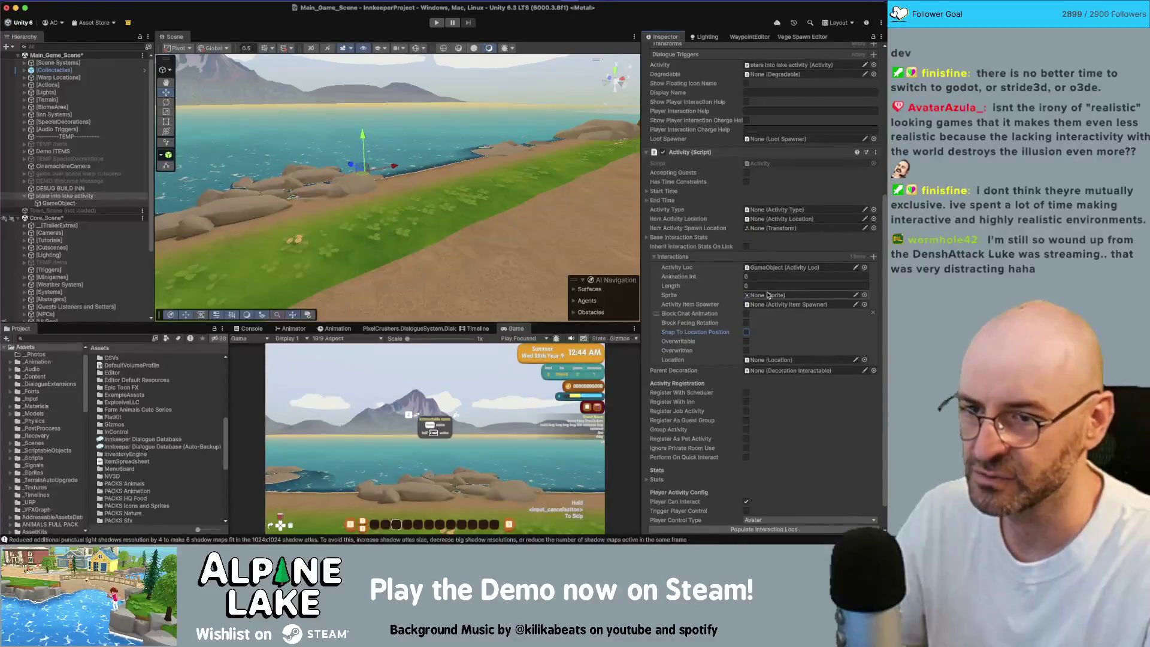
scroll(757, 295, "down", 3)
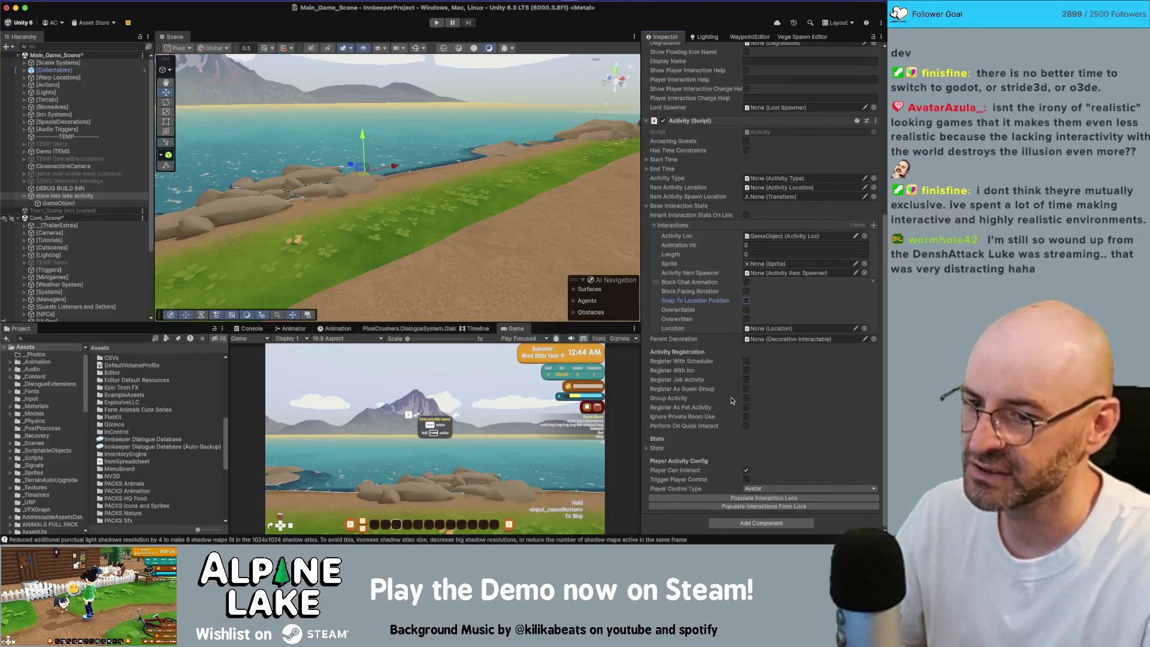
left_click(652, 225)
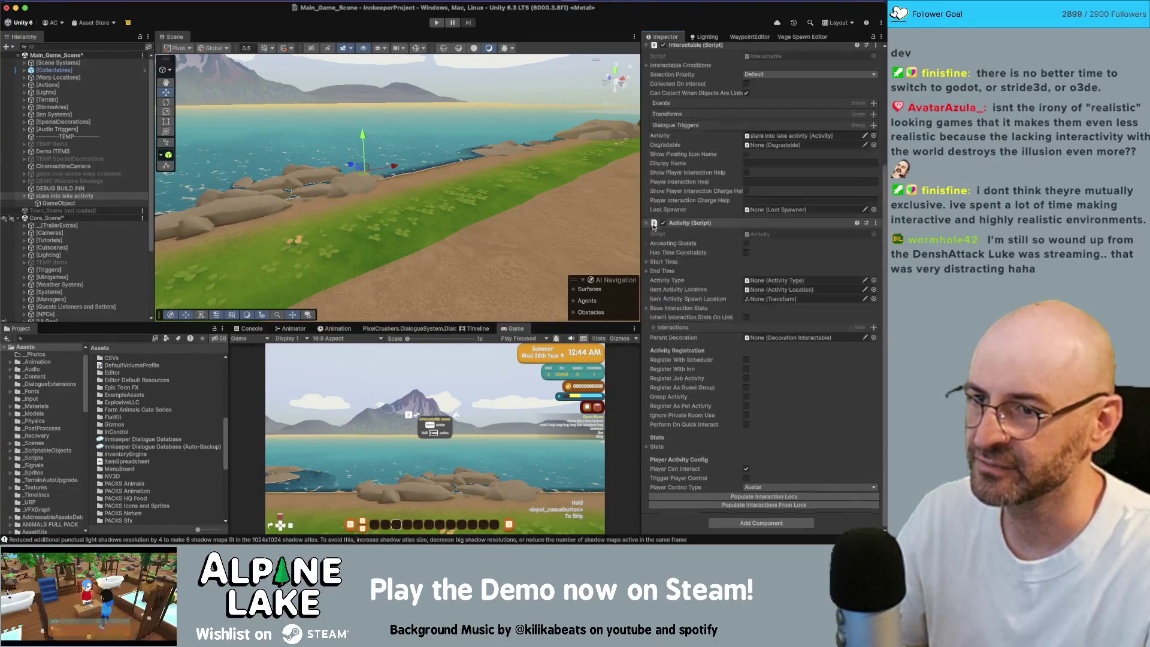
Add an Activity Event Listener component to the stare into lake activity object.
left_click(738, 523)
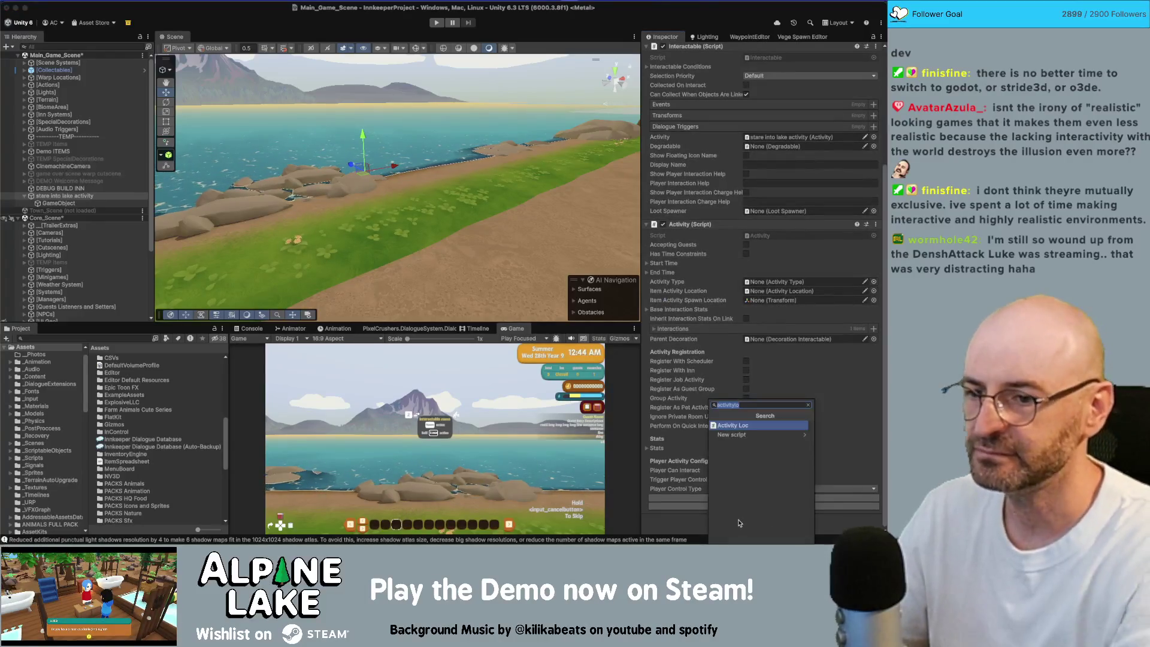
type("activity")
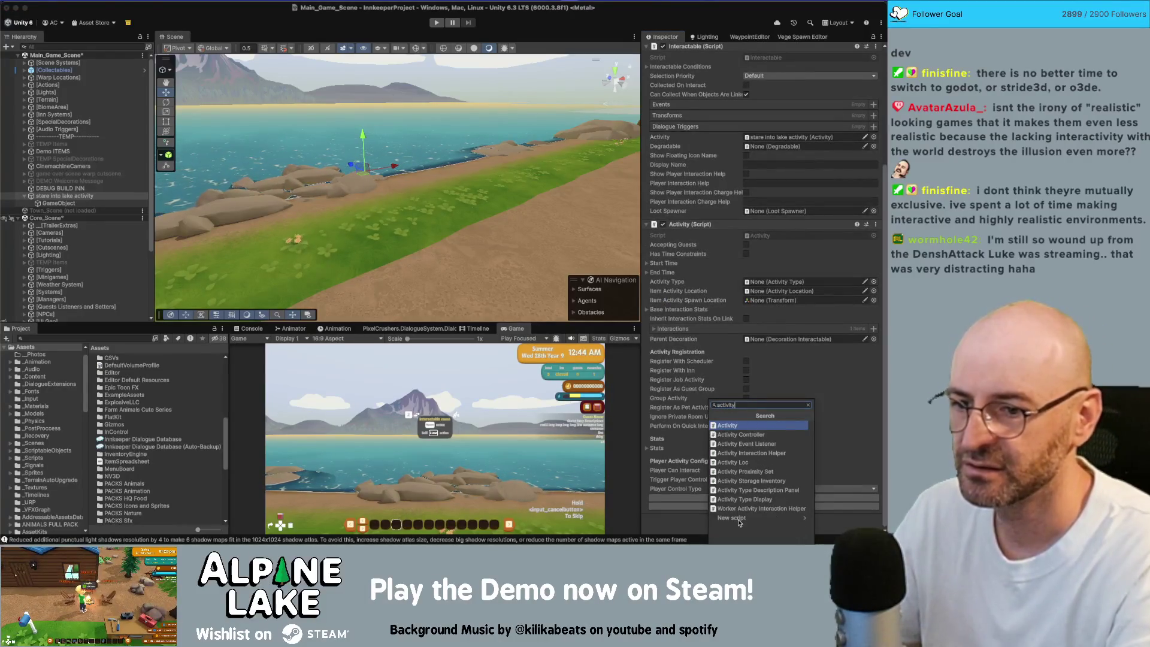
key("Down")
key("Down")
key("Return")
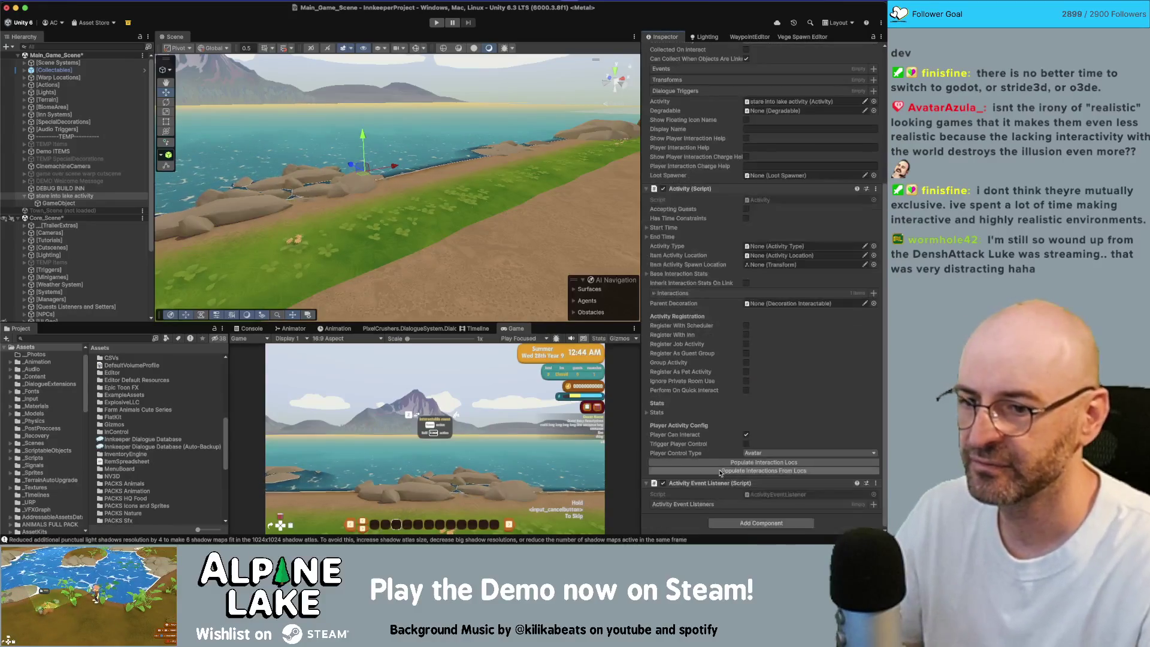
Add a listener entry of type Started, linked to the stare into lake activity.
left_click(875, 507)
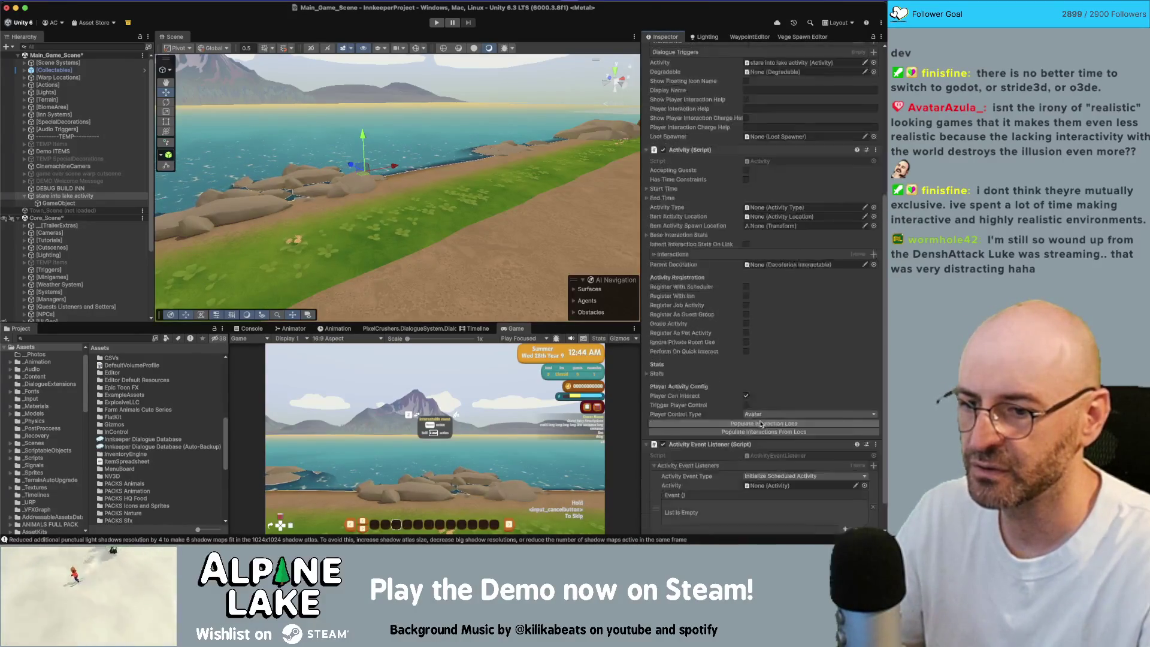
scroll(779, 456, "down", 2)
left_click(770, 441)
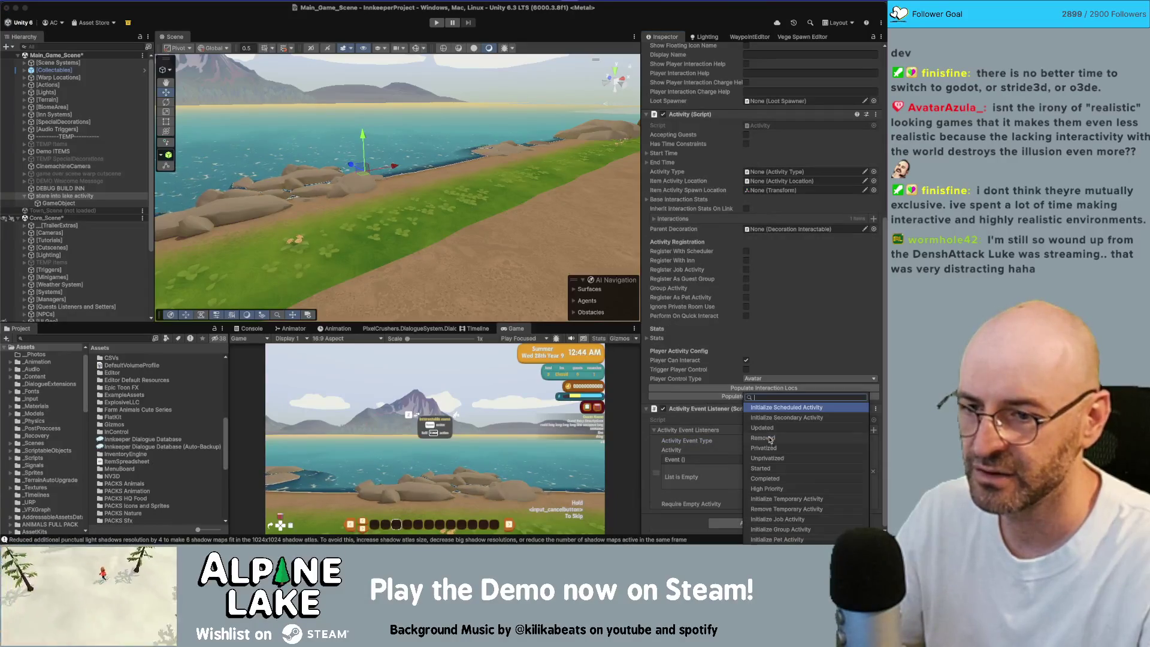
left_click(771, 468)
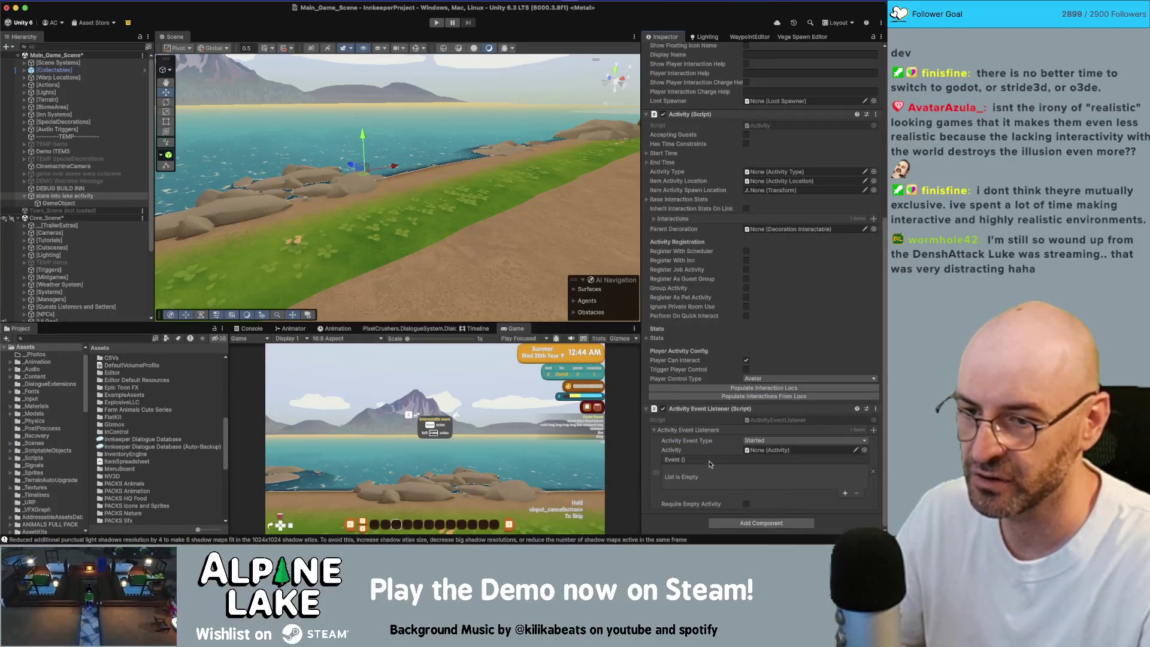
mouse_move(689, 114)
left_mouse_down()
mouse_move(744, 377)
mouse_move(776, 451)
left_mouse_up()
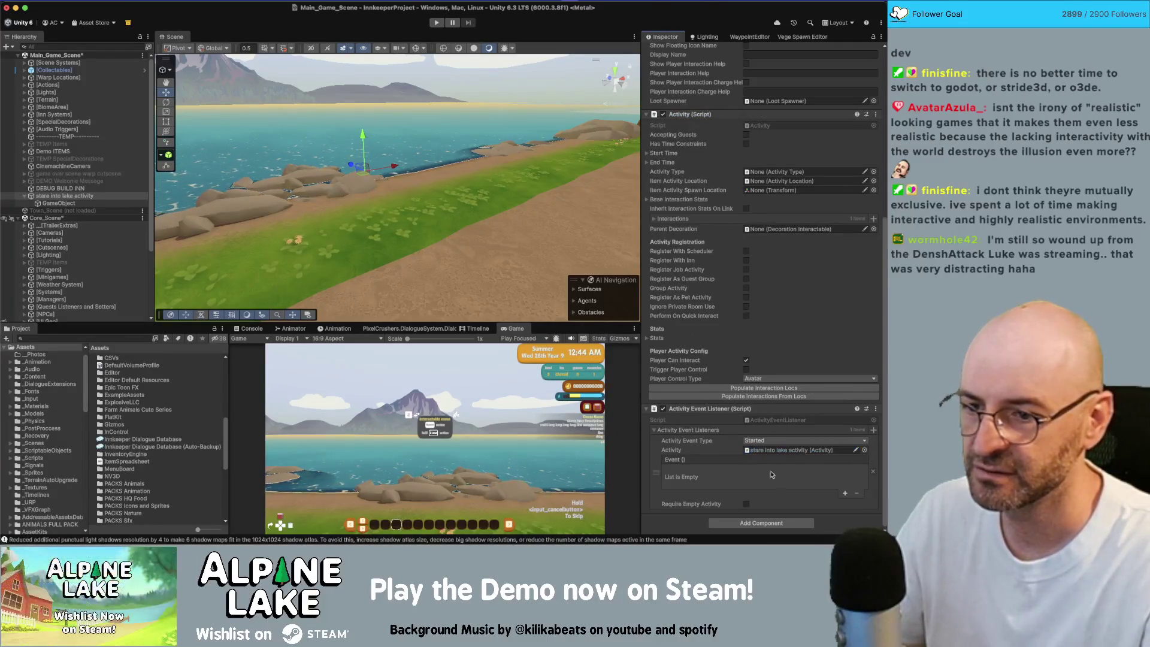
Make the Started event call GameObject.SetActive(true) on the CinemachineCamera.
left_click(845, 494)
scroll(78, 111, "down", 5)
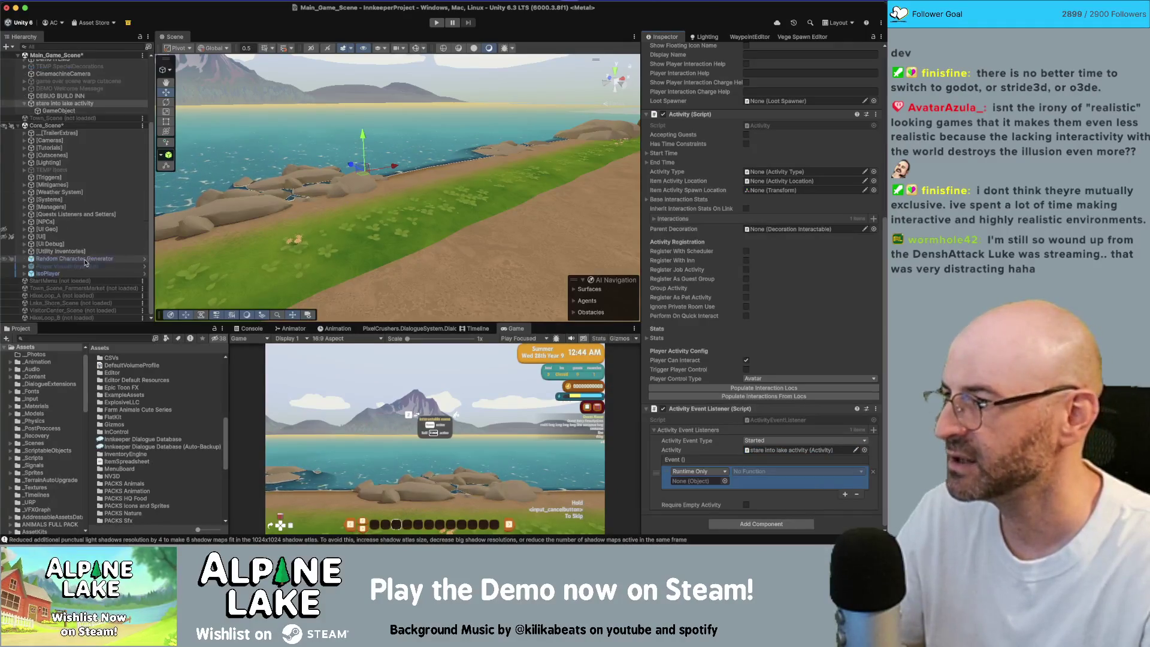
scroll(71, 96, "up", 1)
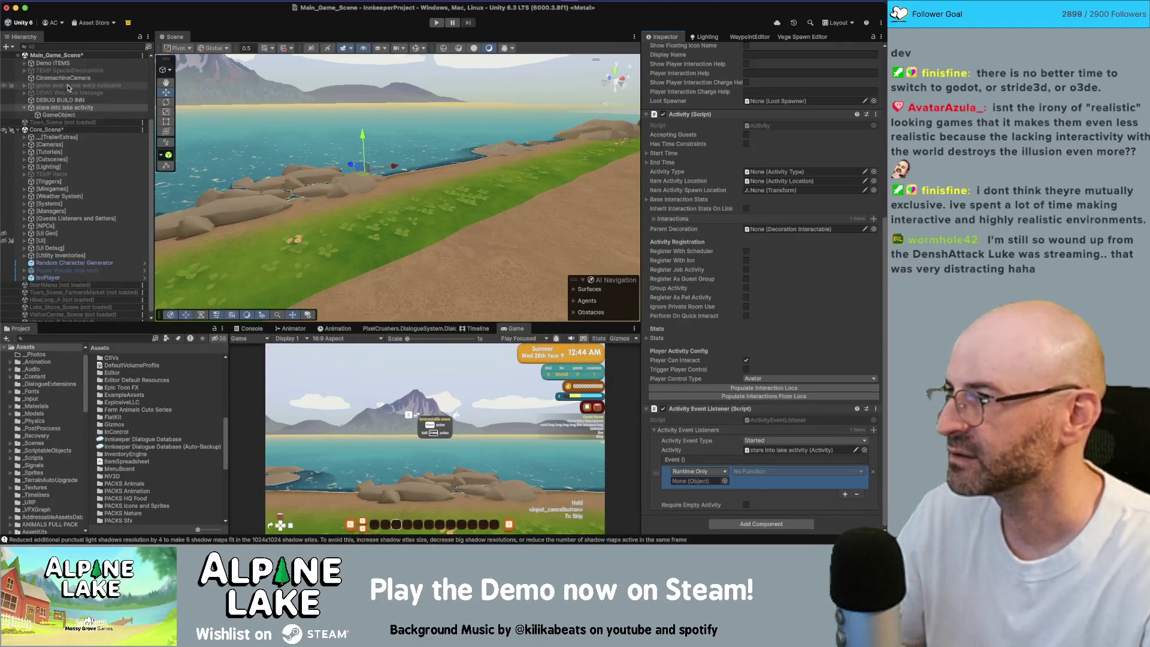
mouse_move(68, 83)
left_mouse_down()
mouse_move(58, 106)
mouse_move(384, 257)
mouse_move(698, 481)
left_mouse_up()
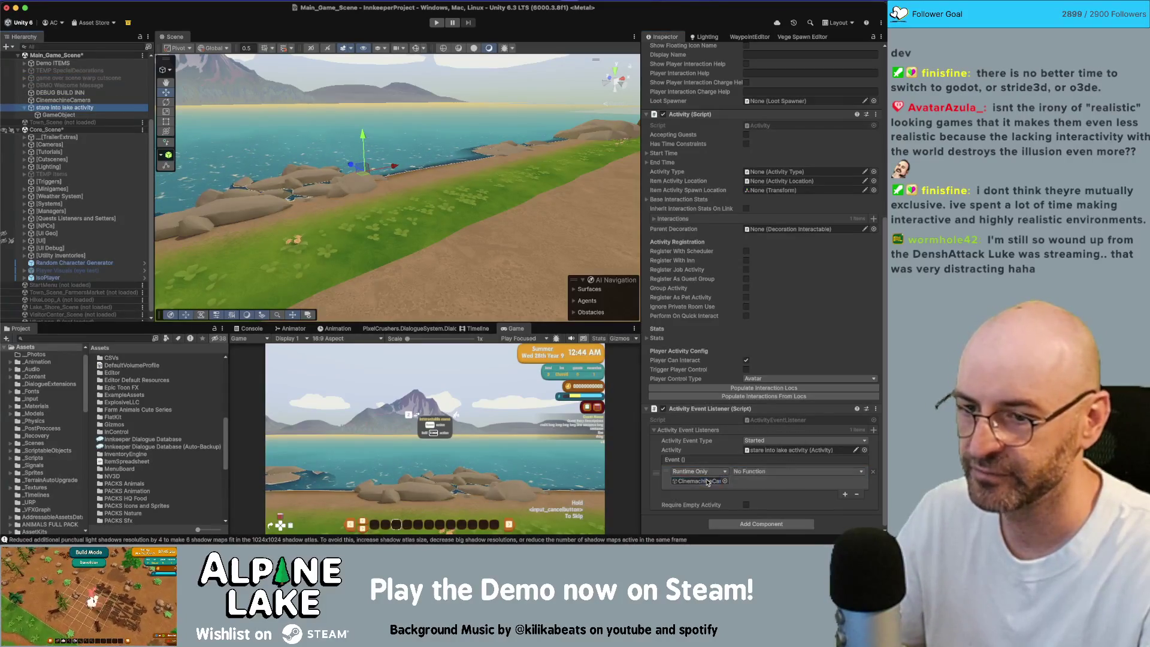
left_click(756, 471)
mouse_move(778, 521)
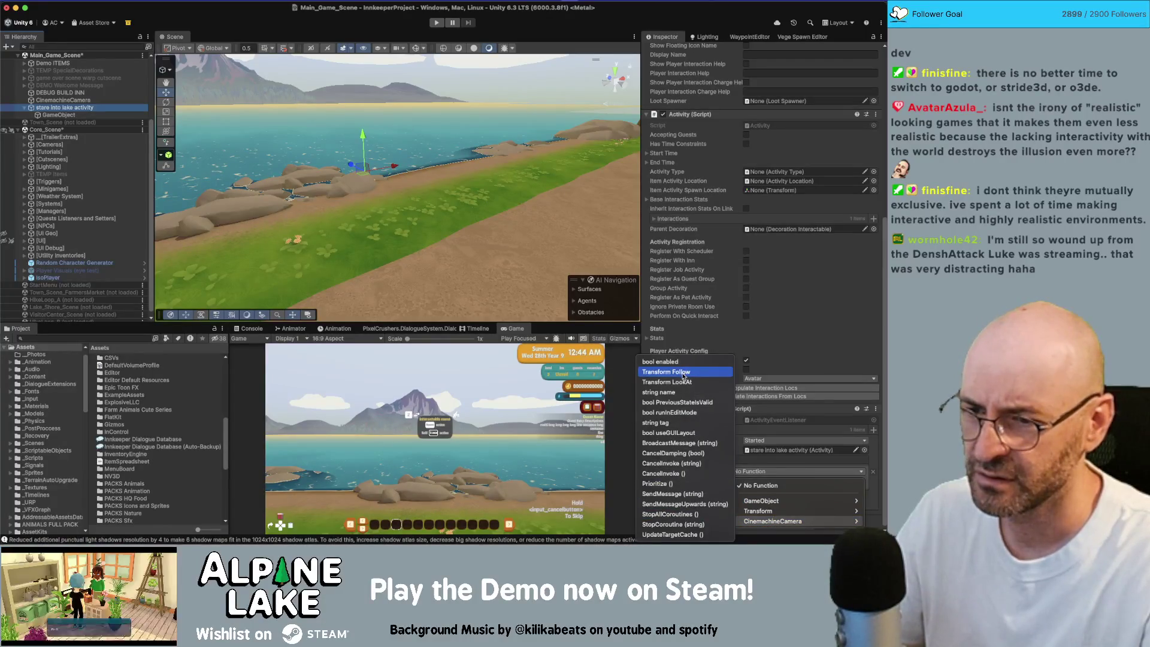
mouse_move(772, 501)
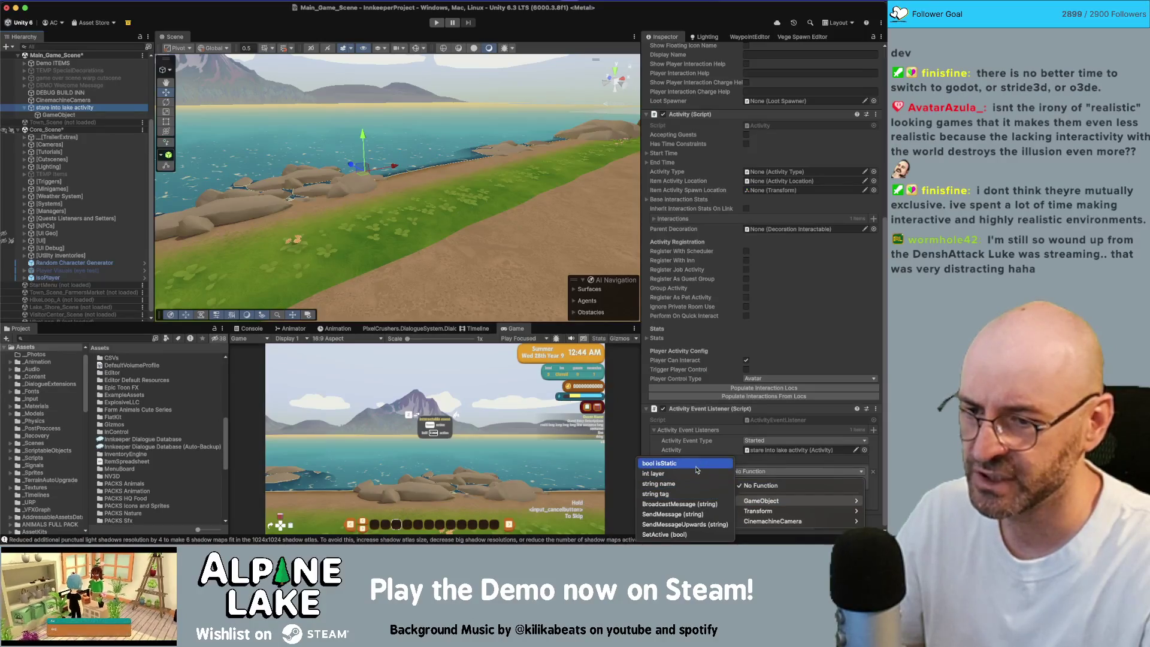
left_click(691, 533)
left_click(736, 481)
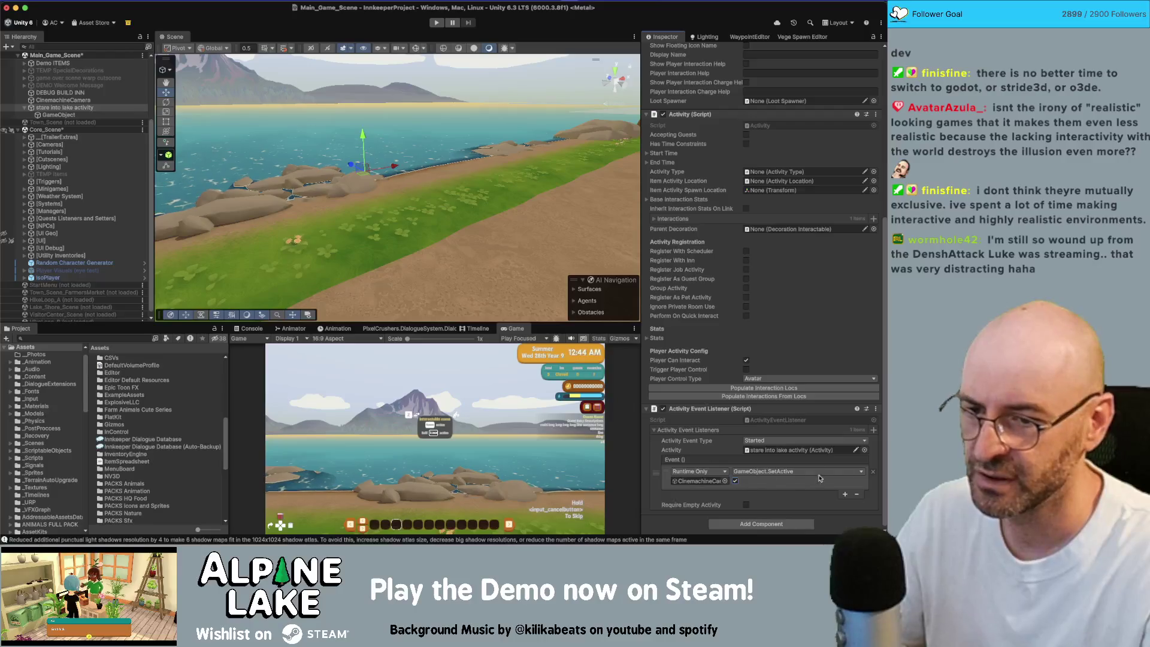
left_click(873, 429)
Set the second listener's type to Completed and link the stare into lake activity.
left_click(784, 509)
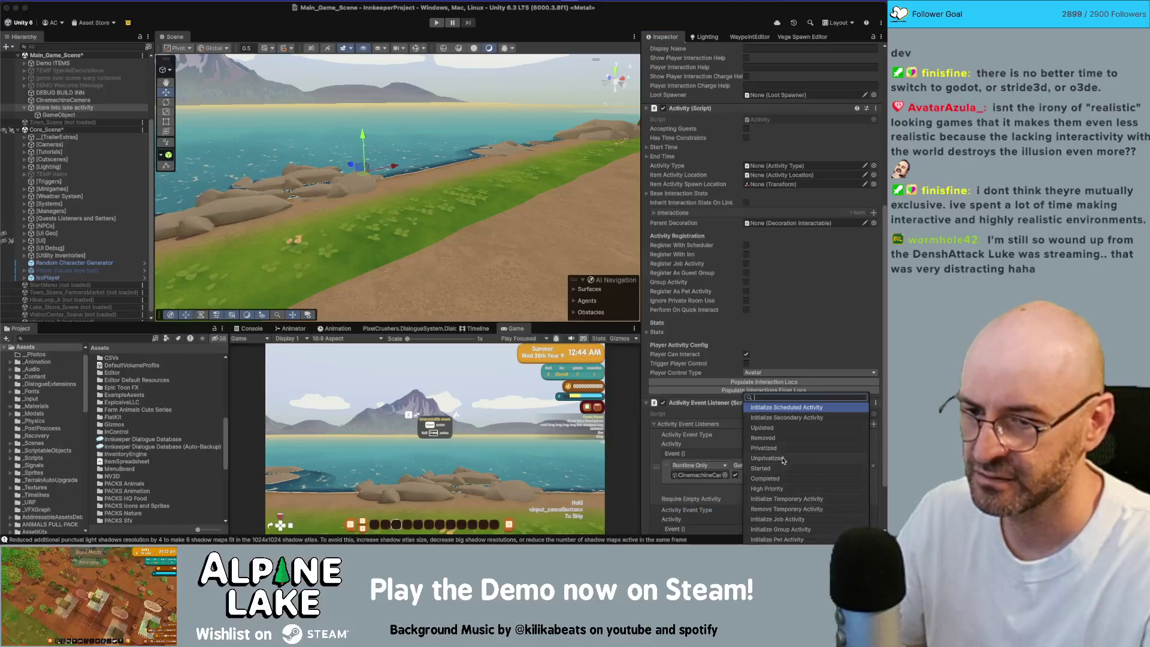
left_click(770, 480)
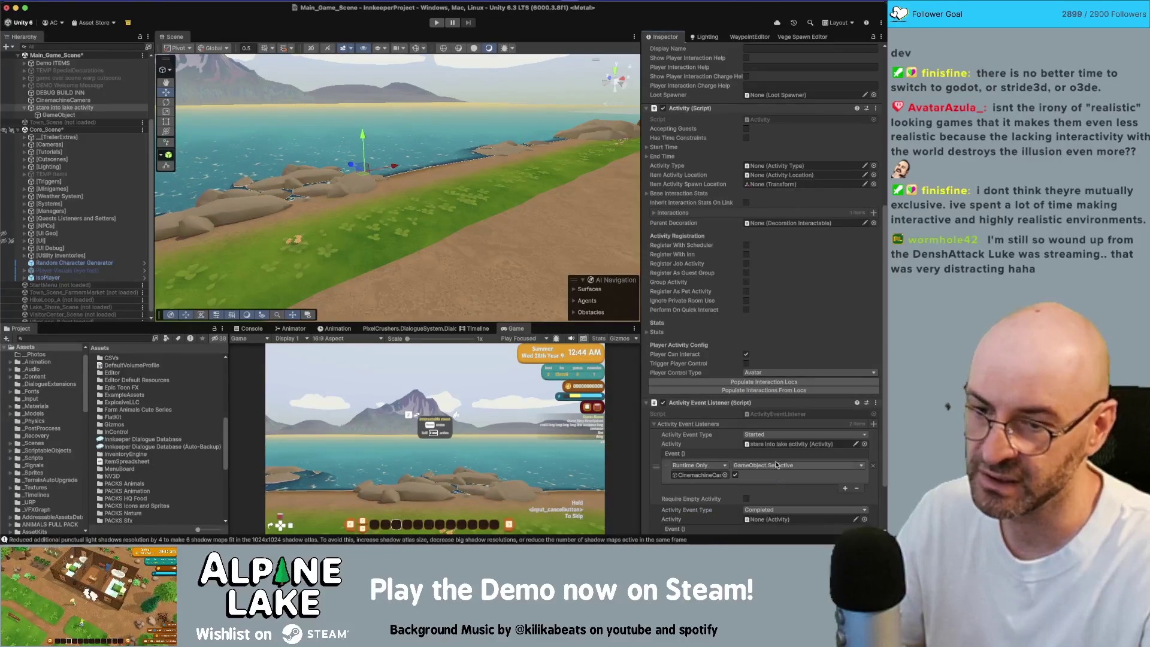
scroll(778, 466, "down", 3)
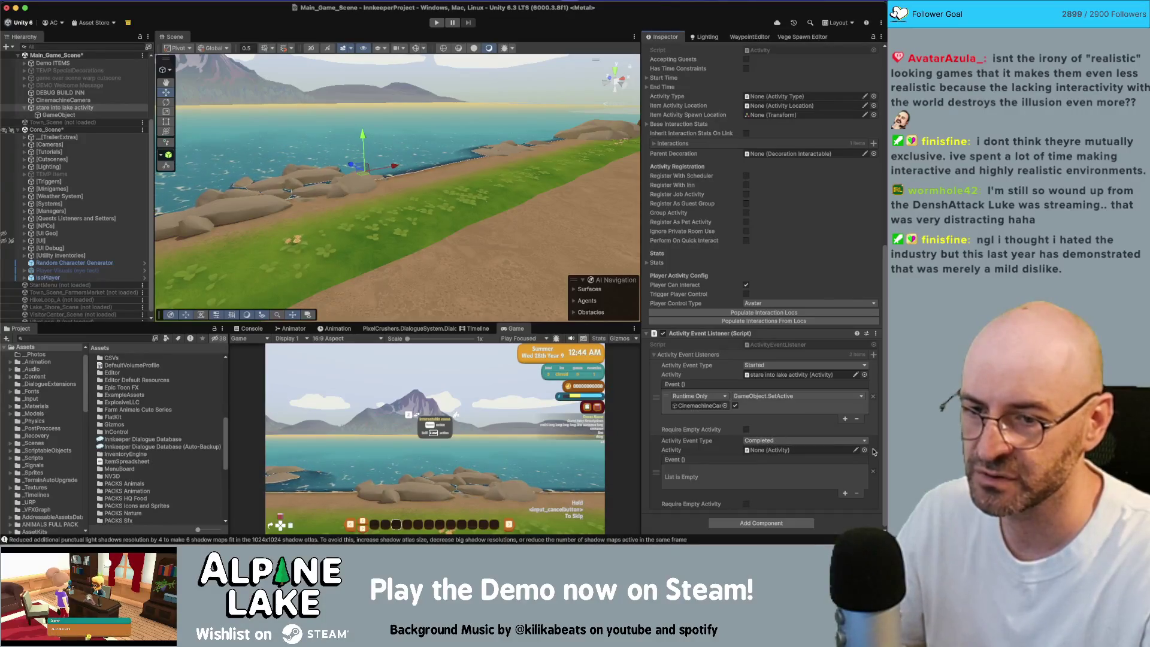
scroll(689, 122, "up", 2)
mouse_move(689, 85)
left_mouse_down()
mouse_move(778, 421)
mouse_move(768, 496)
left_mouse_up()
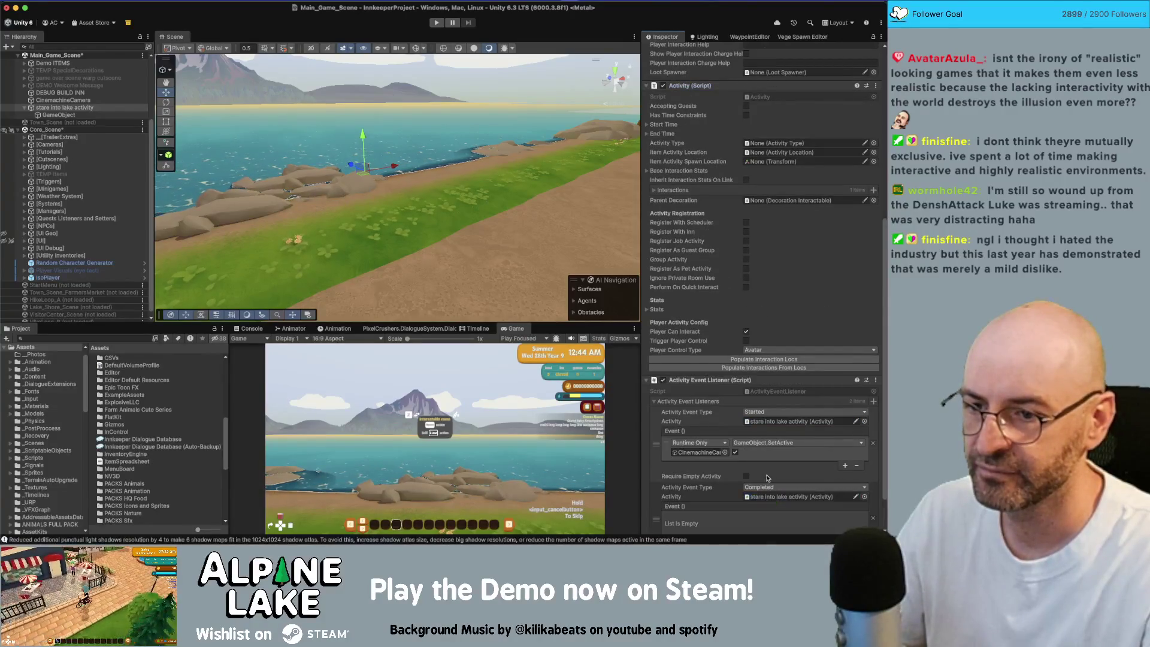
scroll(862, 487, "down", 2)
Make the Completed event call GameObject.SetActive(false) on the CinemachineCamera.
left_click(845, 494)
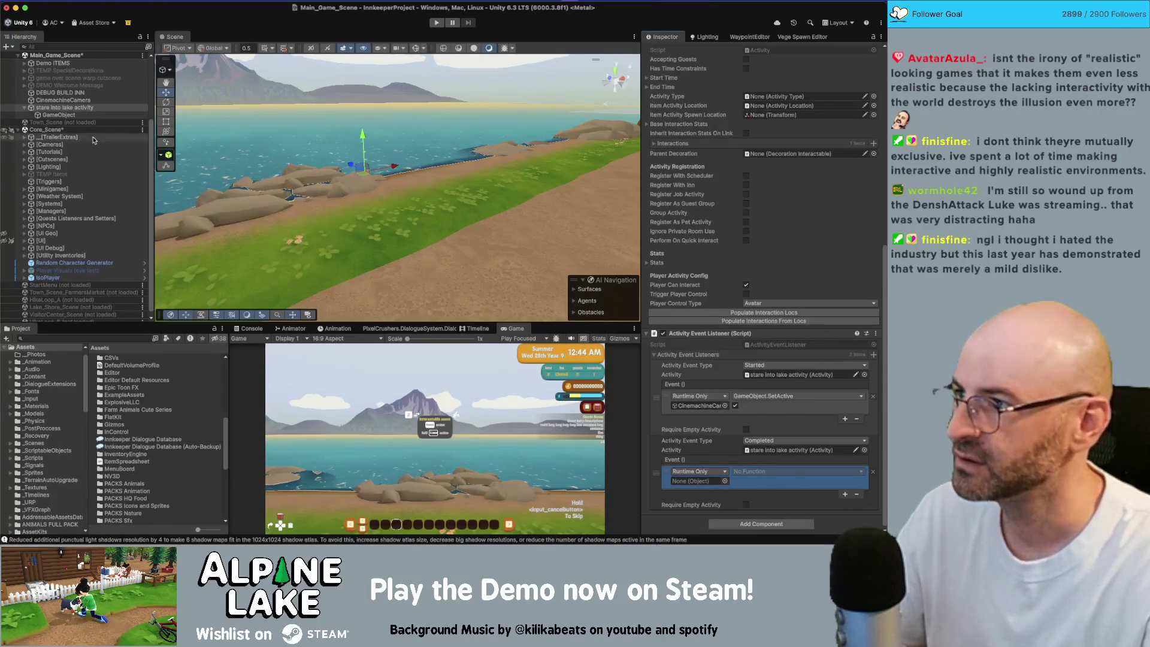
left_click_drag(63, 100, 698, 482)
left_click(753, 472)
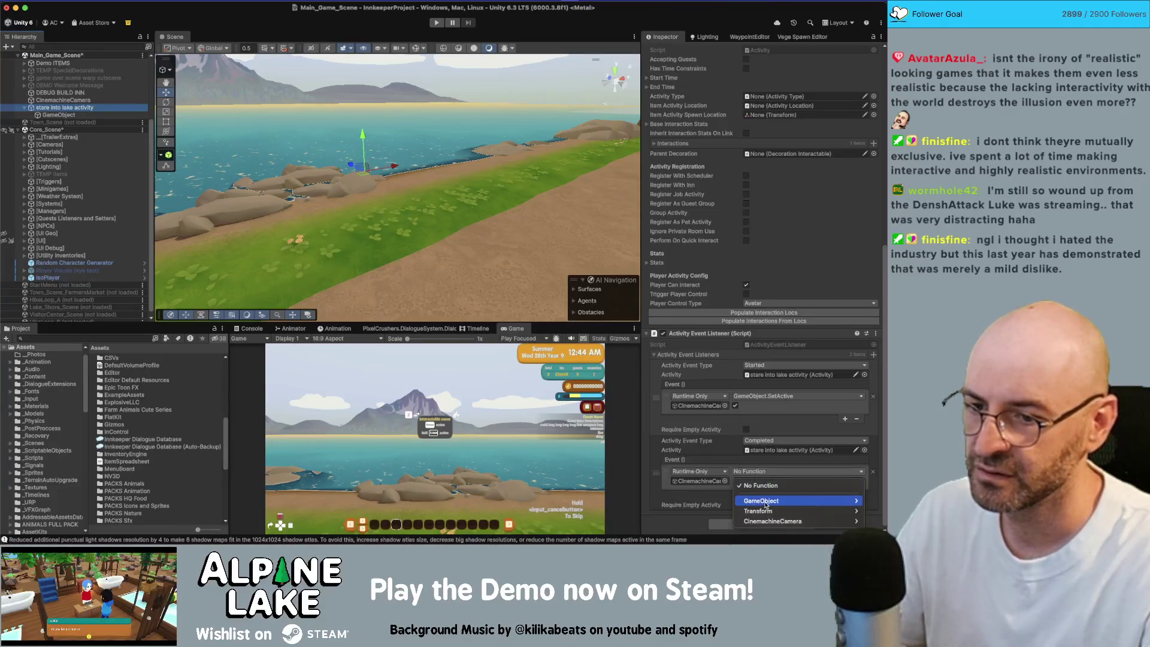
mouse_move(766, 500)
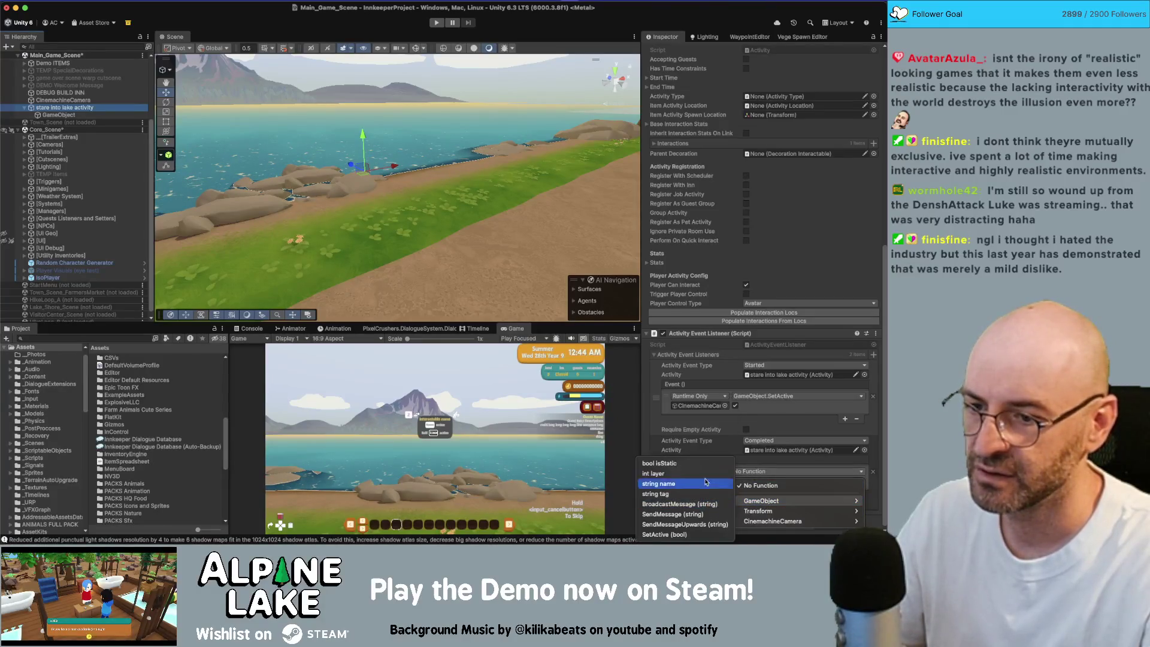
left_click(677, 534)
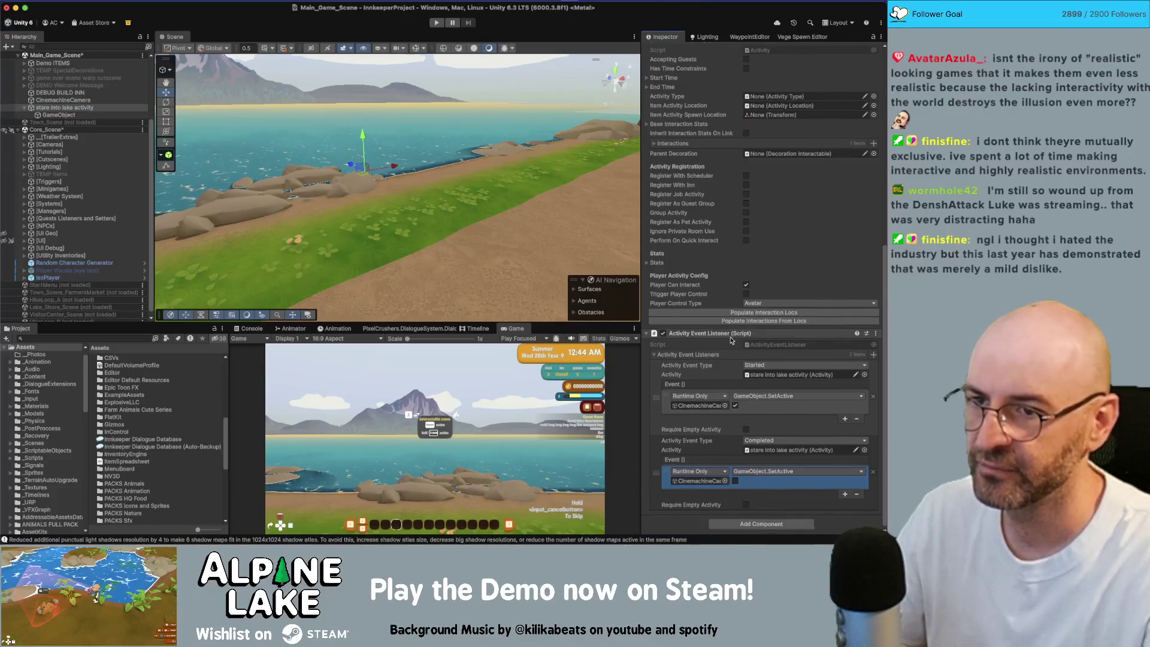
scroll(739, 444, "up", 5)
left_click_drag(562, 240, 541, 226)
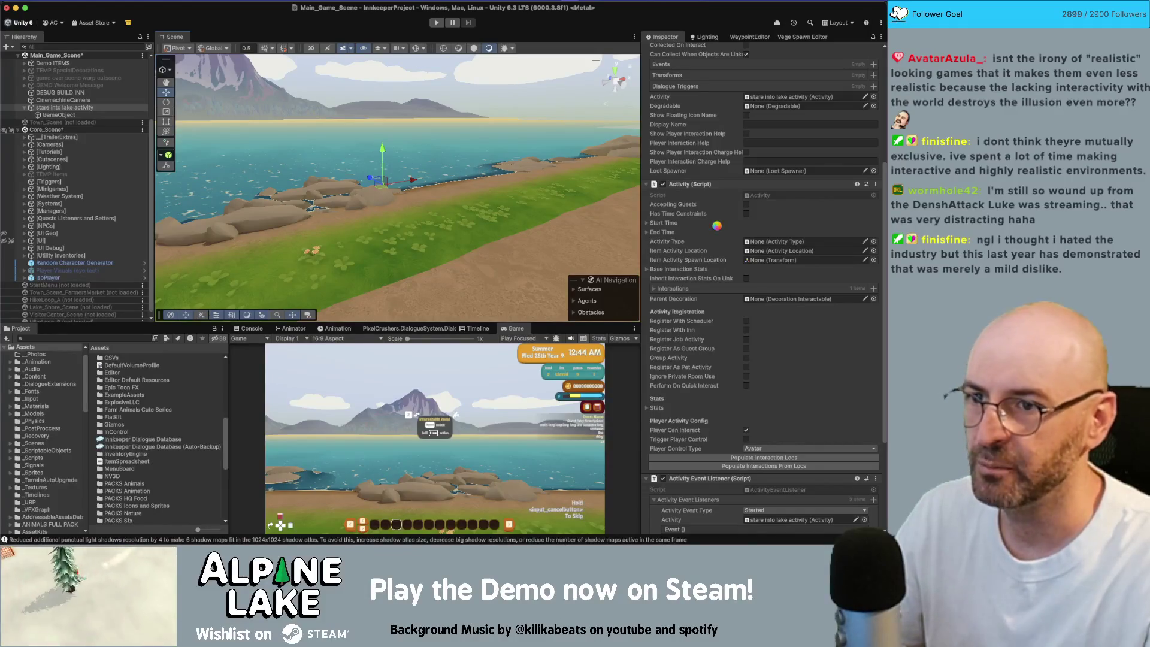
scroll(743, 225, "up", 3)
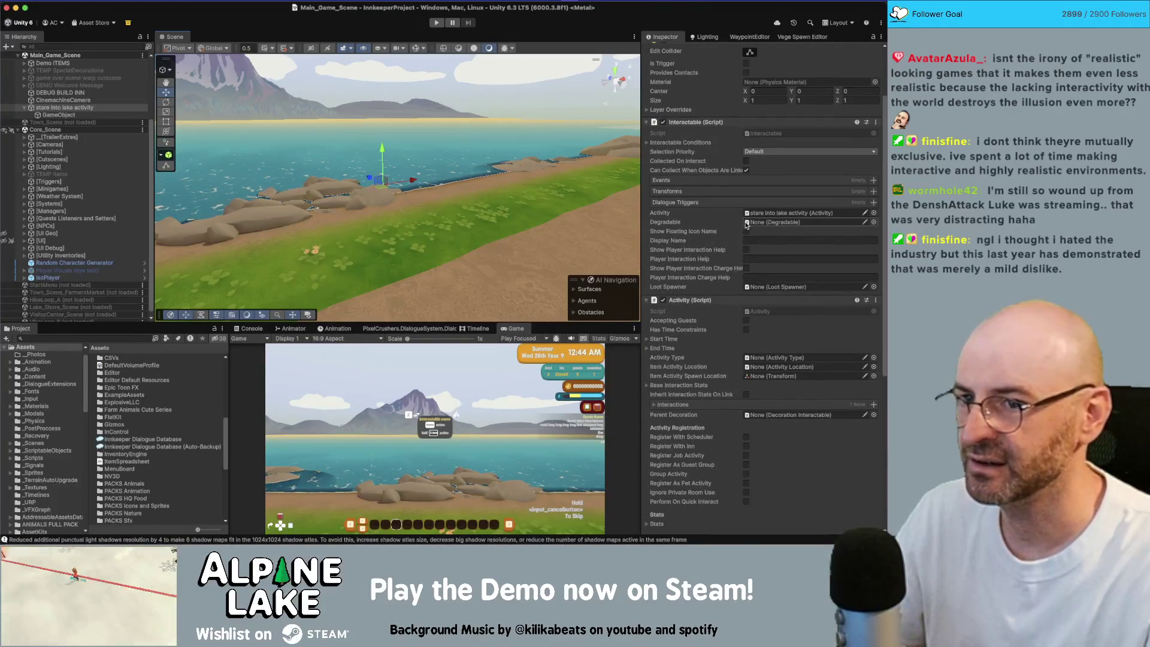
Start the game in play mode and select the CinemachineCamera once it has loaded.
left_click(442, 23)
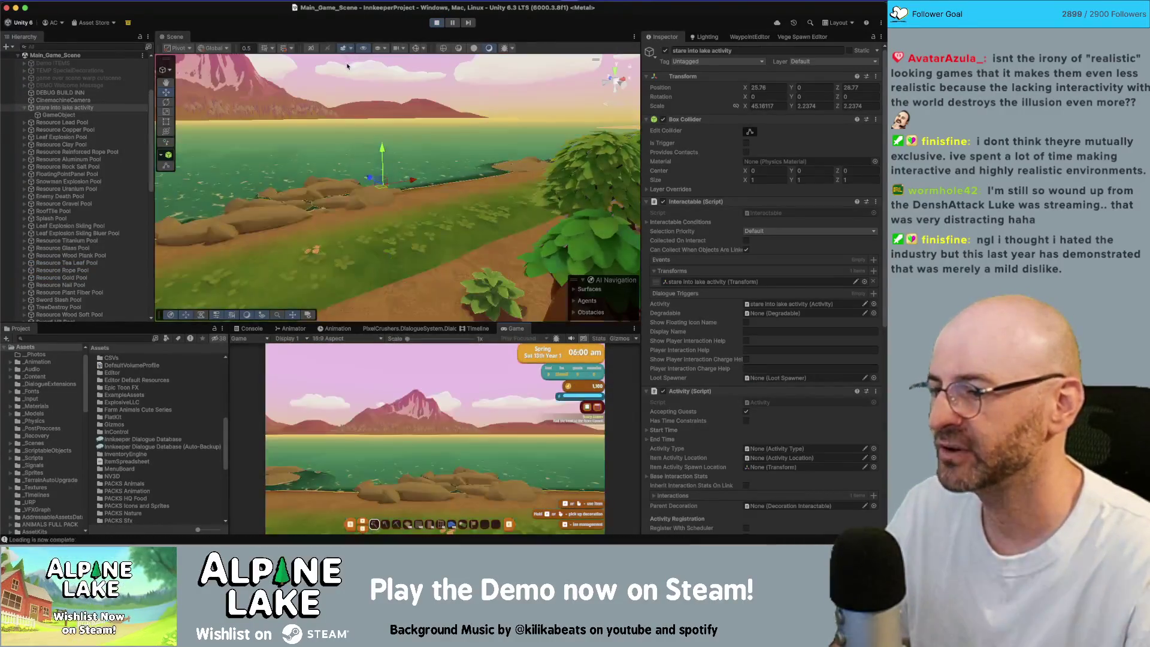
left_click(72, 100)
left_click(665, 50)
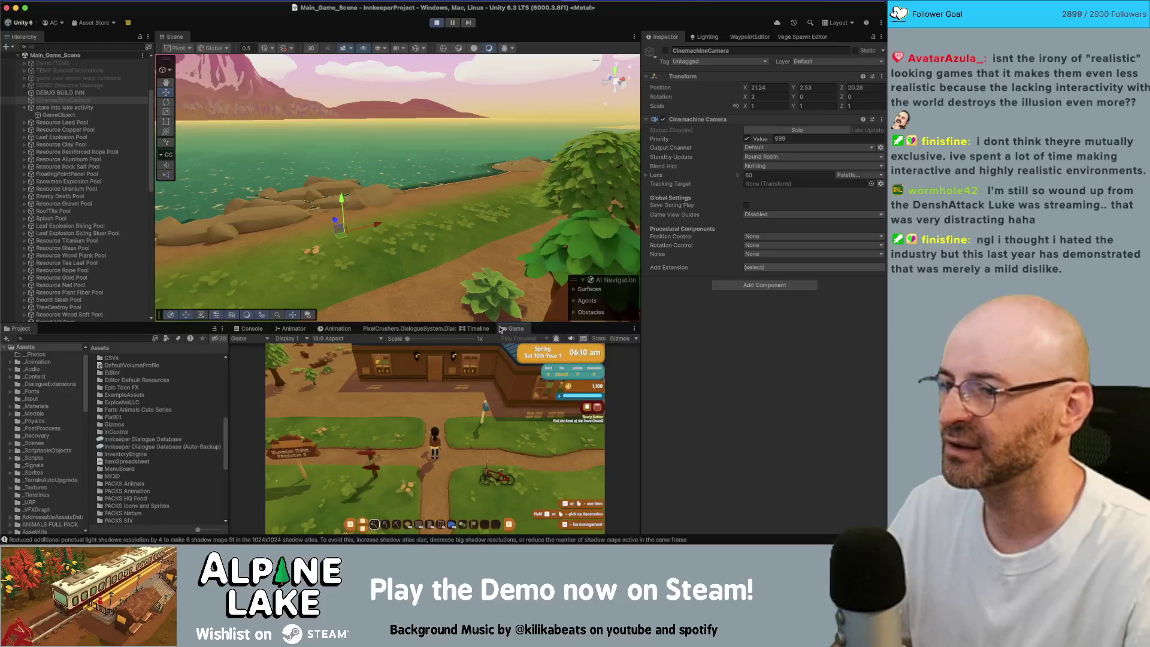
left_click_drag(516, 328, 333, 40)
key("w")
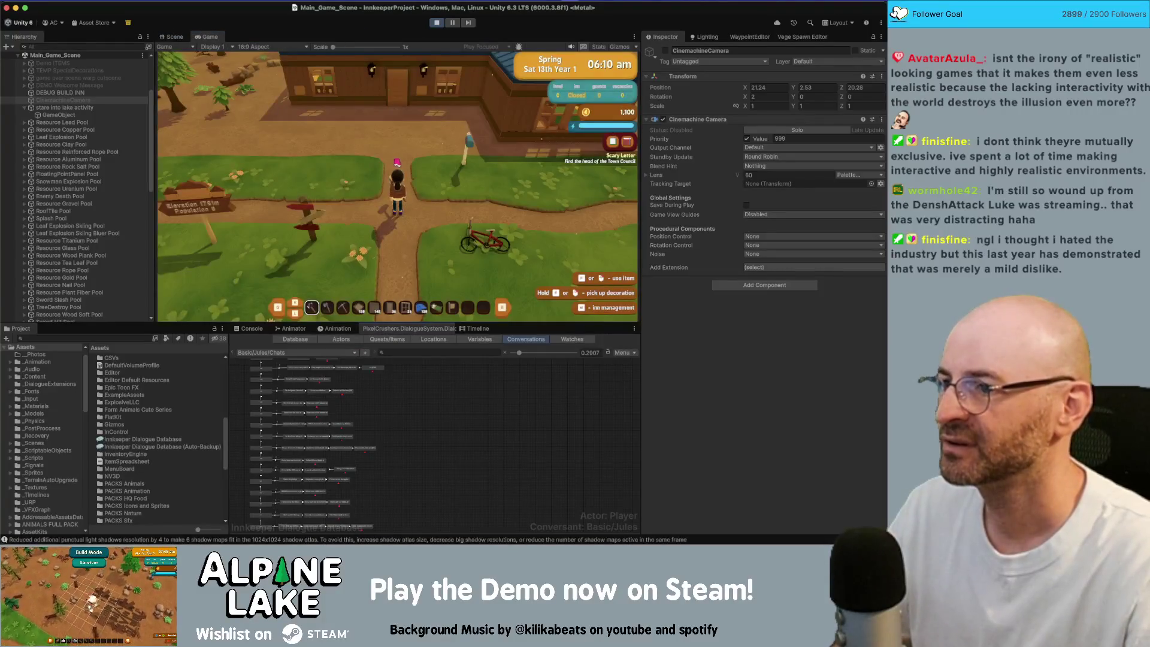
key("w")
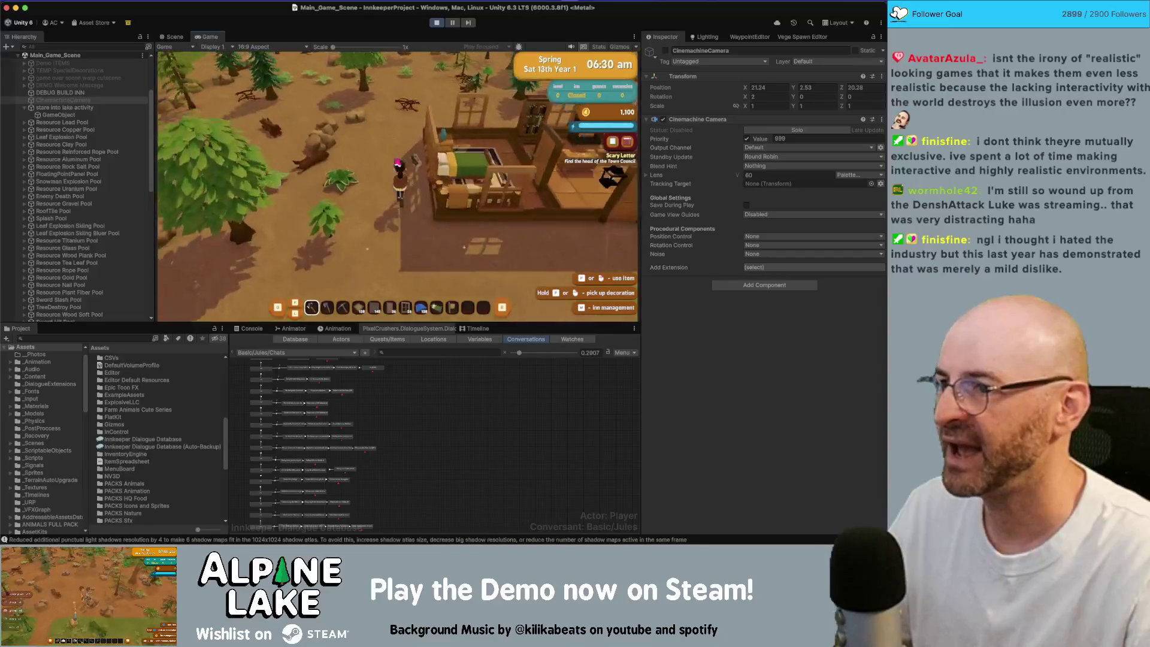
key("w")
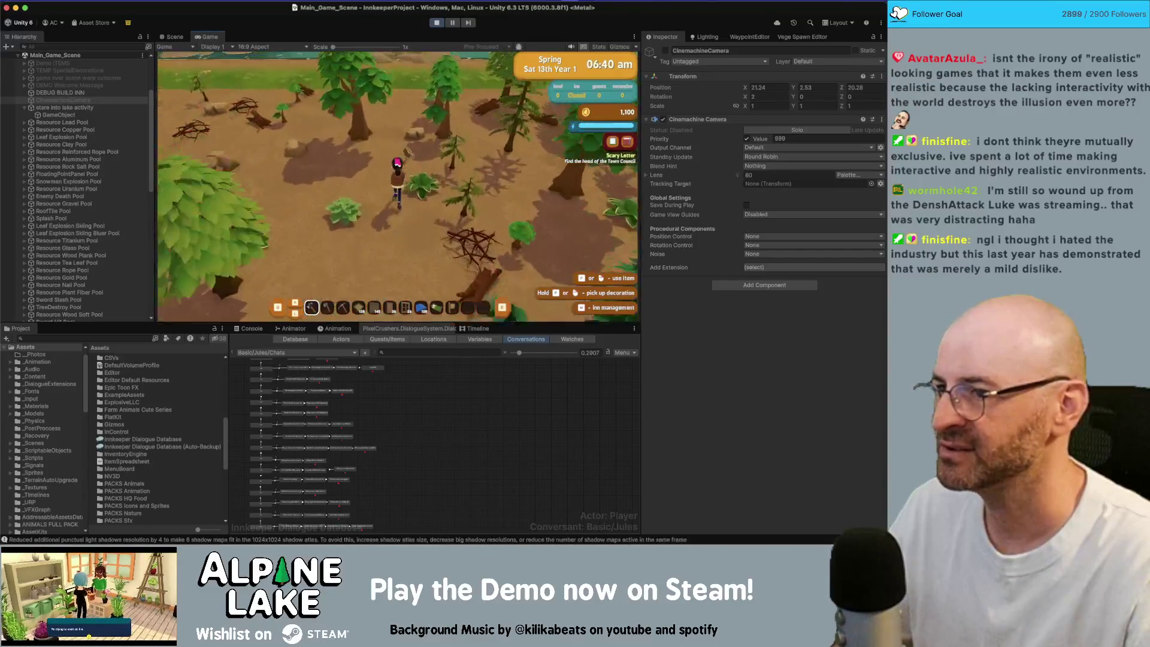
key("w")
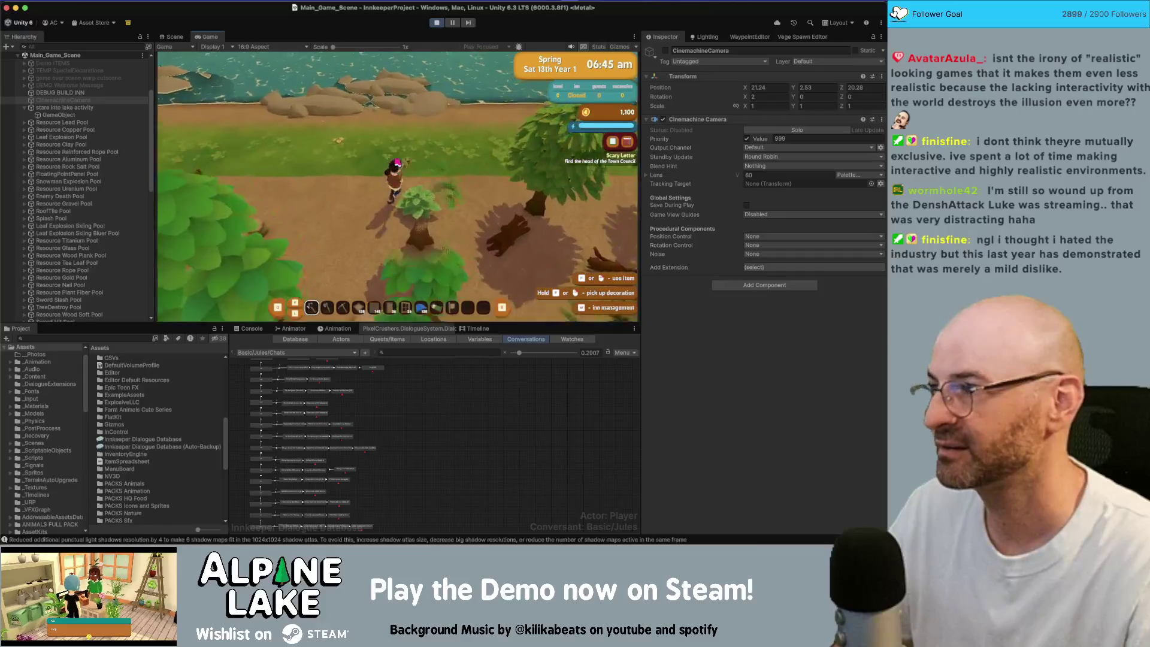
key("w")
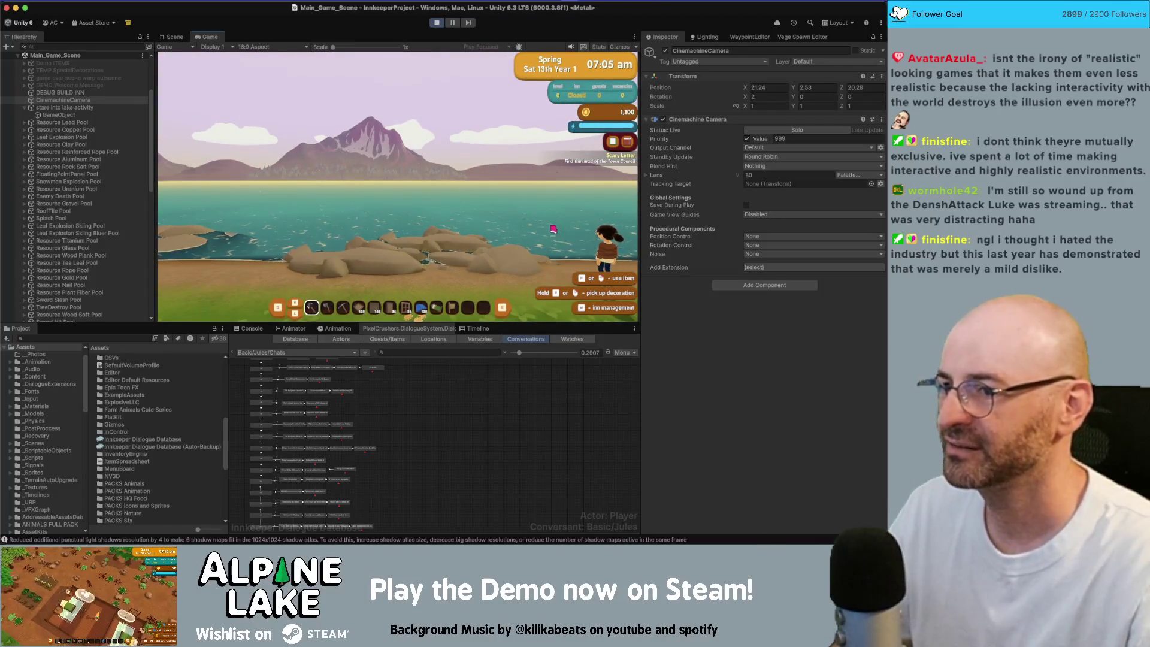
key("s")
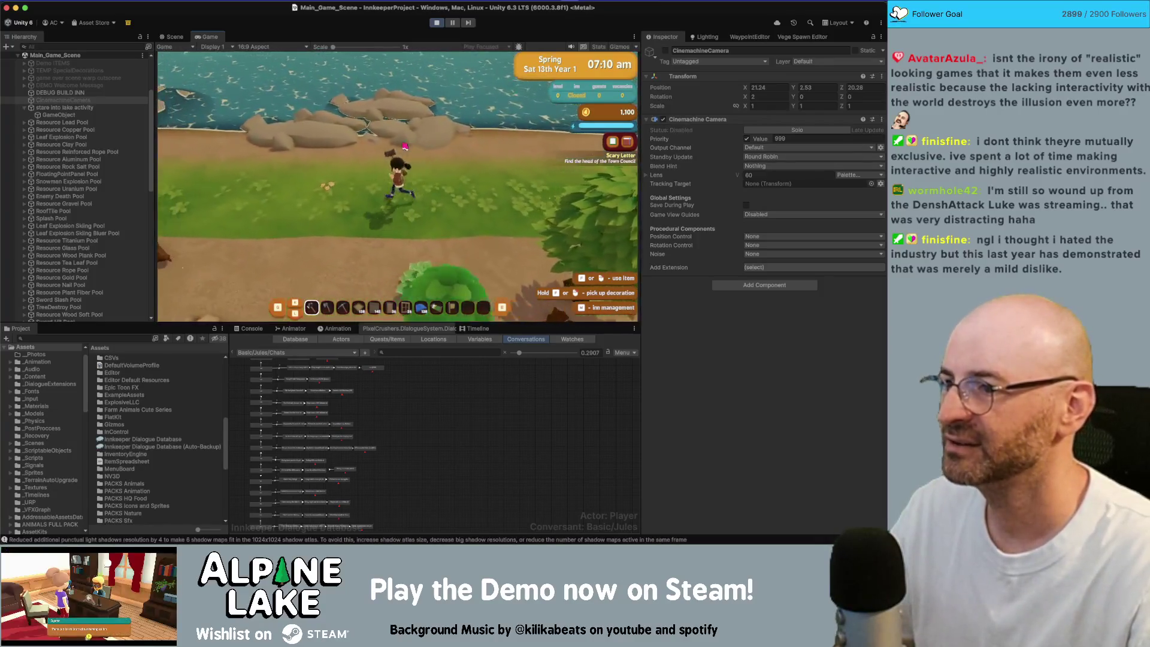
key("w")
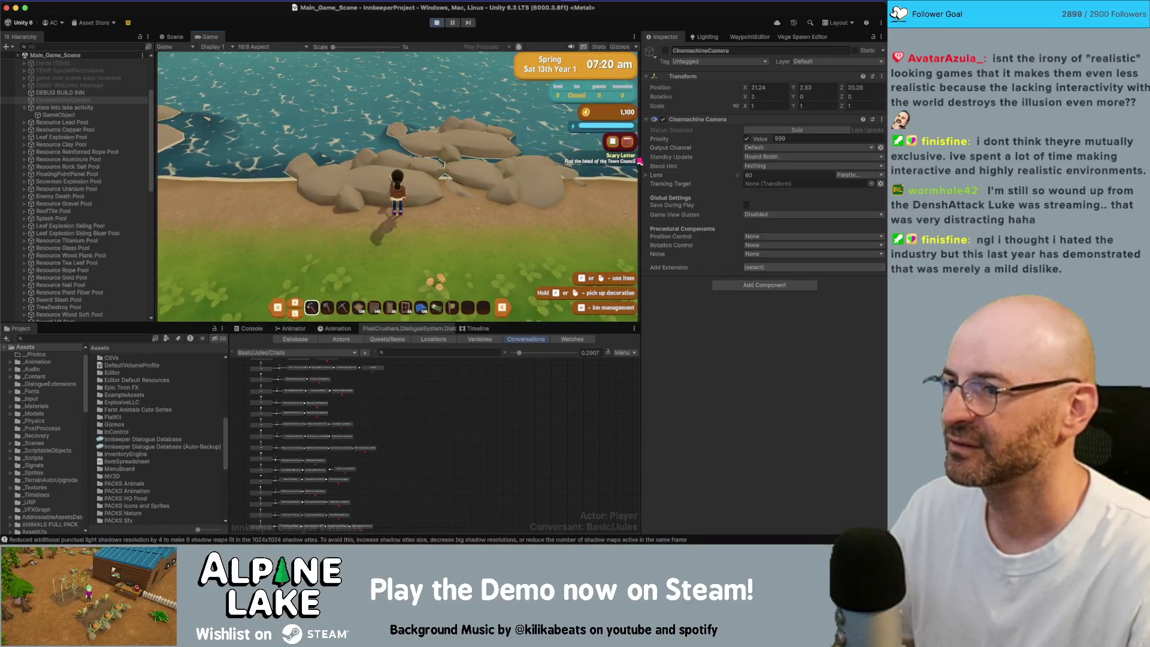
key("a")
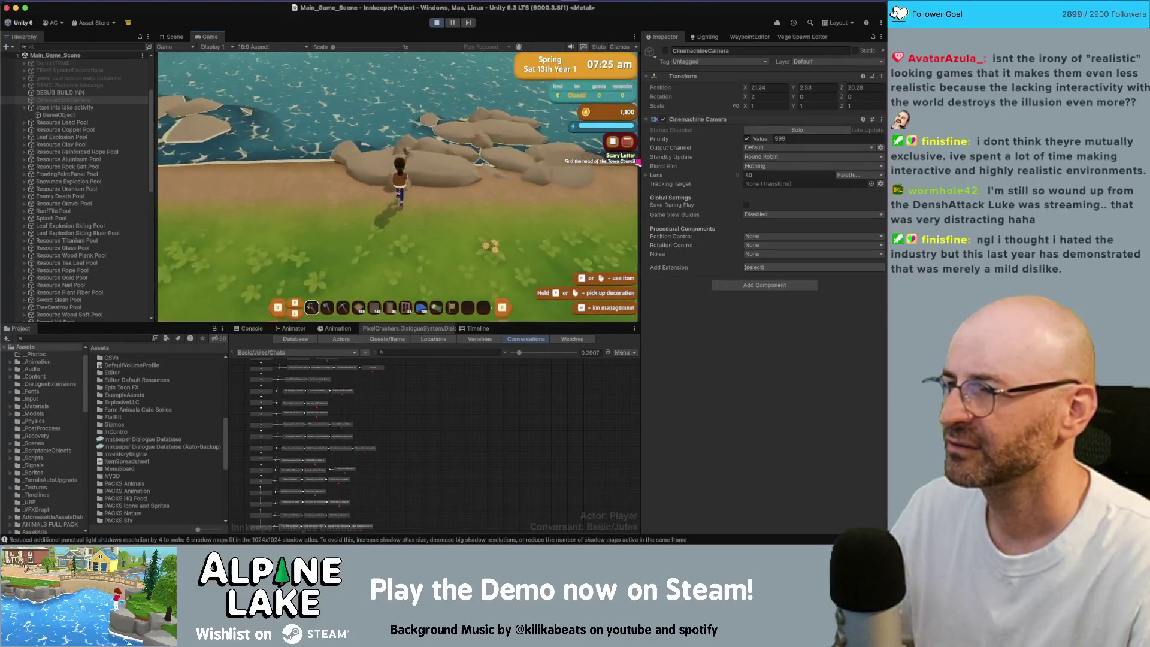
key("a")
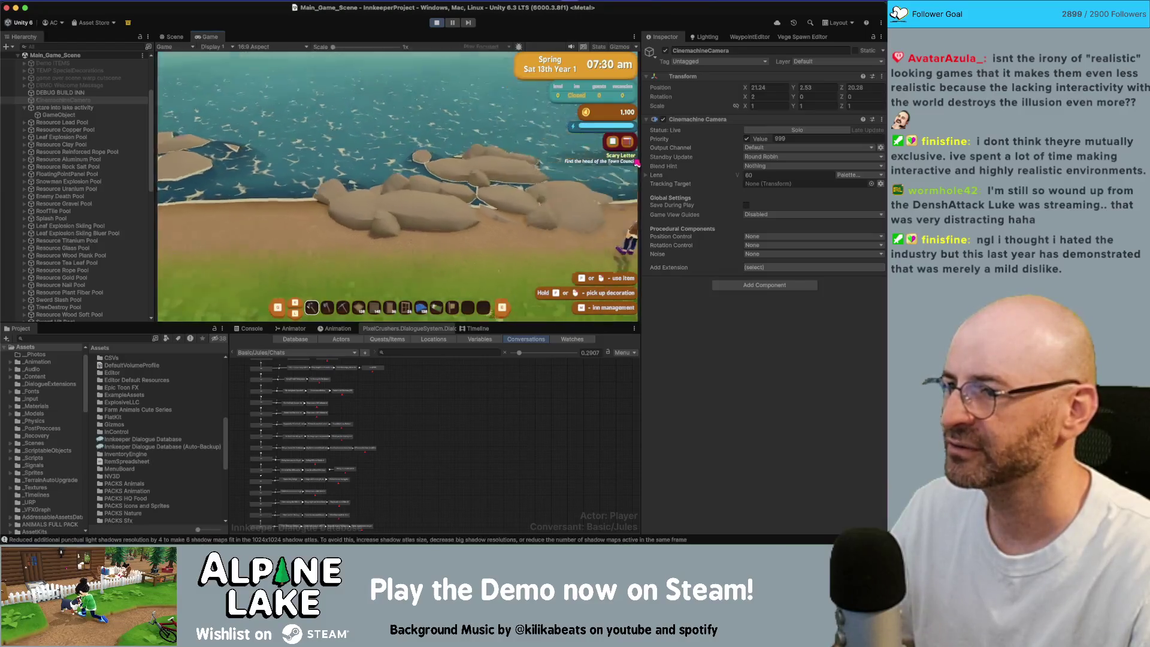
key("alt+shift+a")
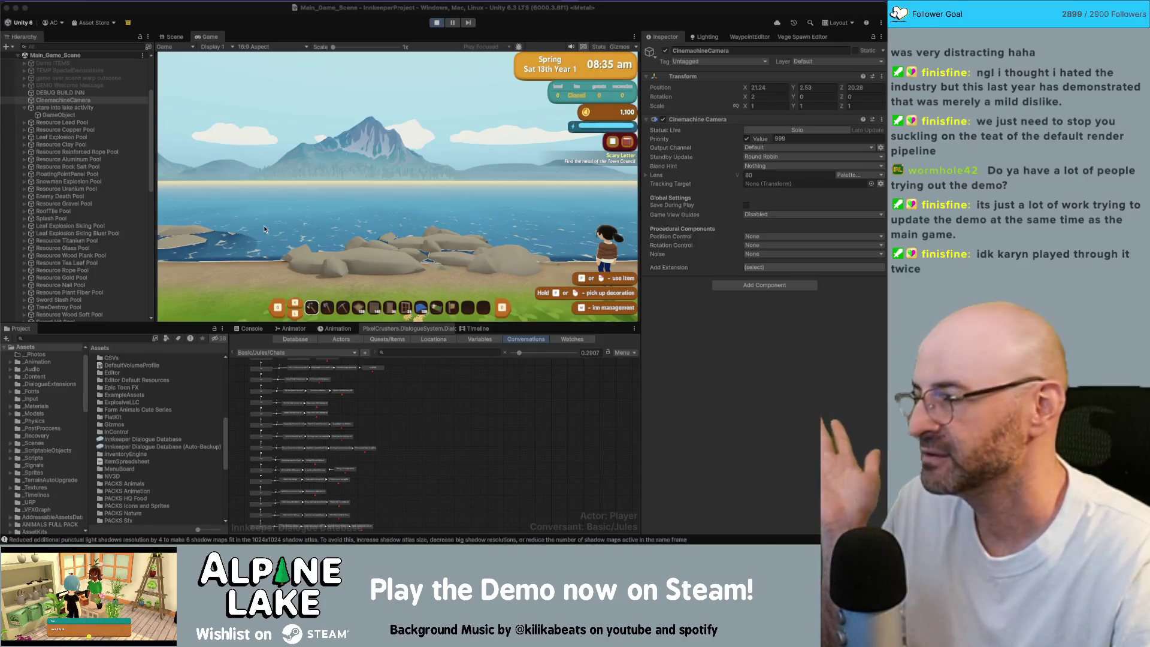
Walk the player up the beach, then expand stare into lake activity's Interactions list.
left_click(423, 176)
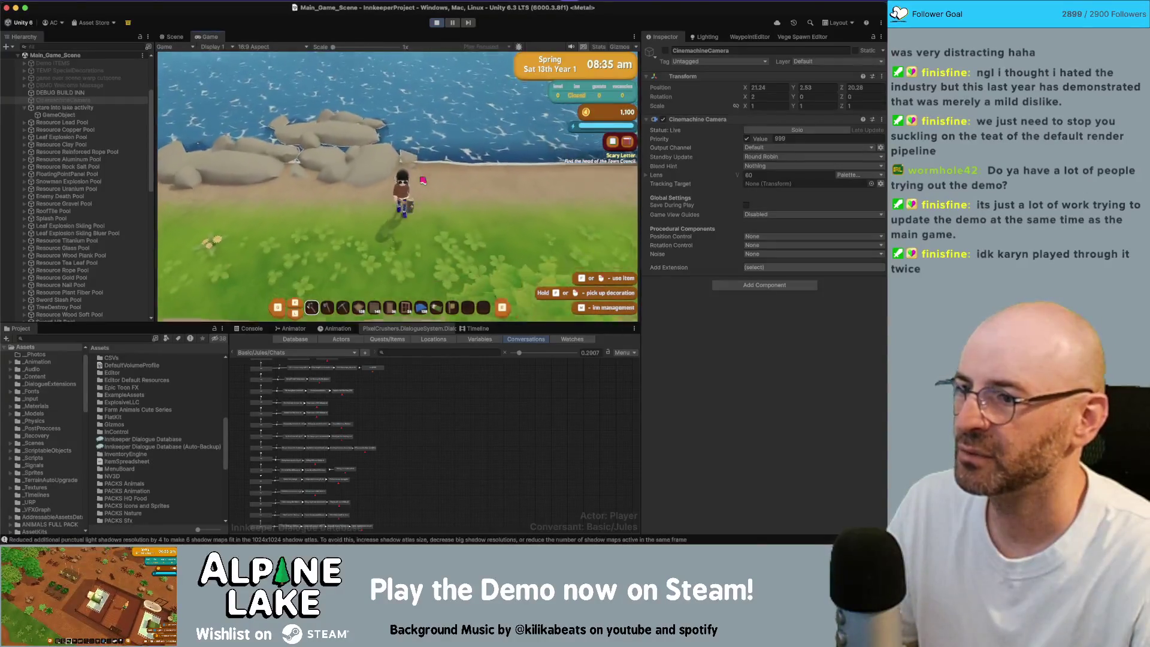
key("w")
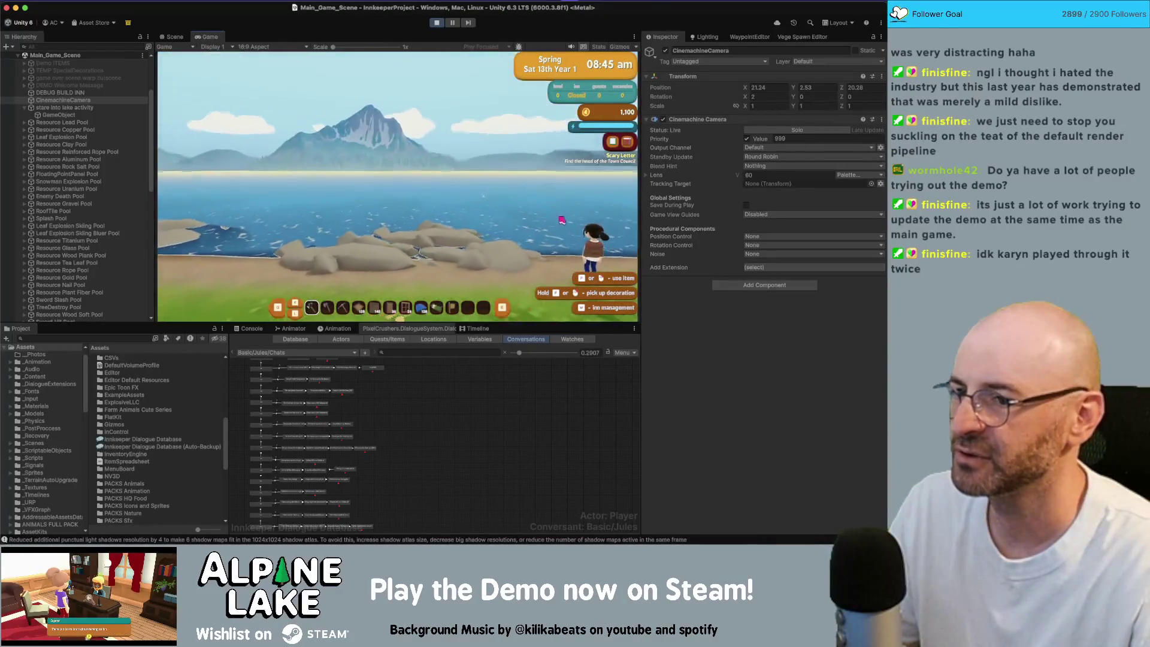
left_click(12, 108)
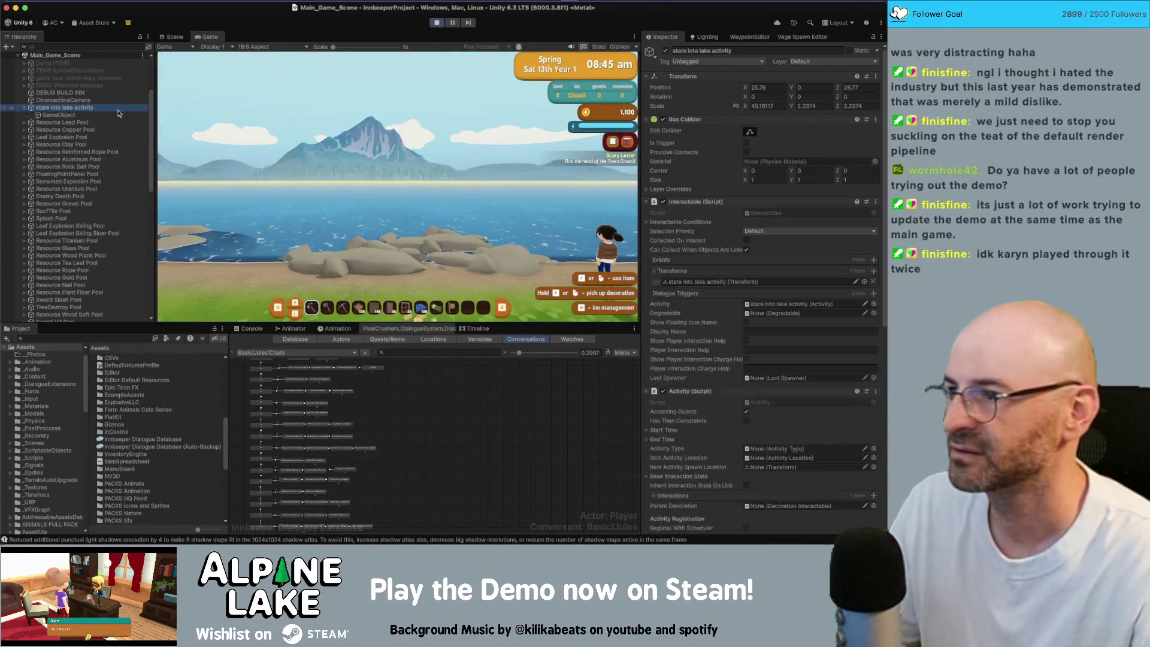
scroll(699, 299, "up", 5)
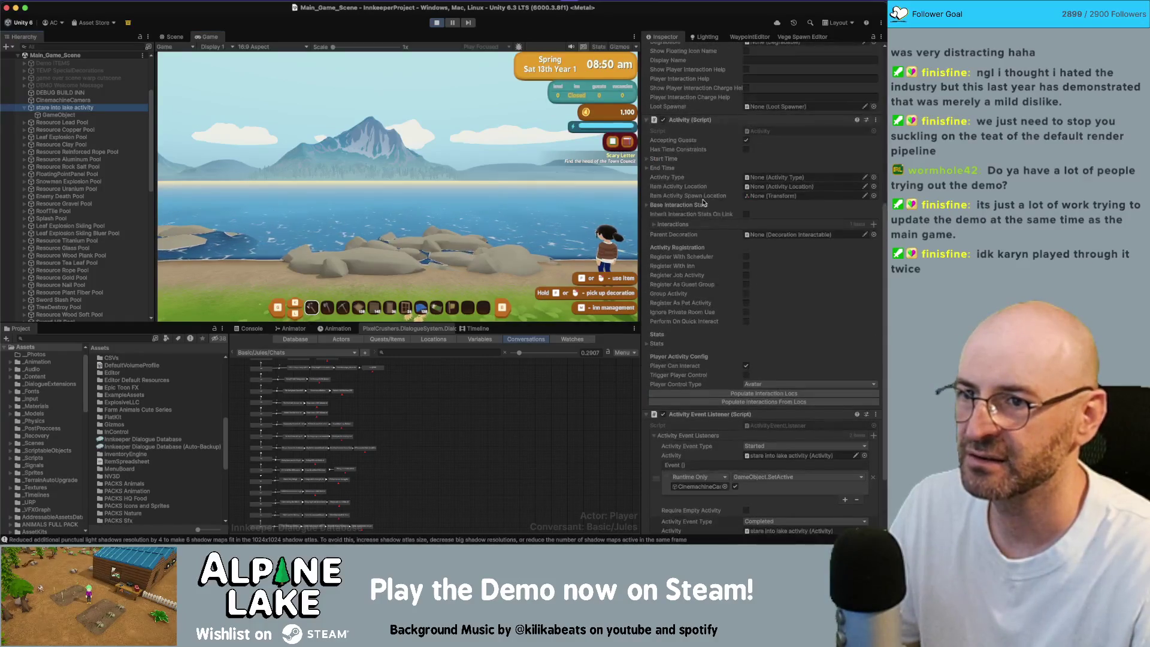
left_click(671, 294)
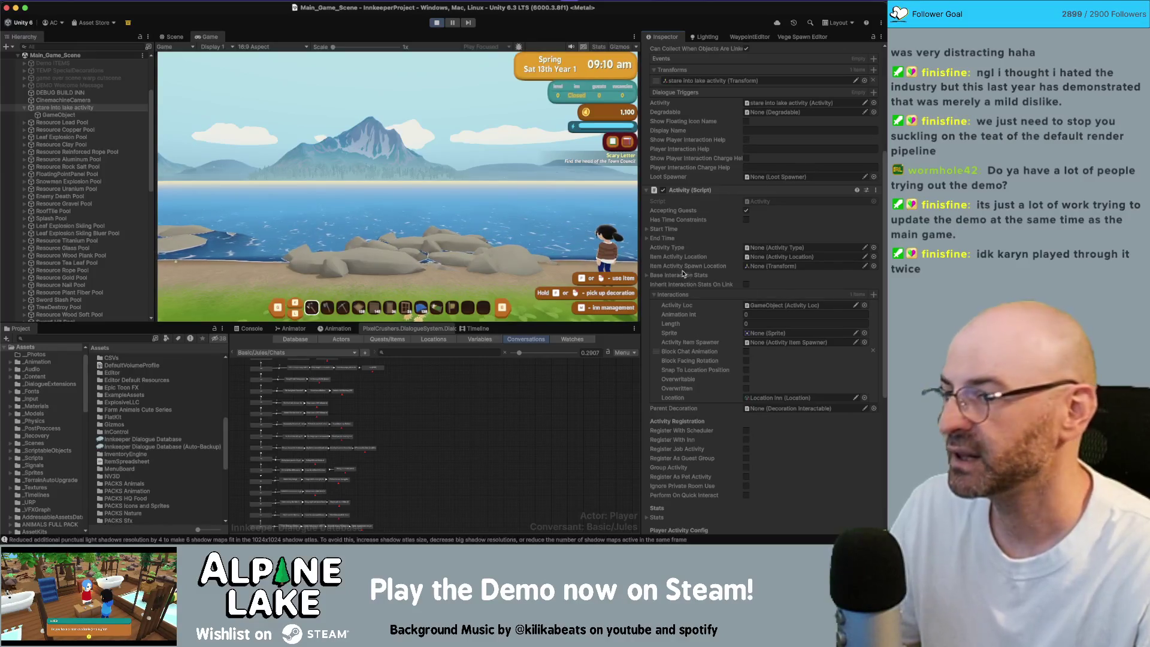
scroll(728, 260, "up", 1)
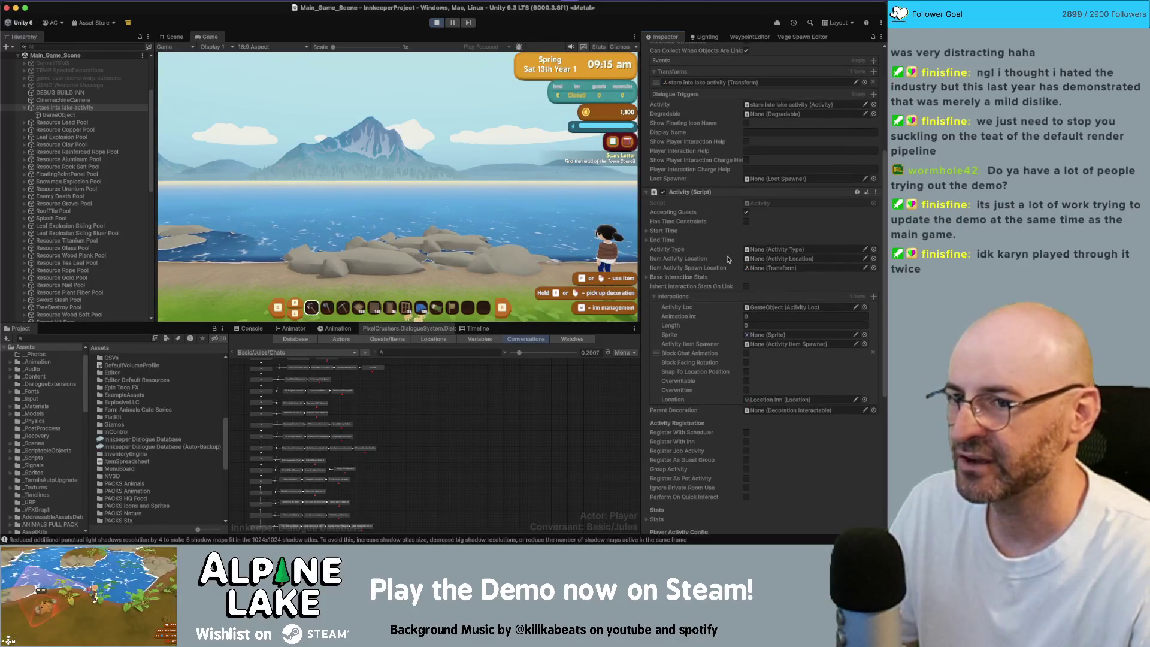
scroll(752, 215, "up", 2)
Search the project assets for 'playerstate' and select the PlayerState script.
left_click(137, 339)
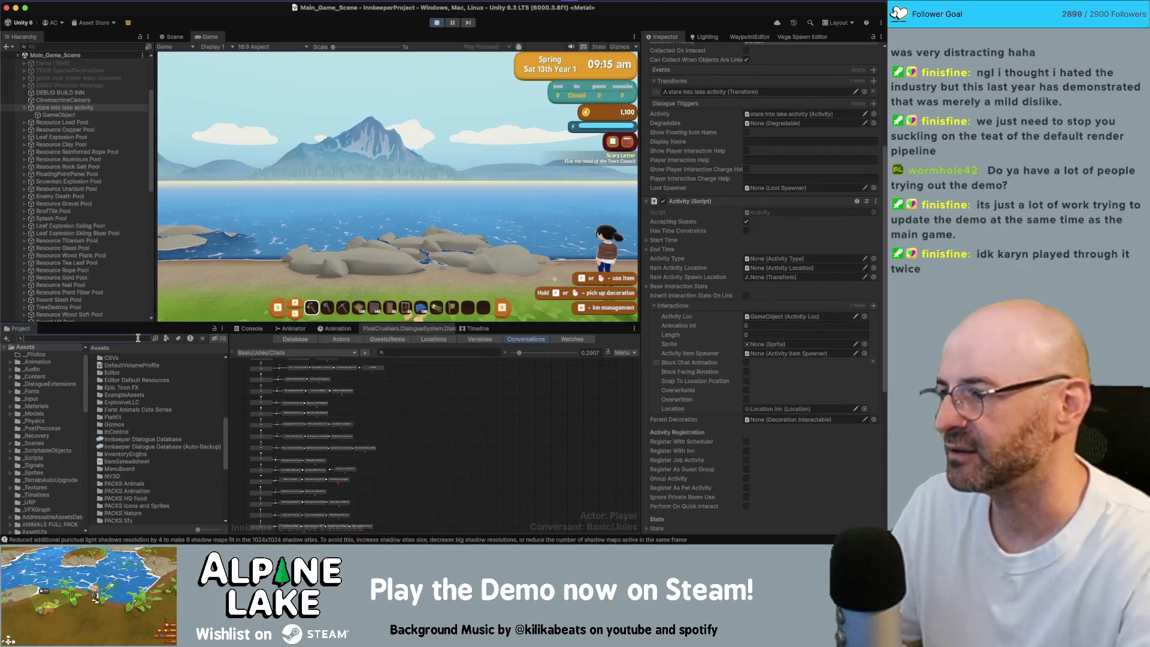
type("playerstate")
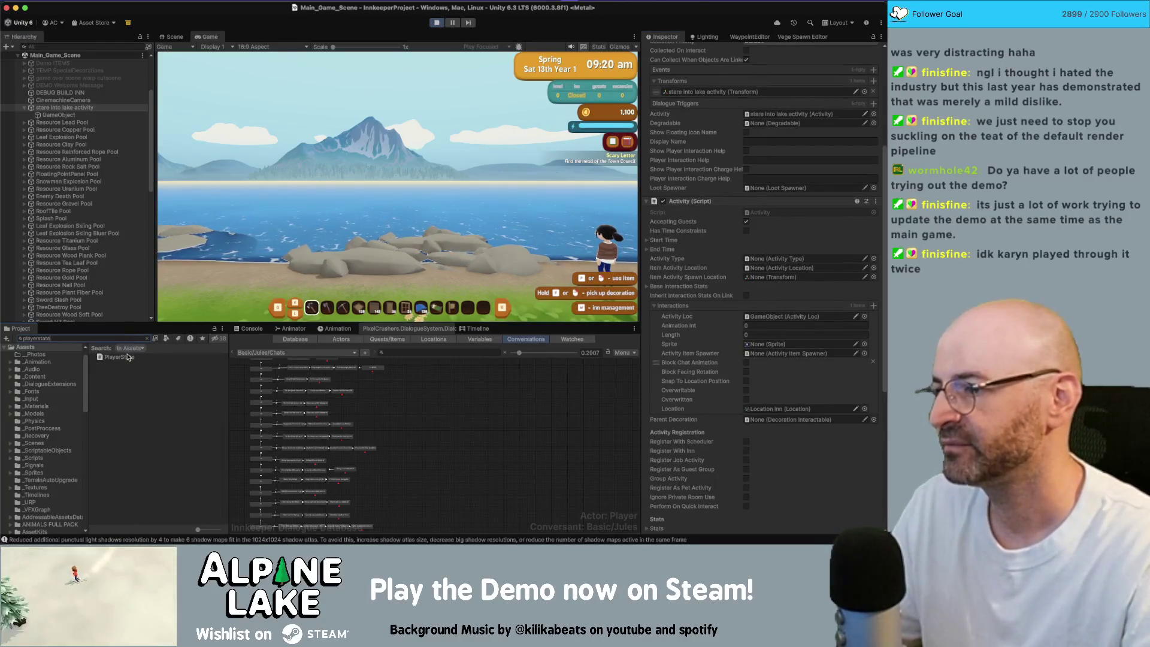
left_click(127, 357)
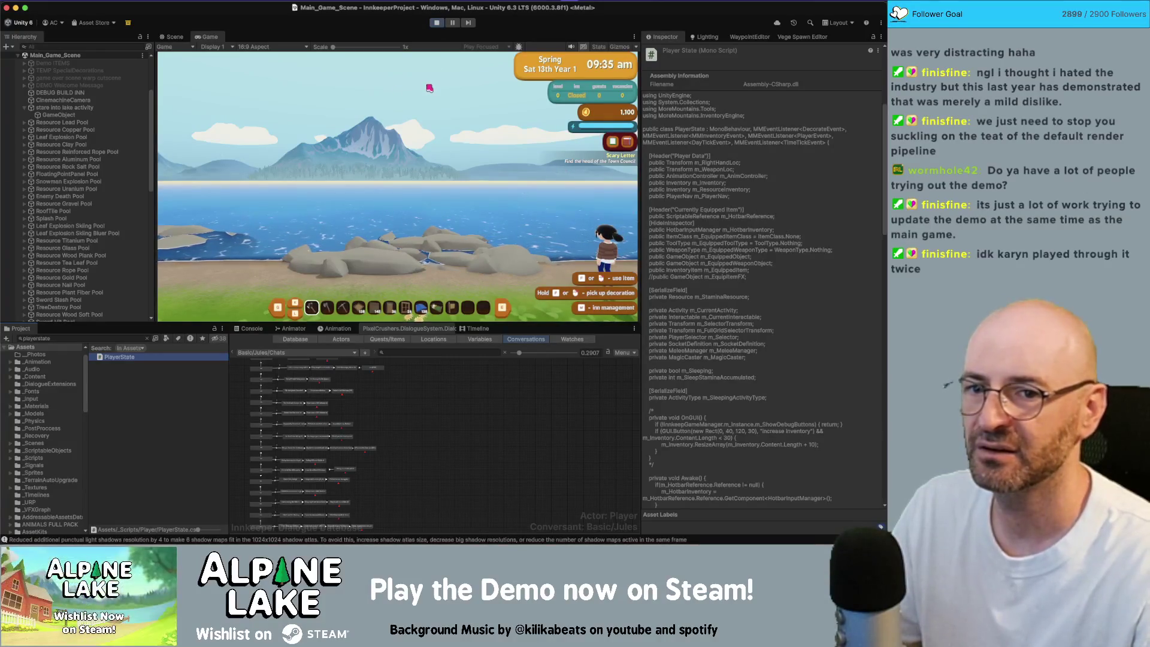
key("super+Tab")
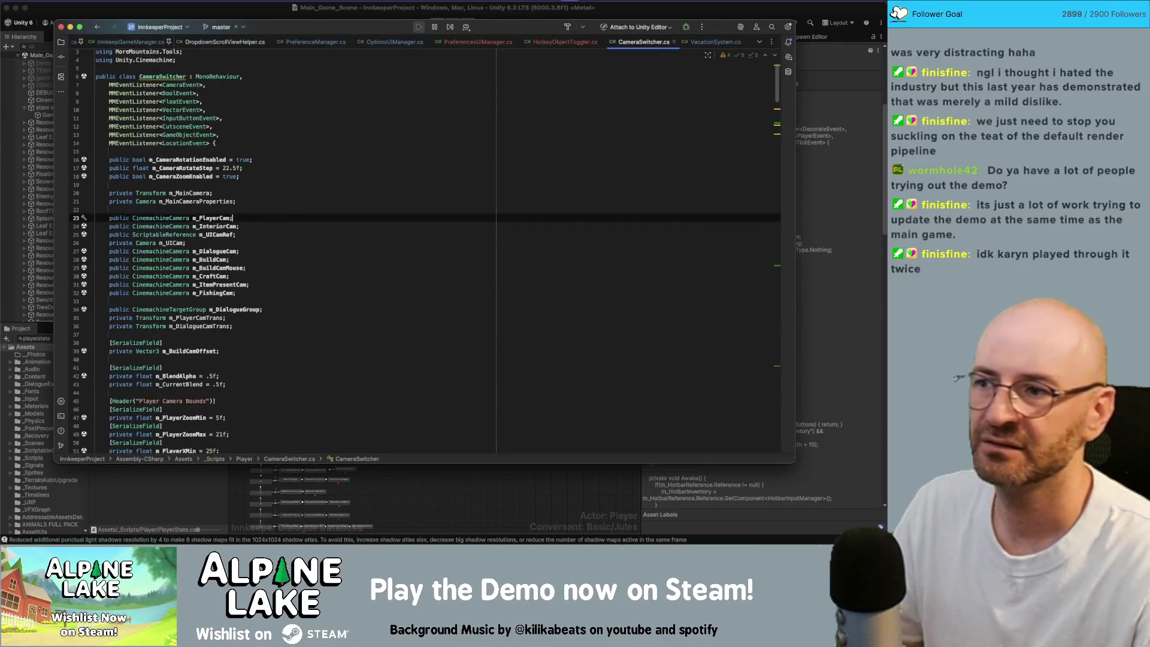
Open the PlayerState script in Rider and search it for activity references.
left_click(472, 9)
double_click(117, 358)
key("super+f")
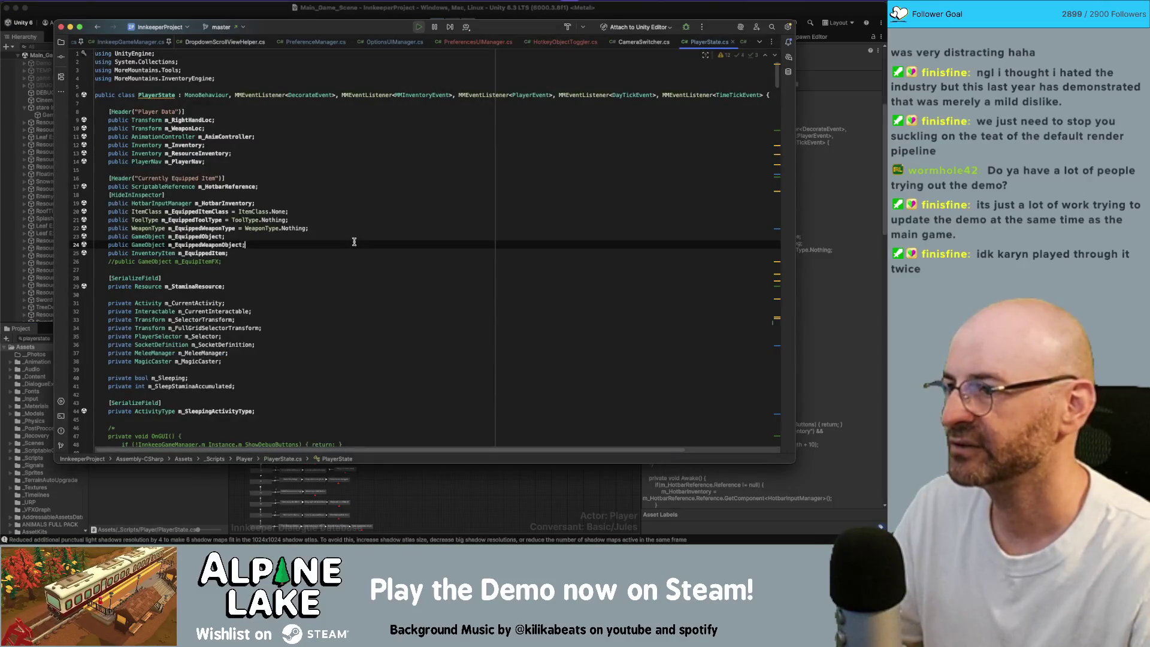
type("playe")
key("BackSpace")
key("BackSpace")
key("BackSpace")
type("actvit")
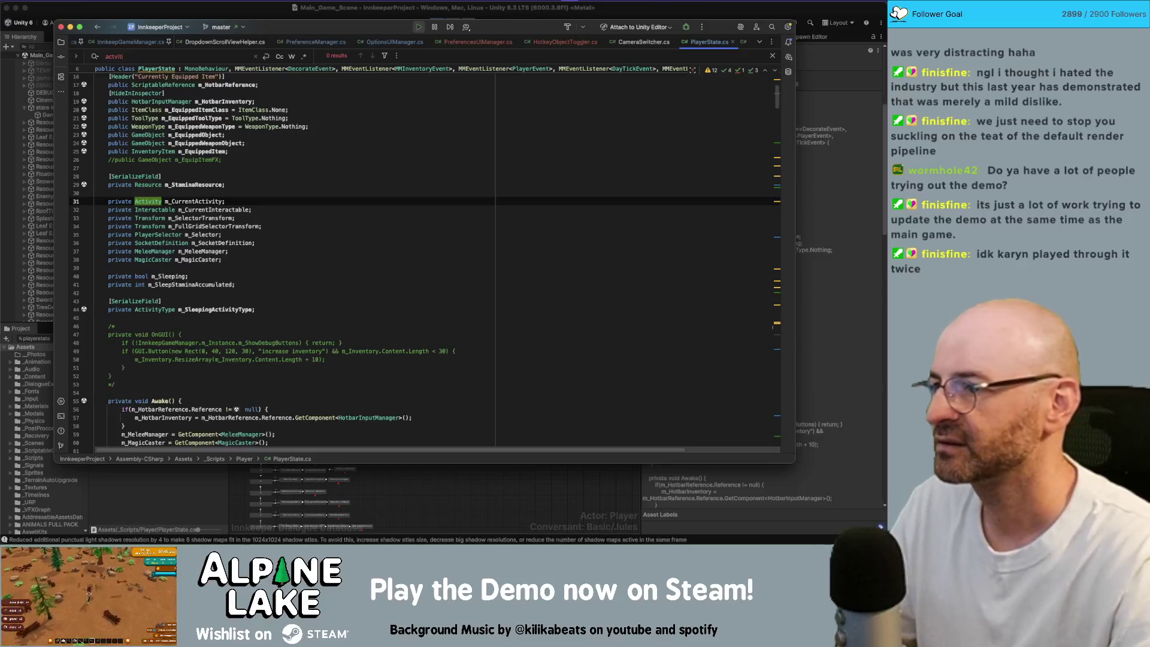
Trace m_CurrentActivity uses and select the commented transform block in PerformActivityInteraction.
double_click(192, 201)
key("super+f")
key("Return")
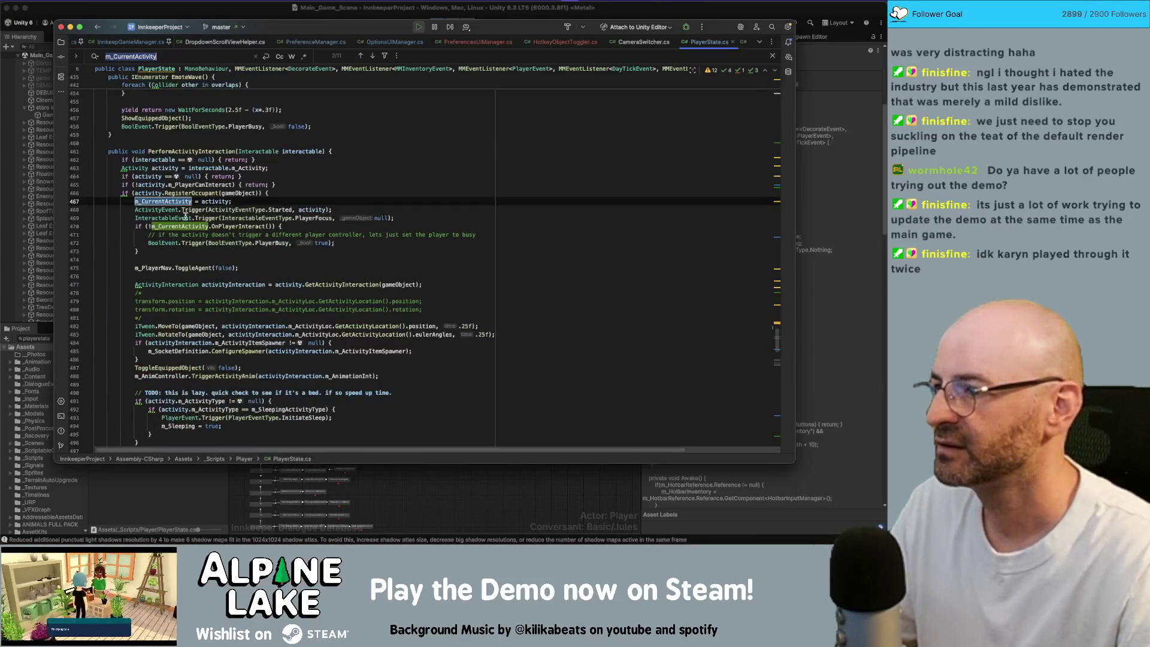
left_click(217, 285)
scroll(226, 296, "down", 1)
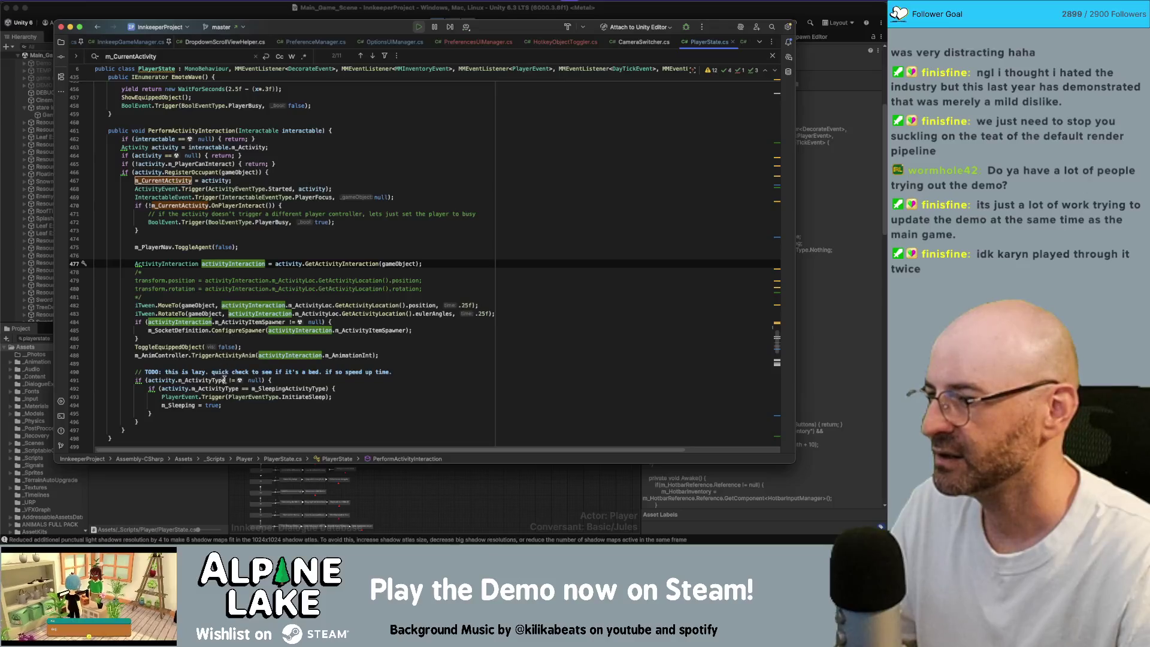
double_click(176, 306)
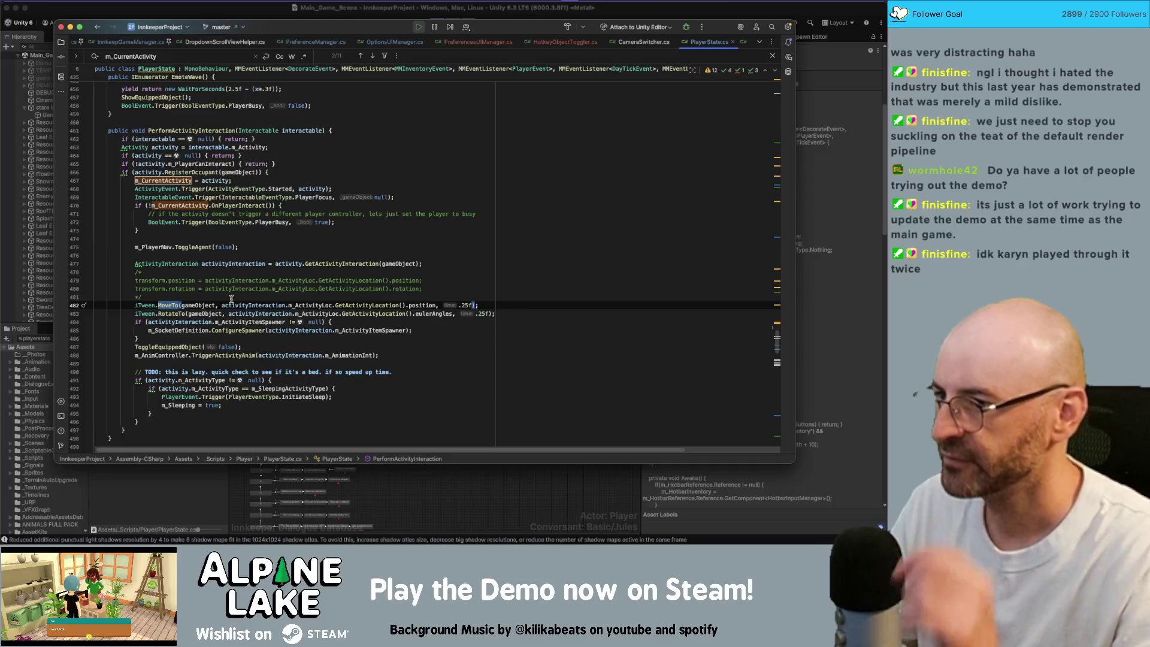
triple_click(213, 269)
key("shift+Down")
key("shift+Down")
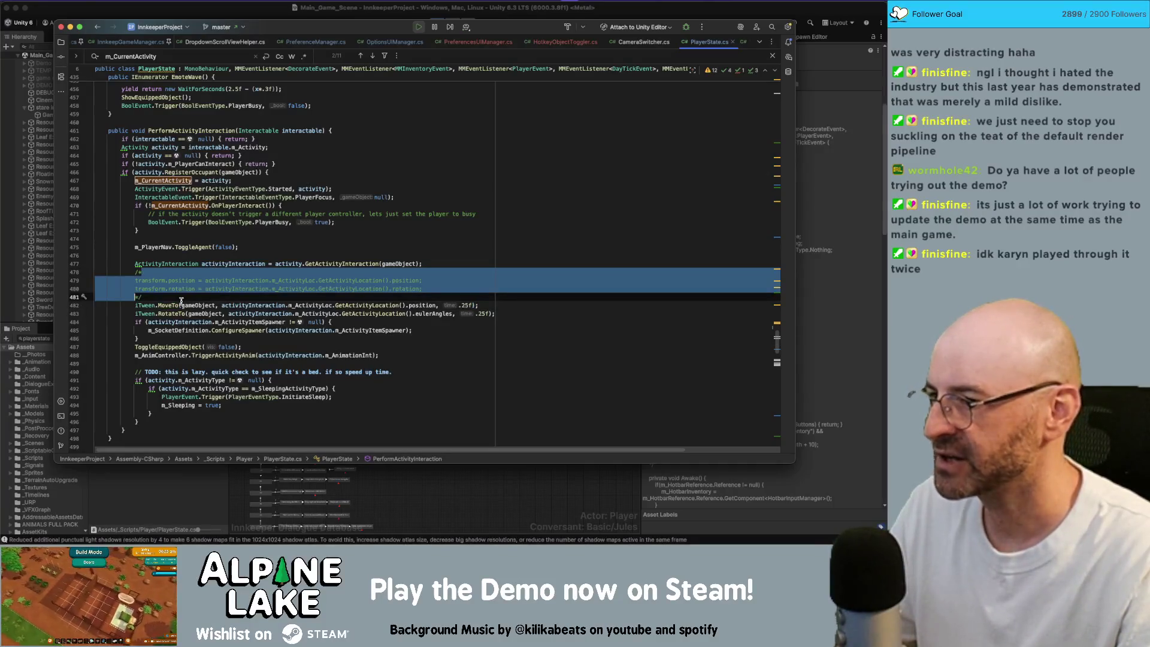
Insert a line before the MoveTo call and begin an if condition on activityInteraction.
left_click(181, 297)
key("Return")
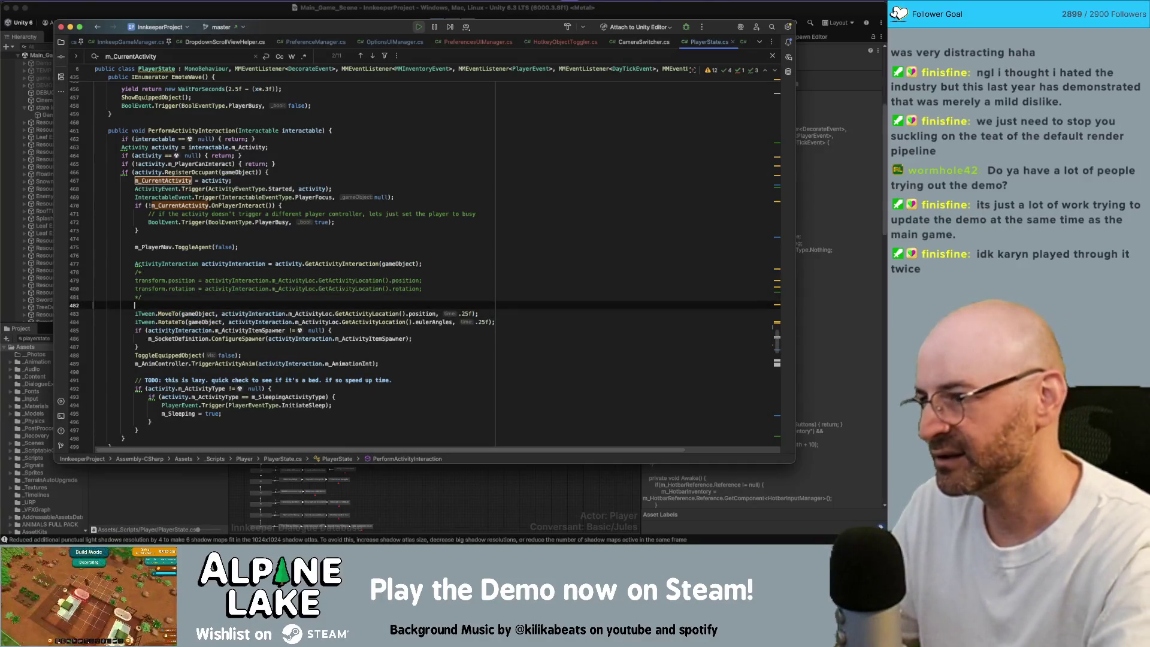
type("if(")
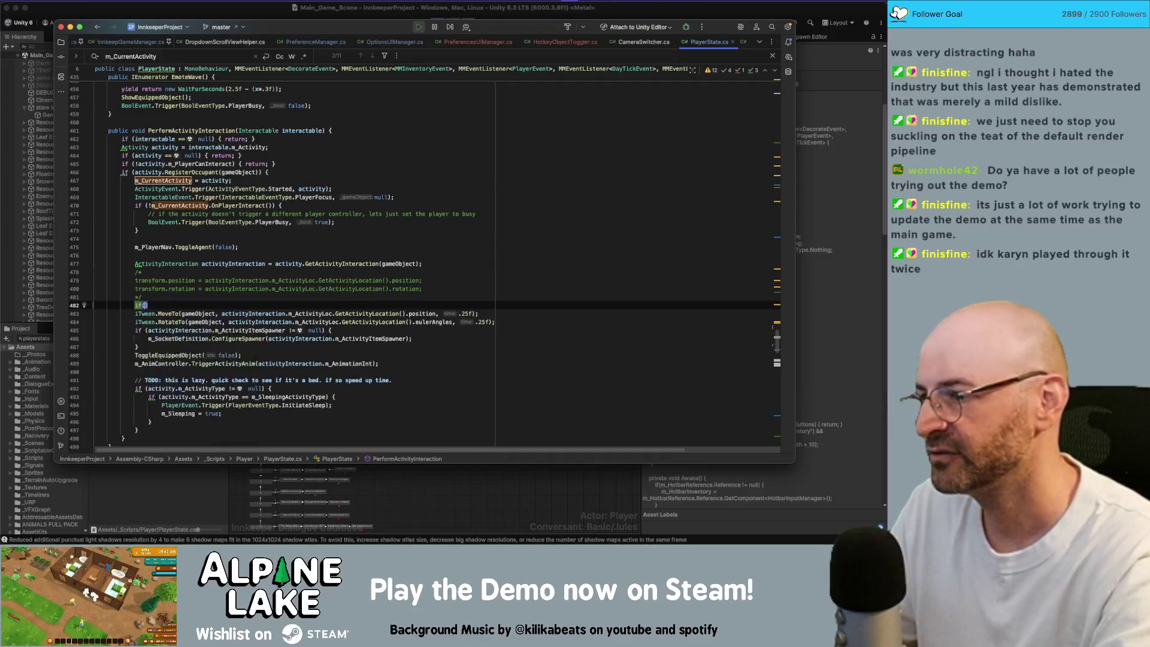
type("m_Curre")
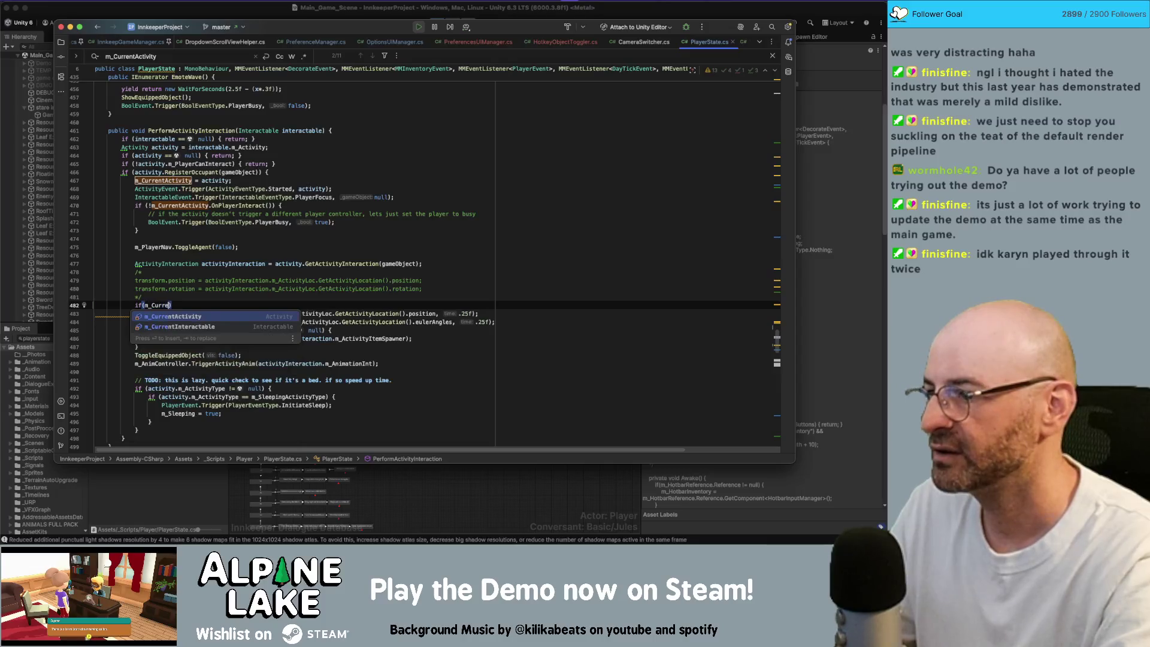
key("Return")
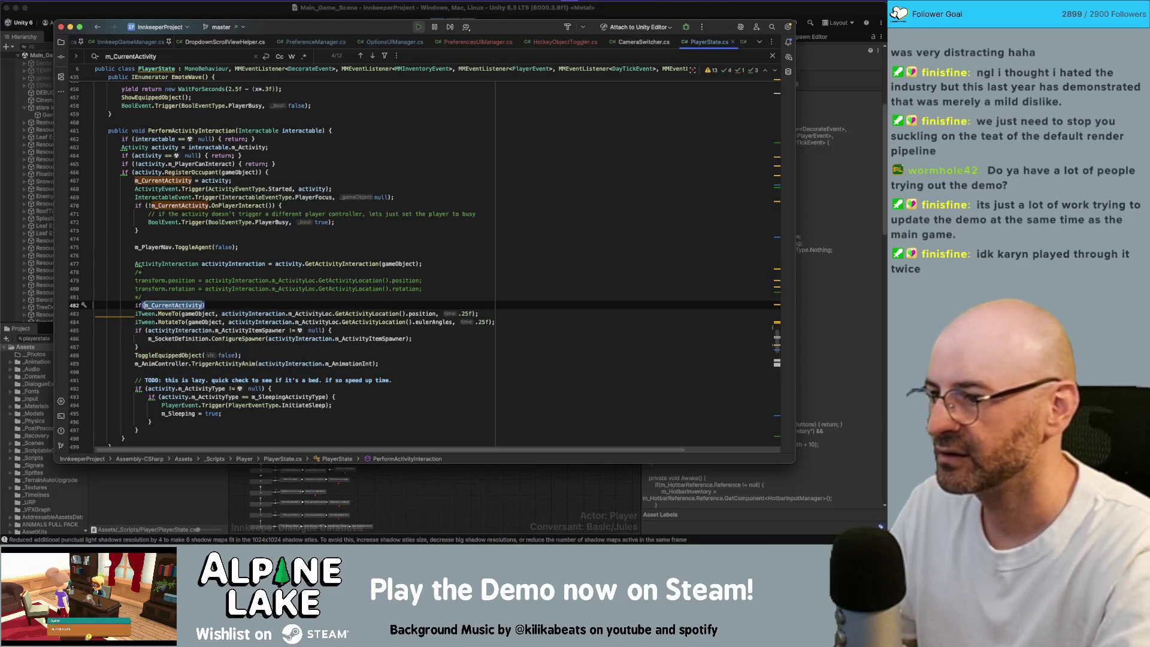
type("act")
key("Return")
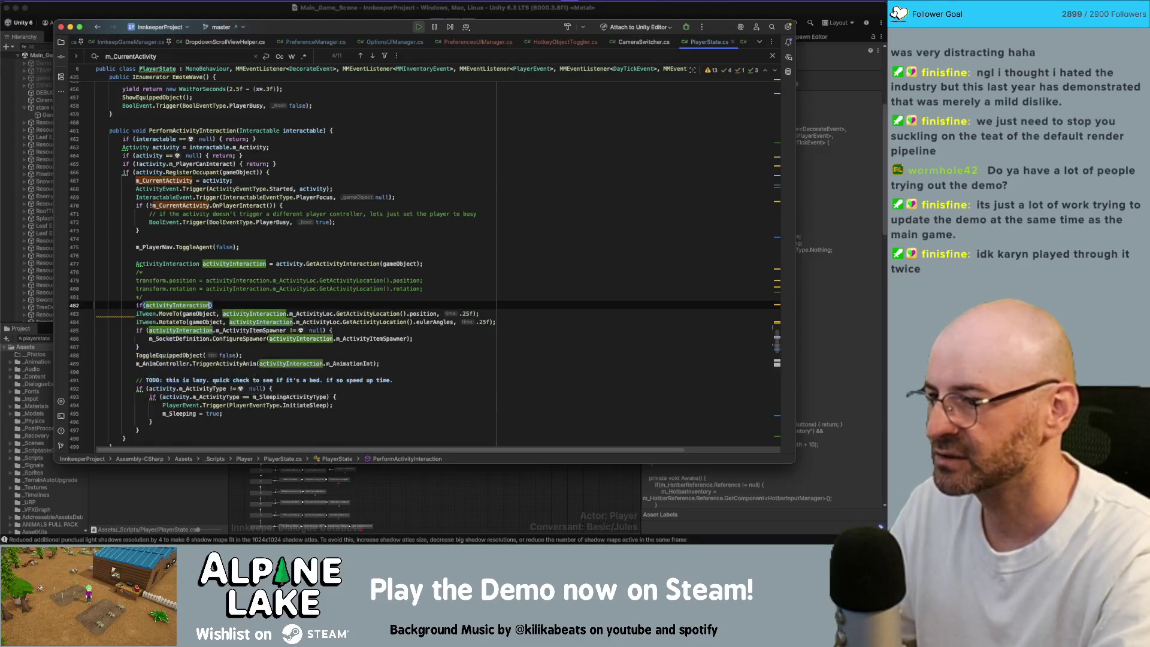
type(".m_Acti")
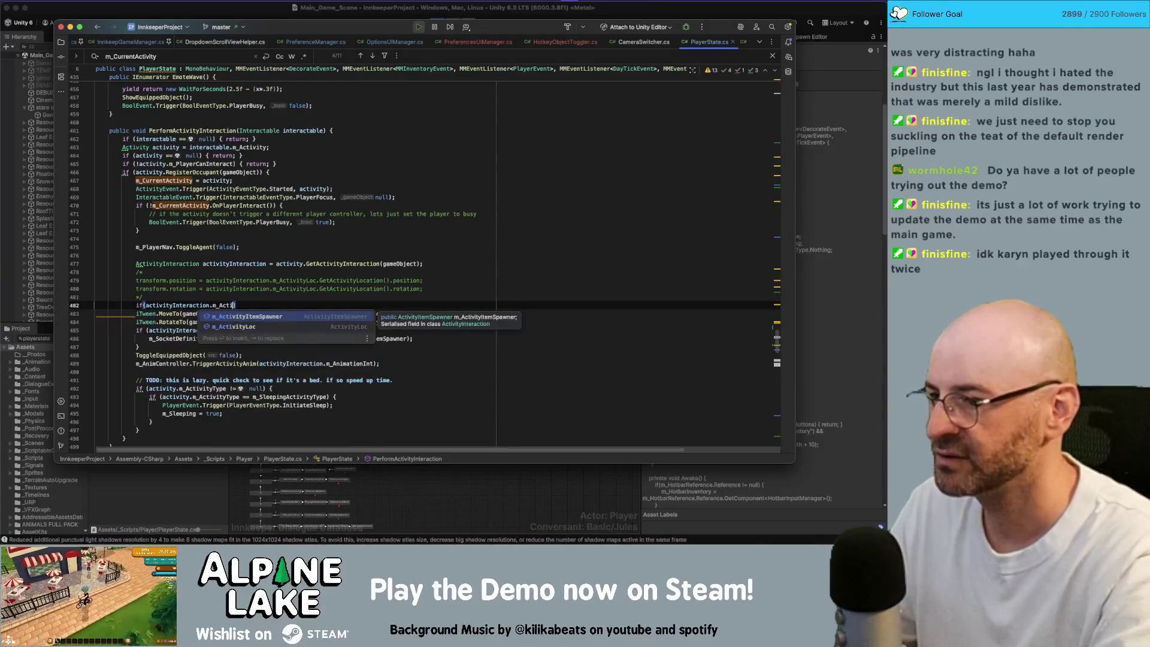
key("Return")
Try building the condition through m_ActivityLoc, then delete back to it.
type("m_act")
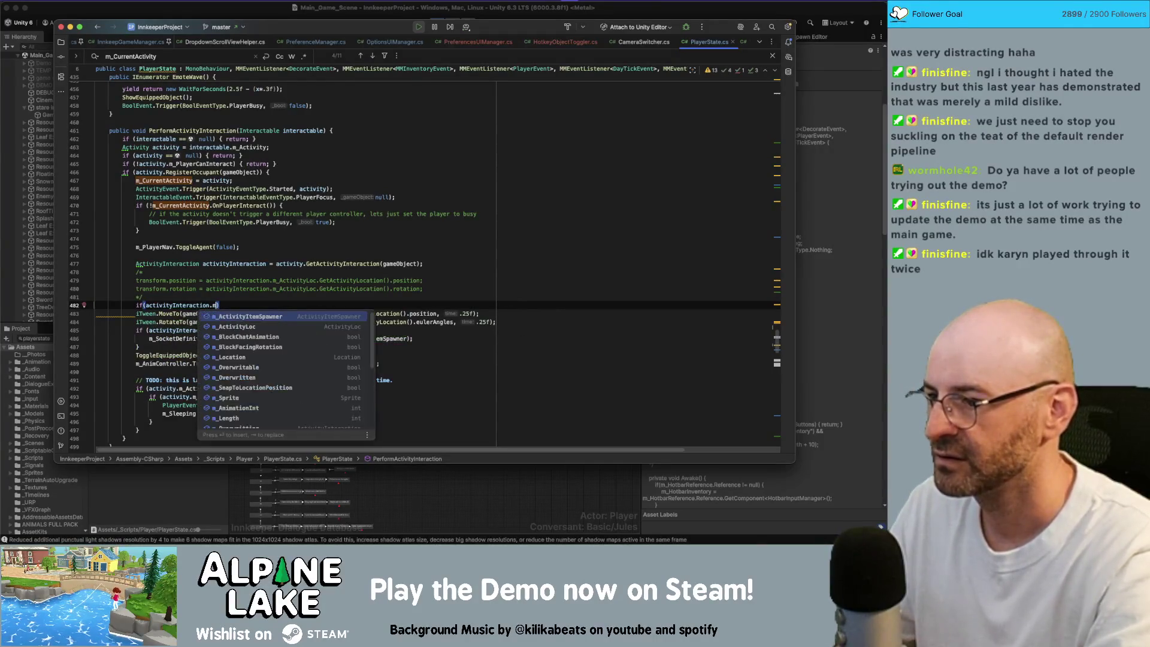
key("Down")
key("Return")
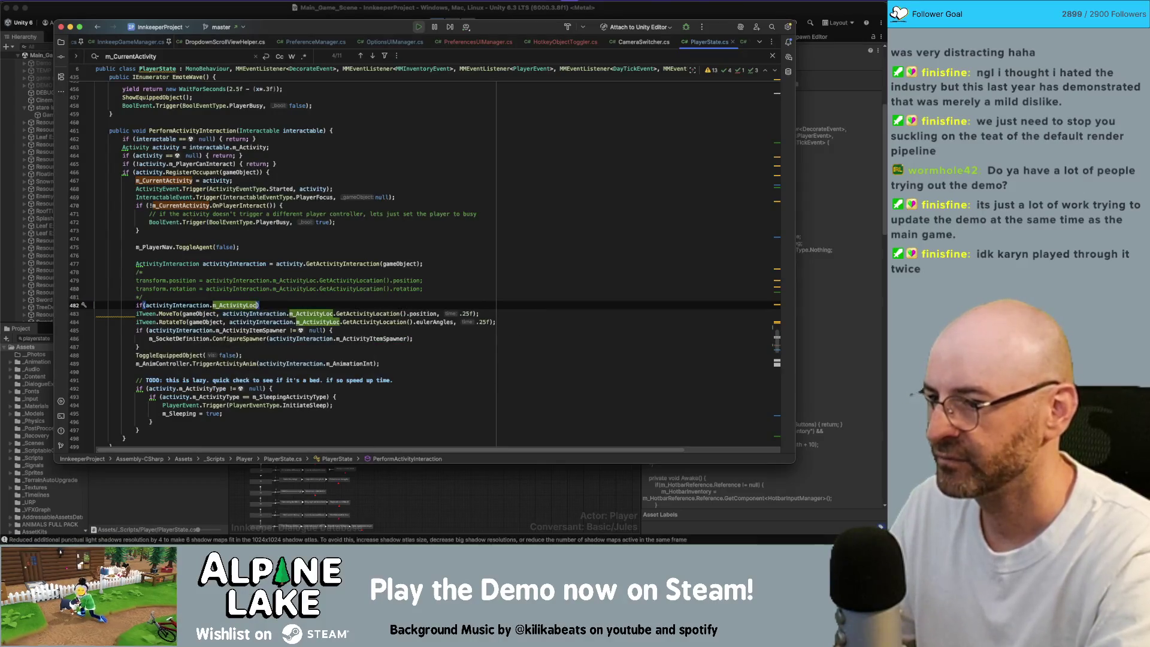
type(".Get")
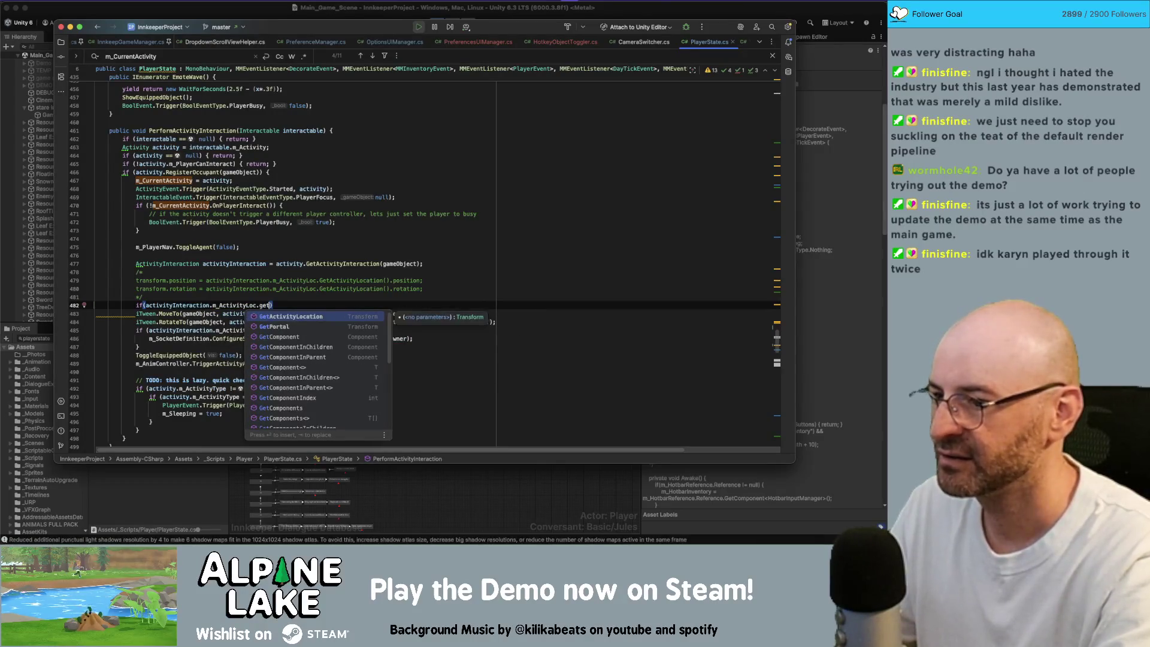
key("Return")
type(".")
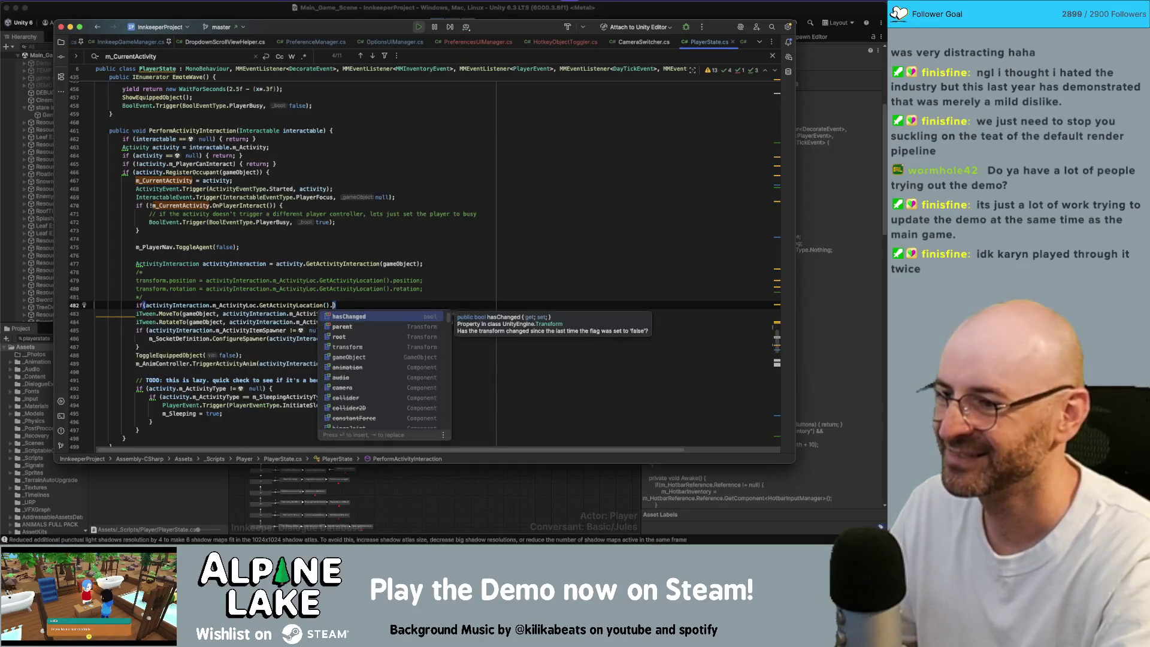
type("sna")
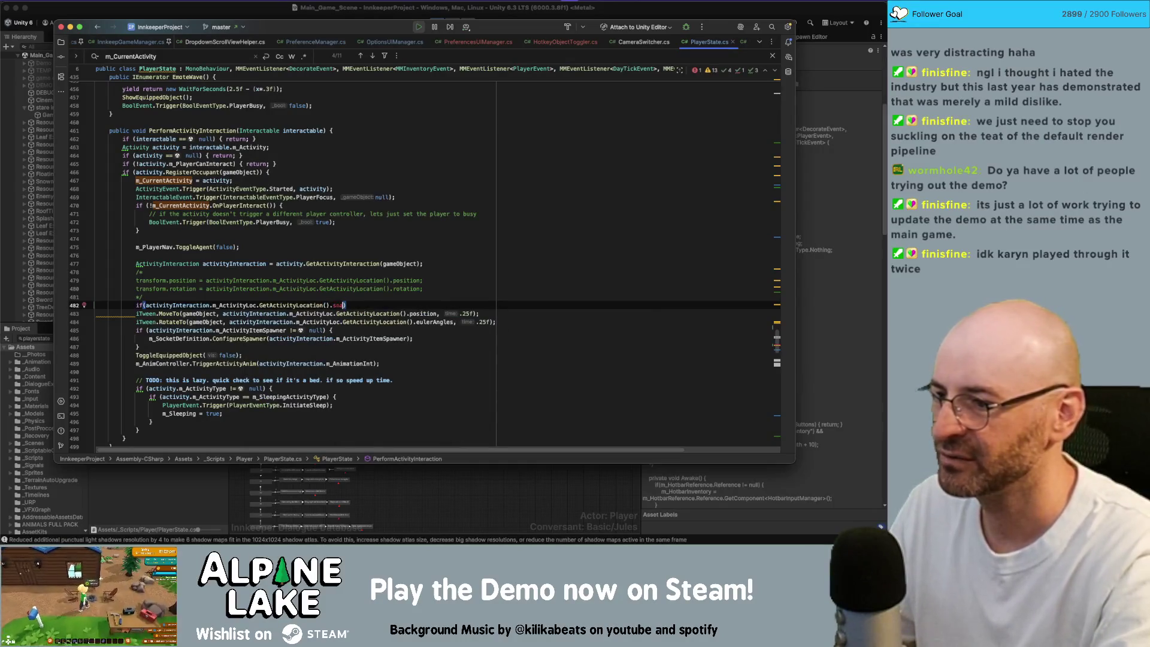
key("alt+BackSpace")
key("alt+BackSpace")
type("p")
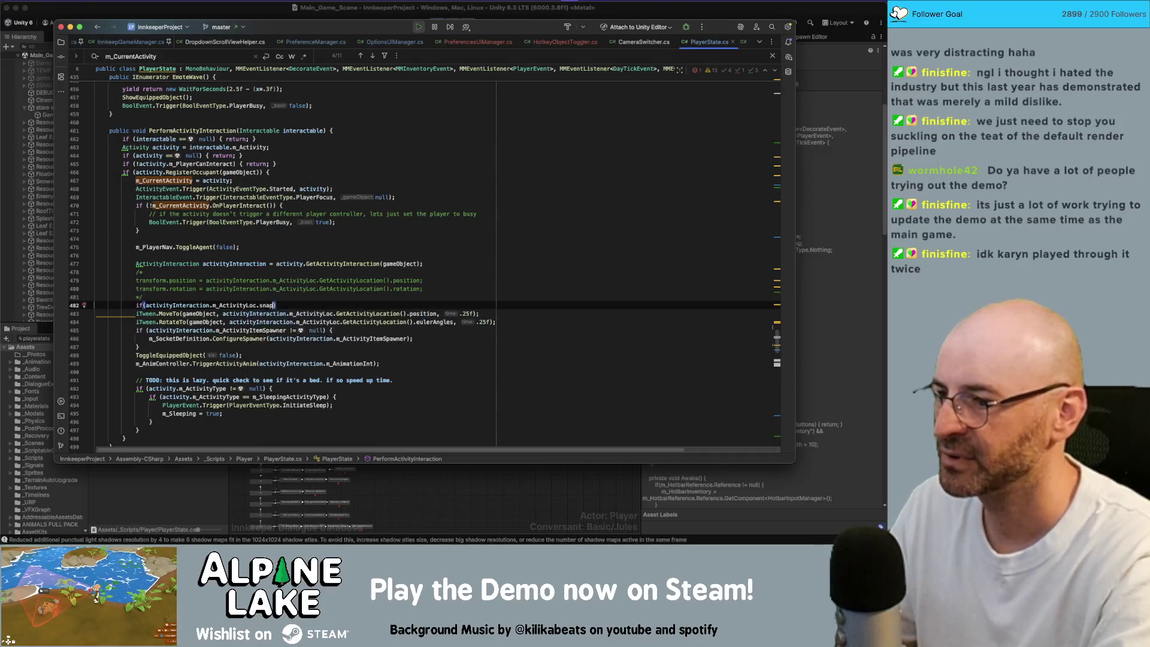
key("BackSpace")
key("BackSpace")
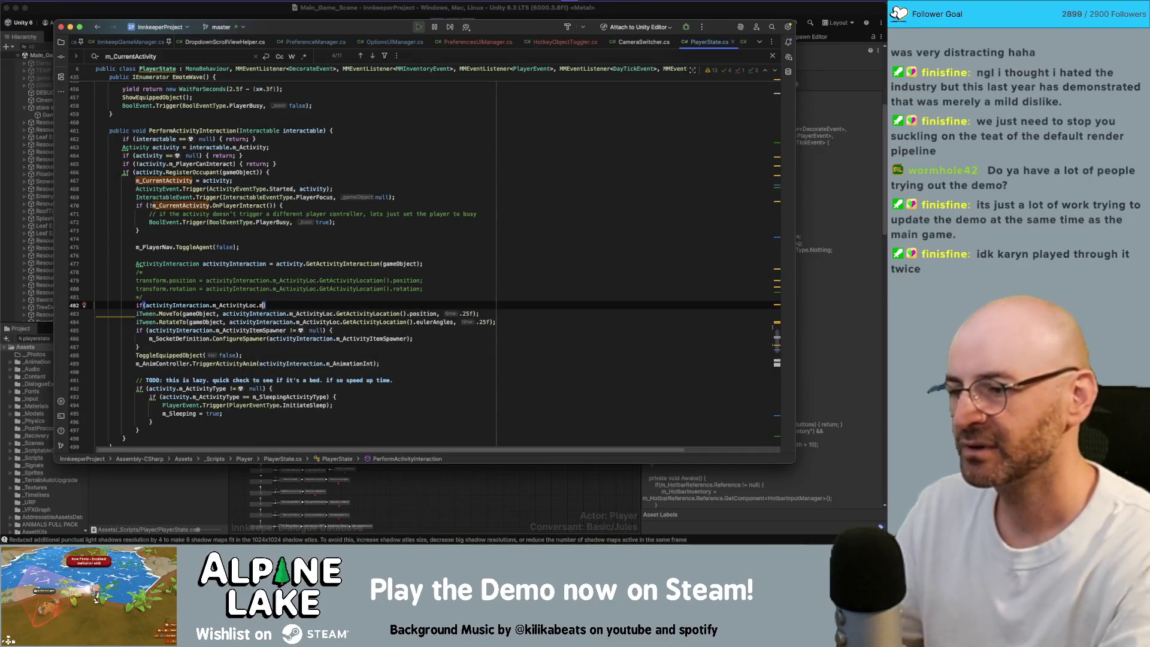
key("BackSpace")
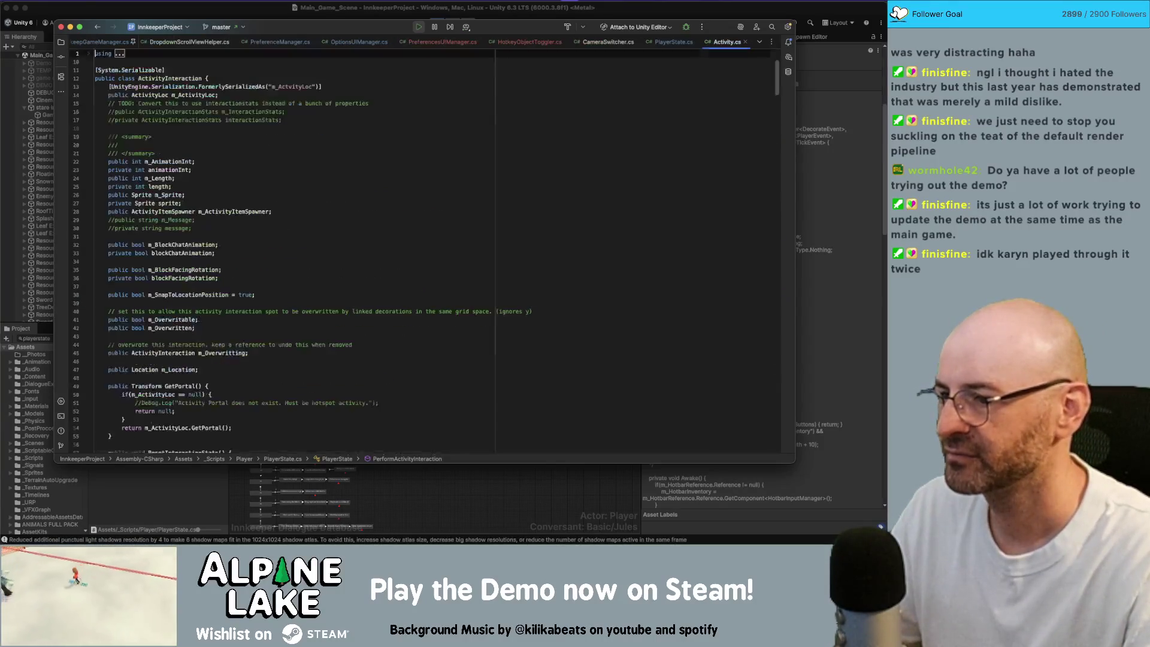
Check m_SnapToLocationPosition in Activity.cs and make the condition activityInteraction.m_SnapToLocationPosition.
key("super+b")
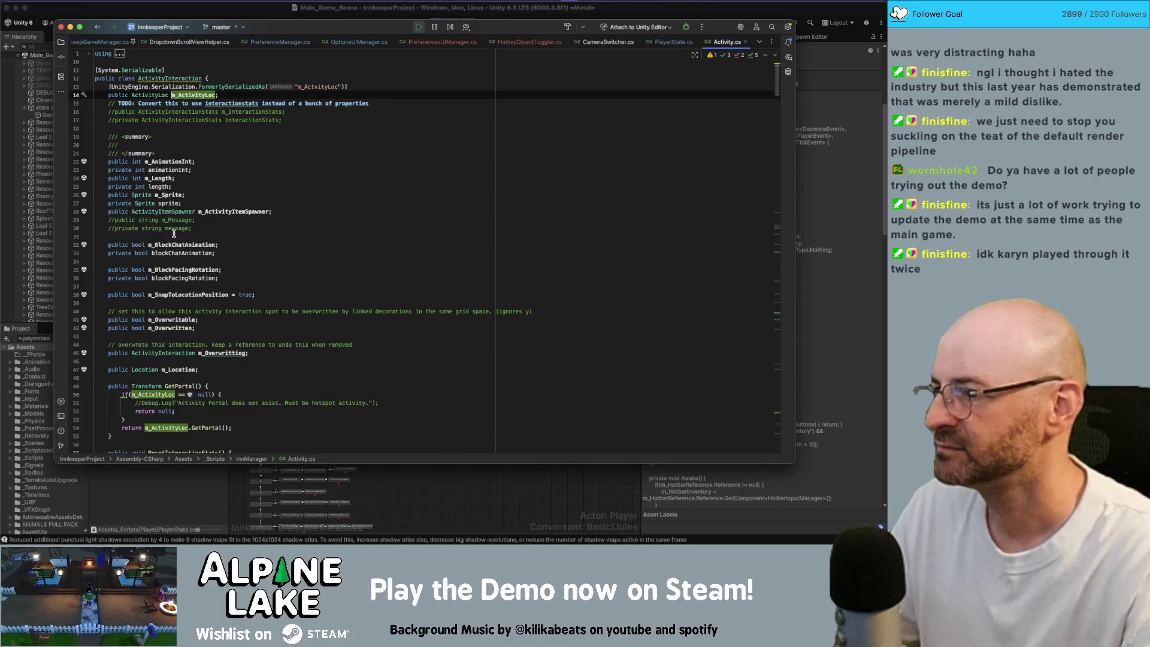
left_click(176, 294)
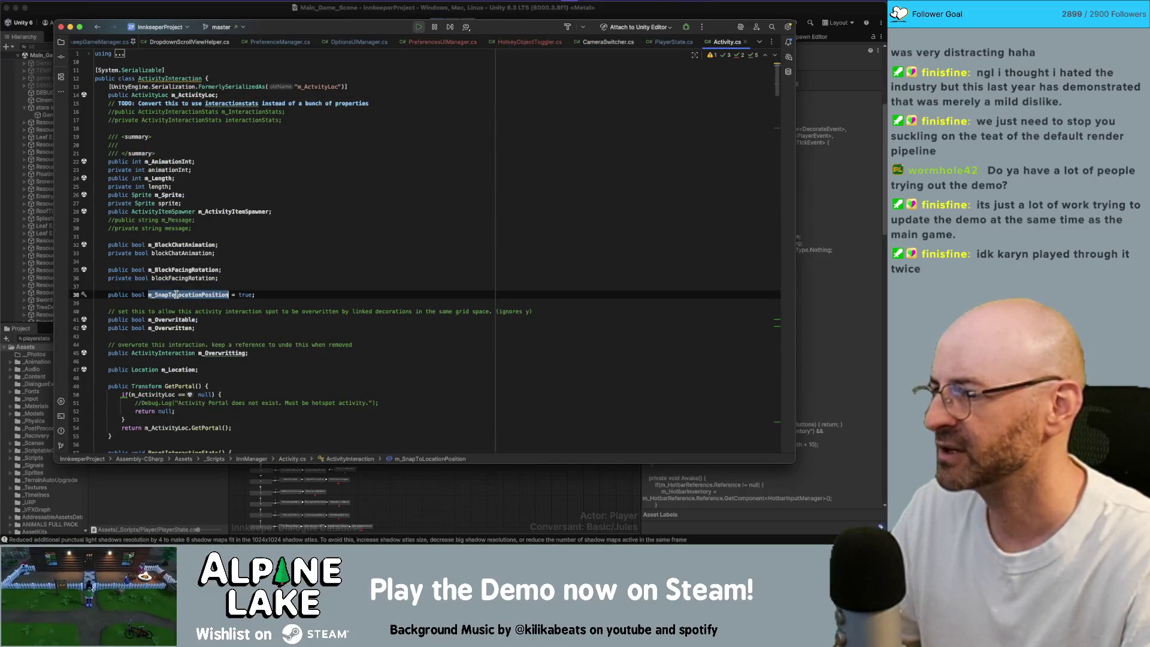
key("super+bracketleft")
key("Up")
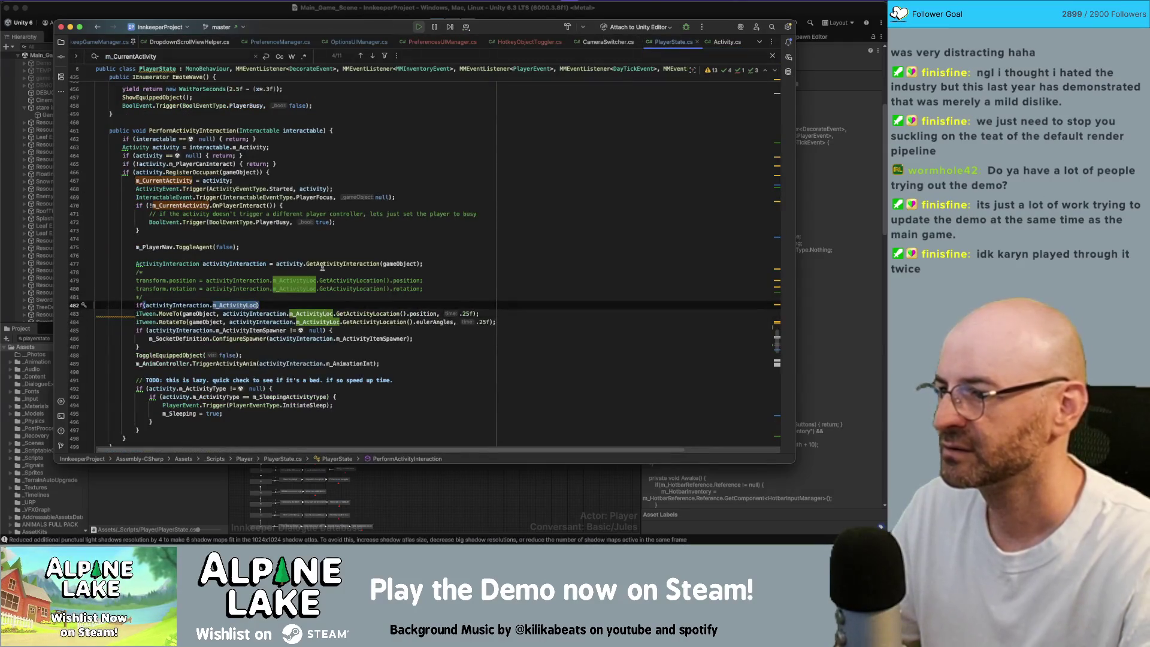
type(".m_SnapToLocationPosition")
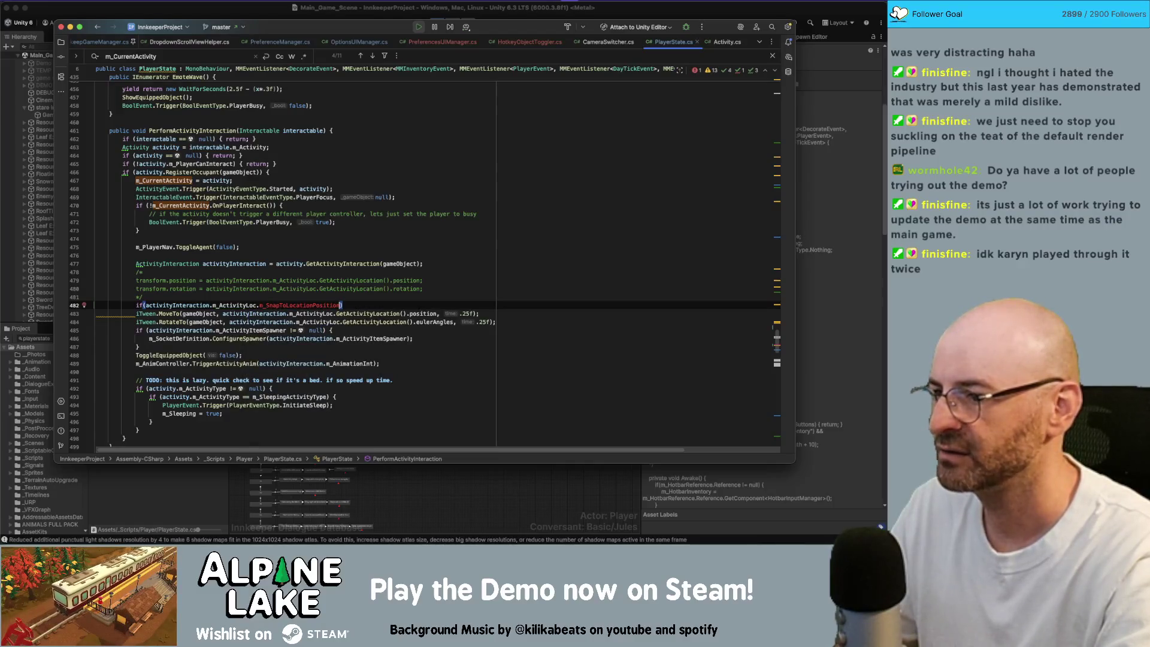
key("alt+BackSpace")
key("alt+BackSpace")
key("ctrl+v")
Wrap the two iTween lines in the if block, reformat, and remove leftover blank lines.
key("End")
type("{")
key("Return")
key("alt+shift+Down")
key("alt+shift+Down")
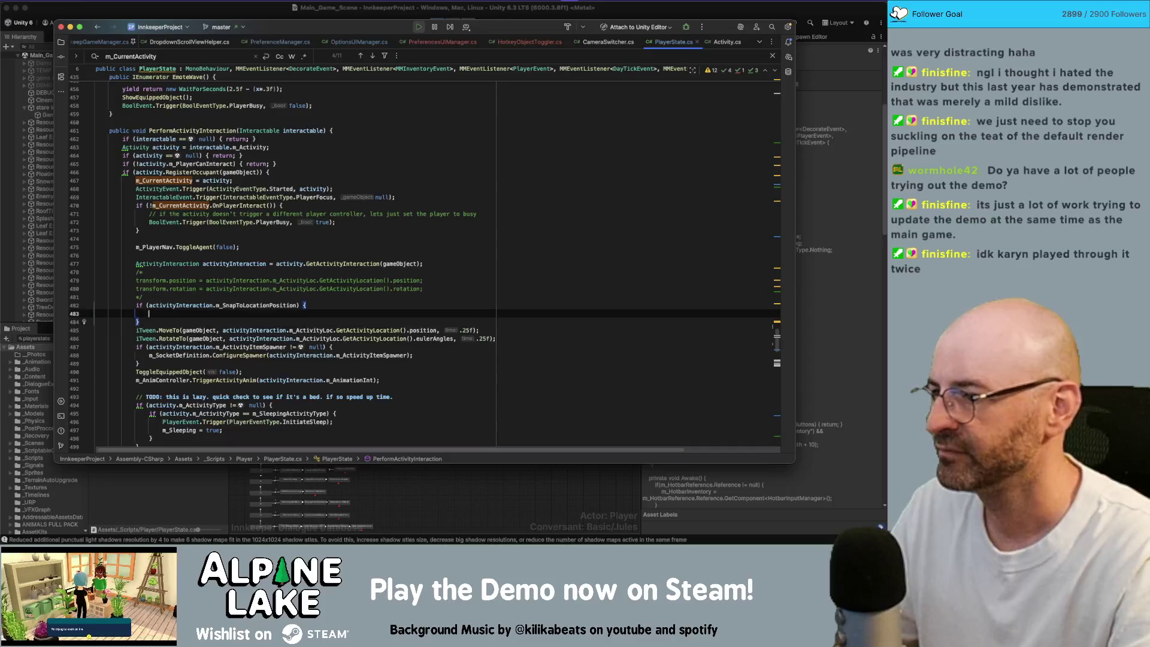
key("Up")
key("Up")
key("Up")
key("super+alt+l")
key("super+BackSpace")
key("Down")
key("Down")
key("Down")
key("BackSpace")
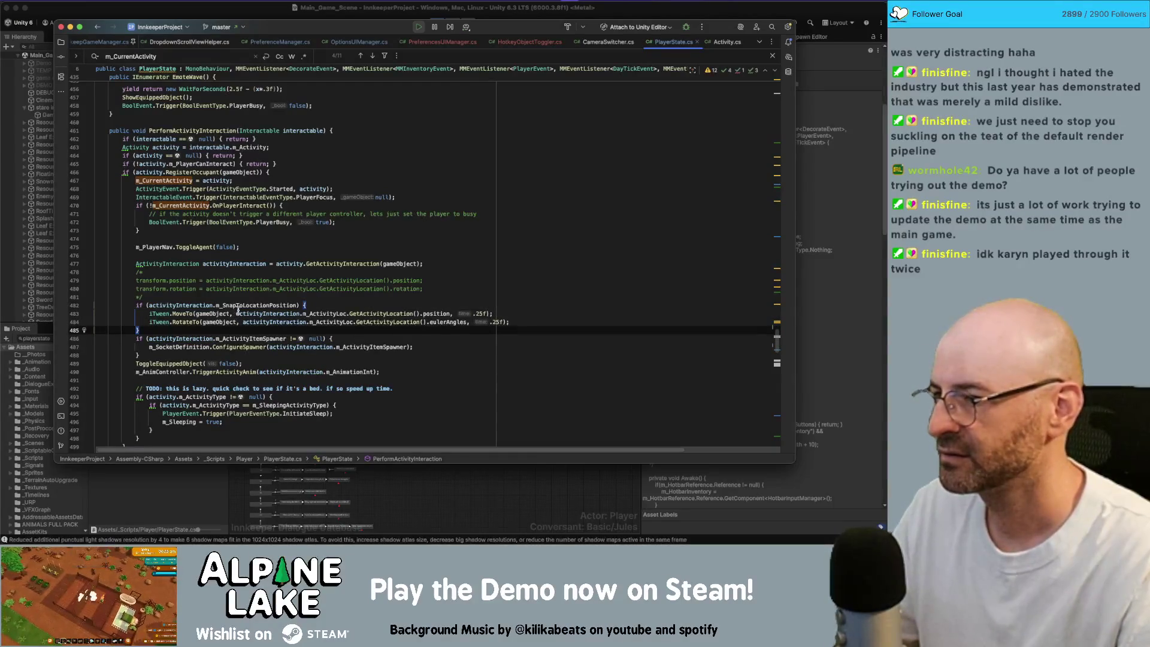
Review the finished m_SnapToLocationPosition condition in the code.
double_click(238, 306)
scroll(313, 291, "down", 3)
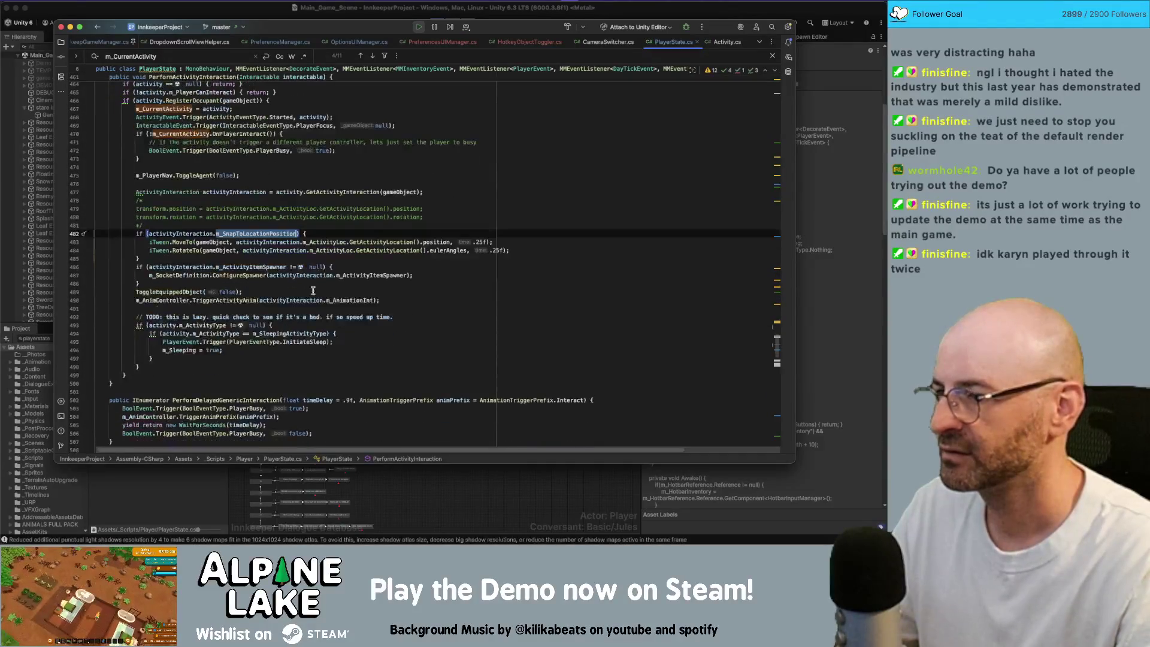
left_click(460, 217)
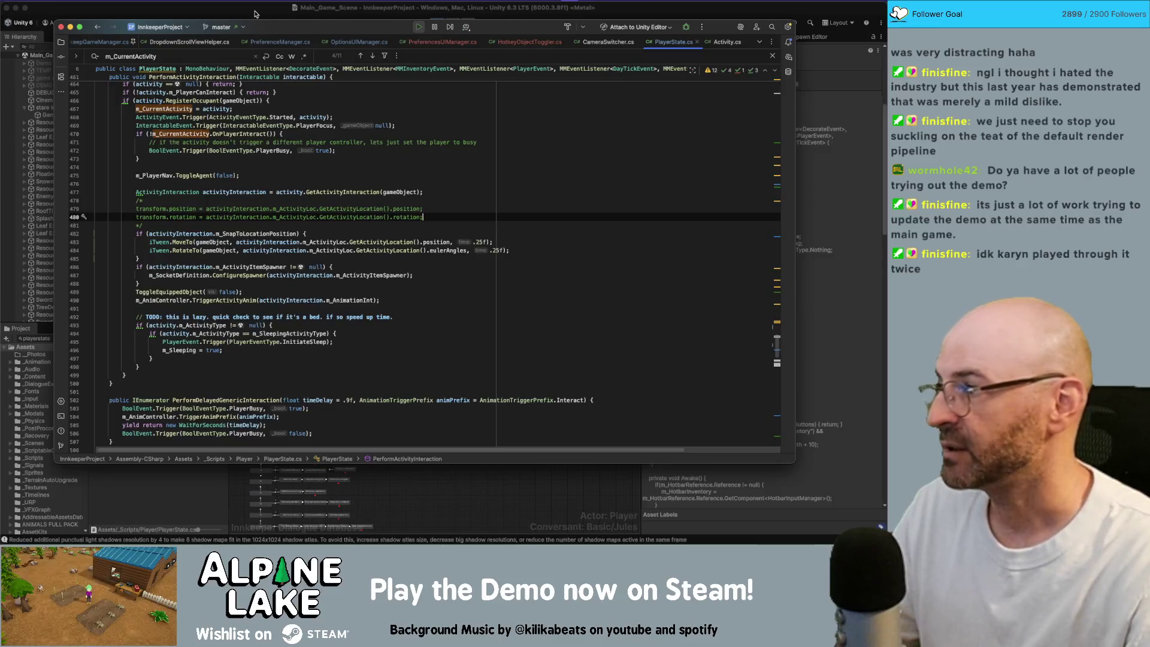
left_click(255, 13)
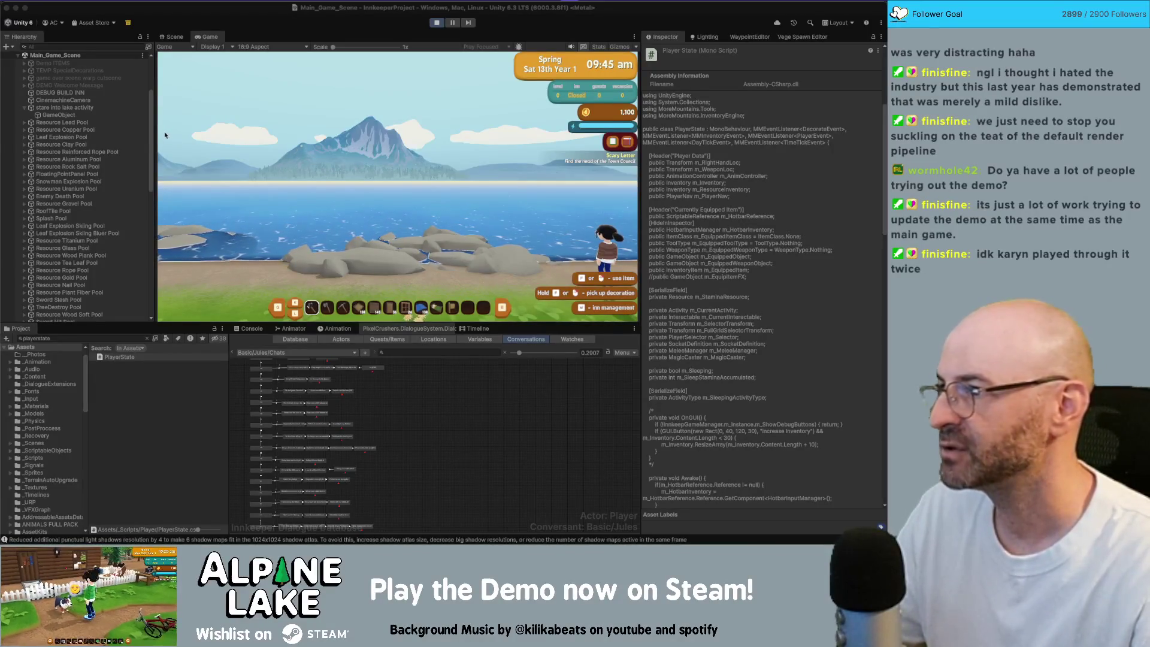
Select CinemachineCamera and move it to position X 25.1, Y 1.5, Z 22.91.
left_click(89, 100)
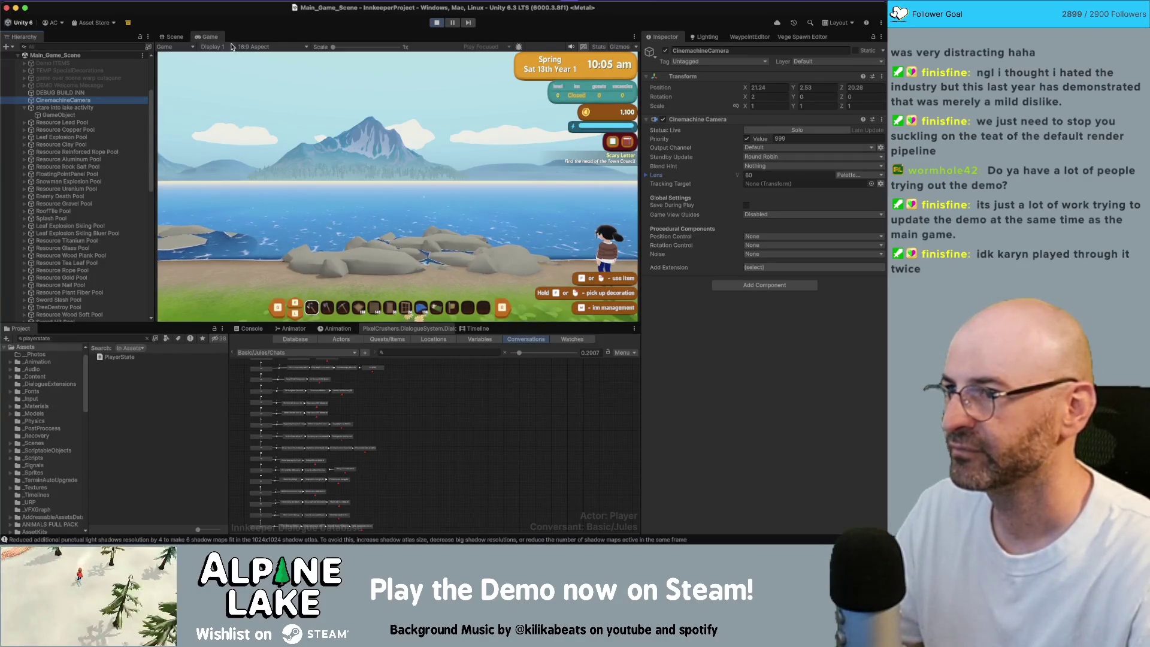
mouse_move(745, 87)
left_mouse_down()
mouse_move(857, 89)
mouse_move(740, 89)
mouse_move(792, 90)
left_mouse_up()
type("1.5")
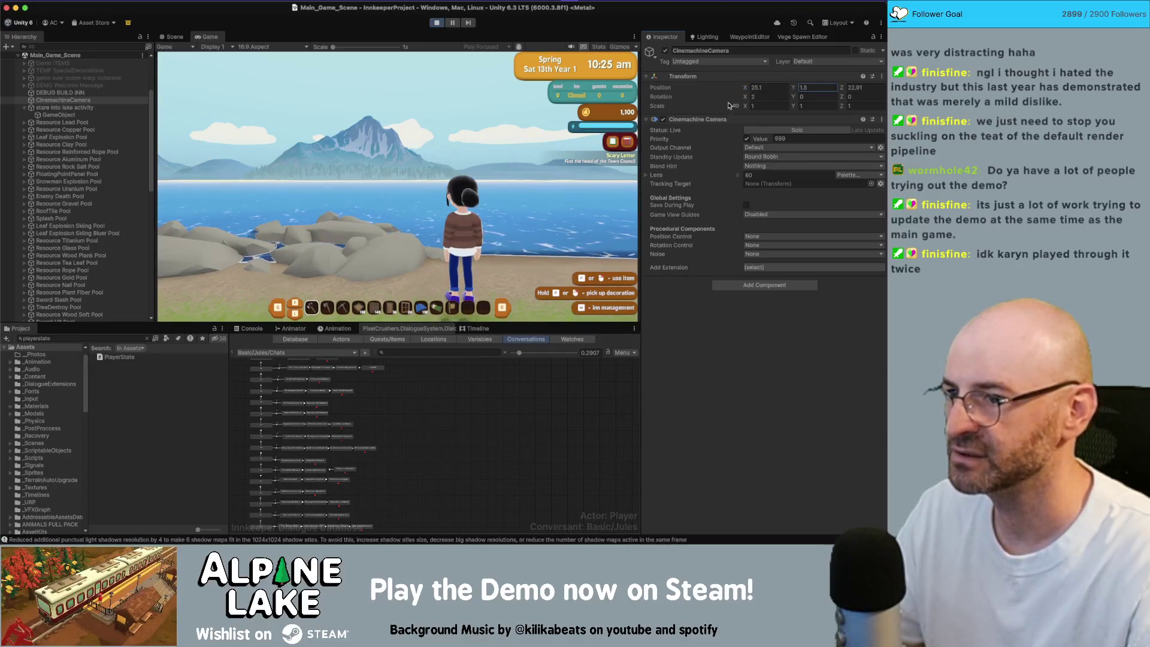
key("shift+Tab")
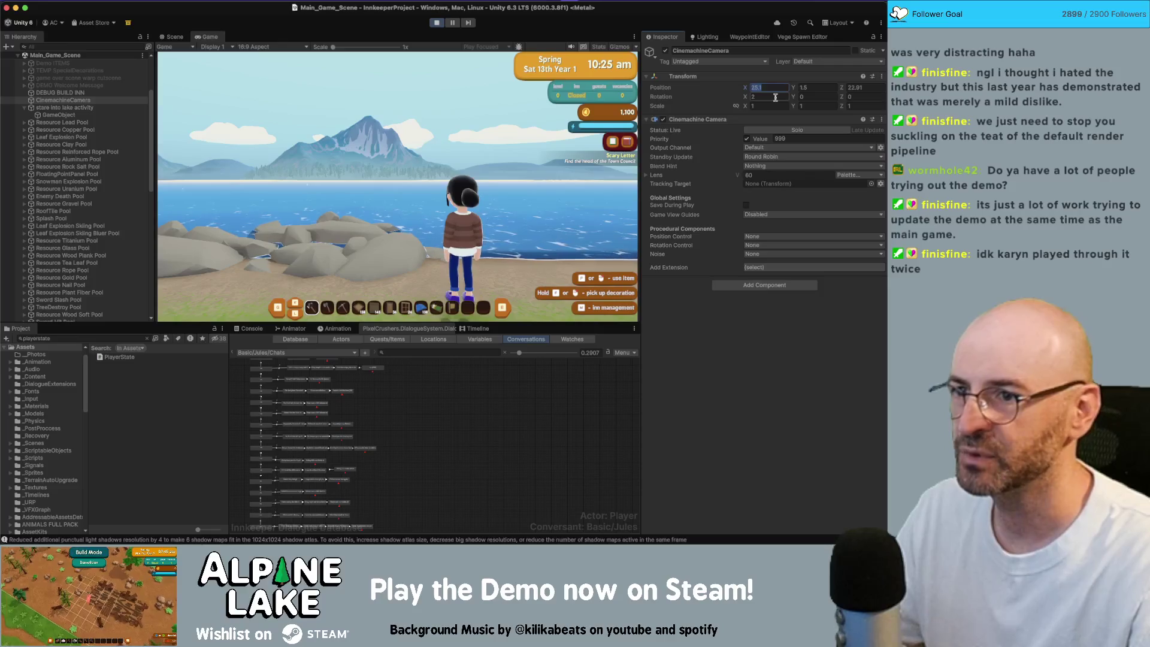
key("Tab")
key("Tab")
left_click(773, 88)
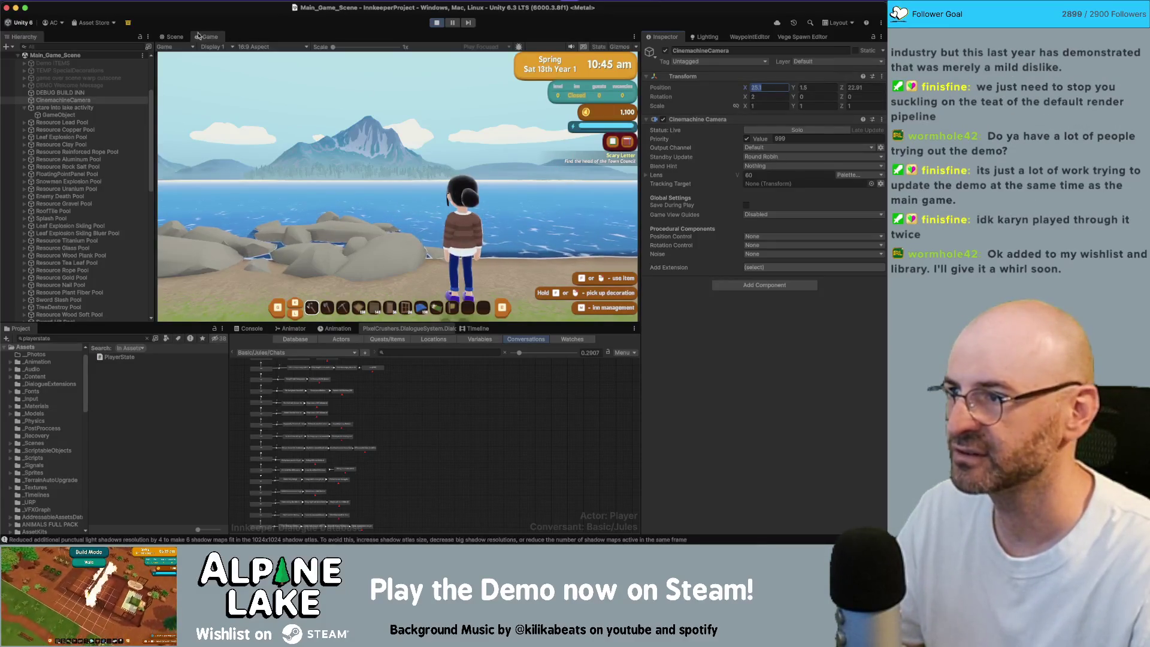
Switch to the Scene view and orbit down to a low perspective of the character.
left_click(175, 36)
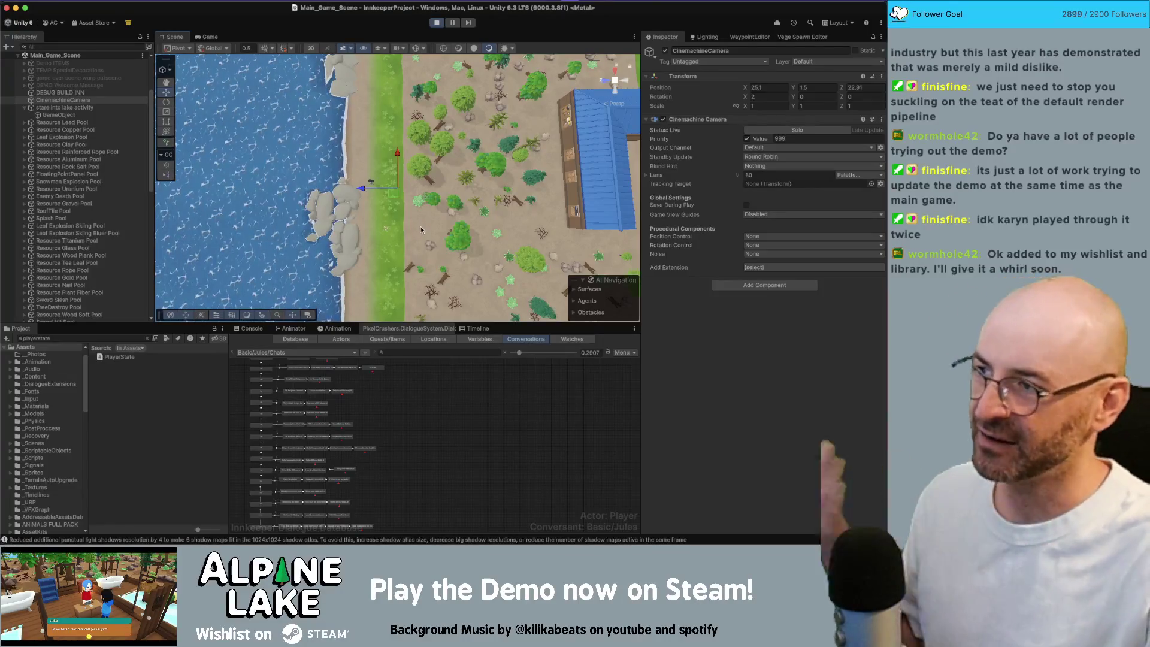
scroll(399, 201, "up", 5)
left_click_drag(400, 198, 413, 106)
scroll(437, 180, "up", 5)
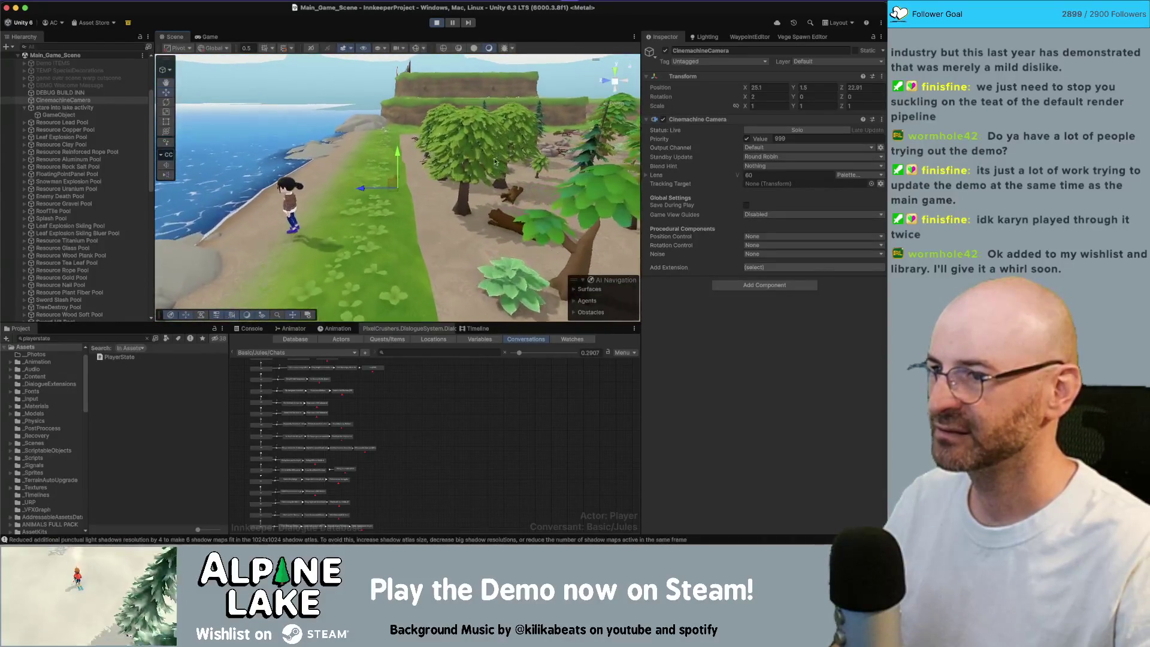
left_click_drag(437, 180, 437, 169)
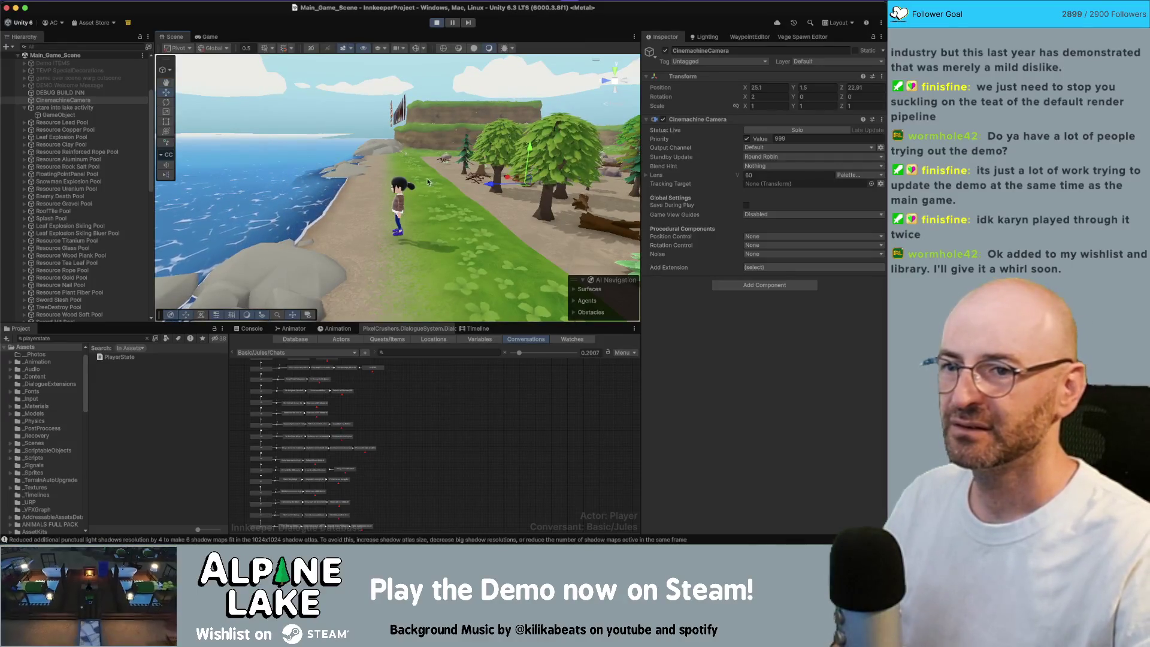
Stop play mode so the CinemachineCamera returns to 21.24, 2.53, 20.28.
left_click(434, 23)
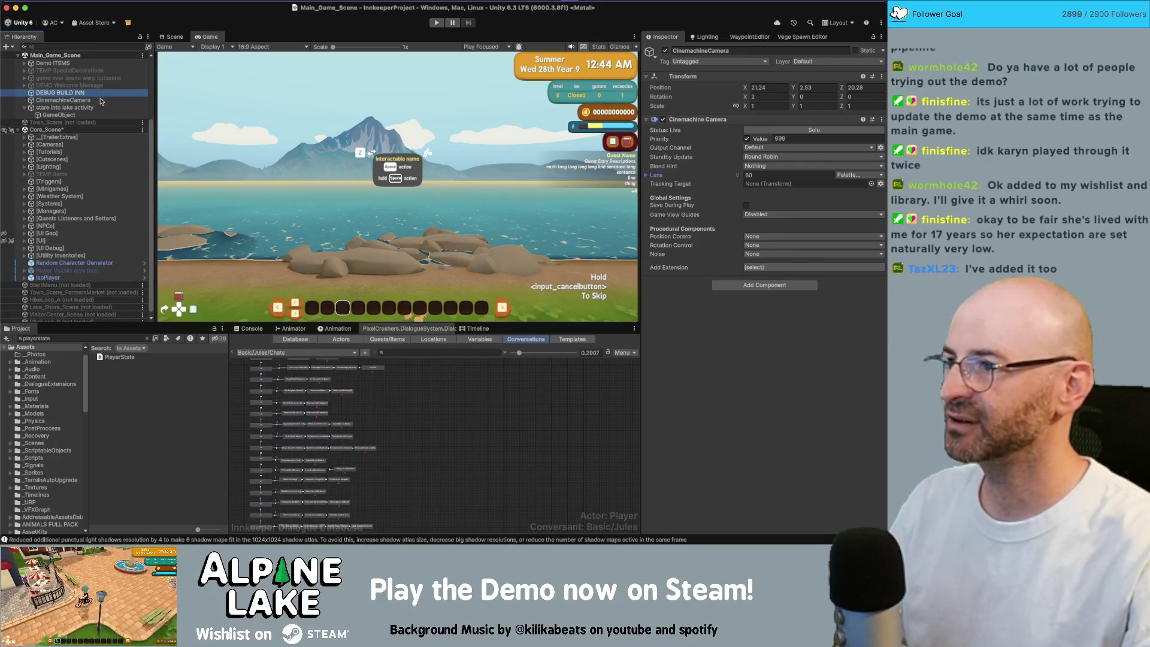
left_click(778, 286)
Add a Position Constraint to CinemachineCamera and give it one empty source slot.
type("p")
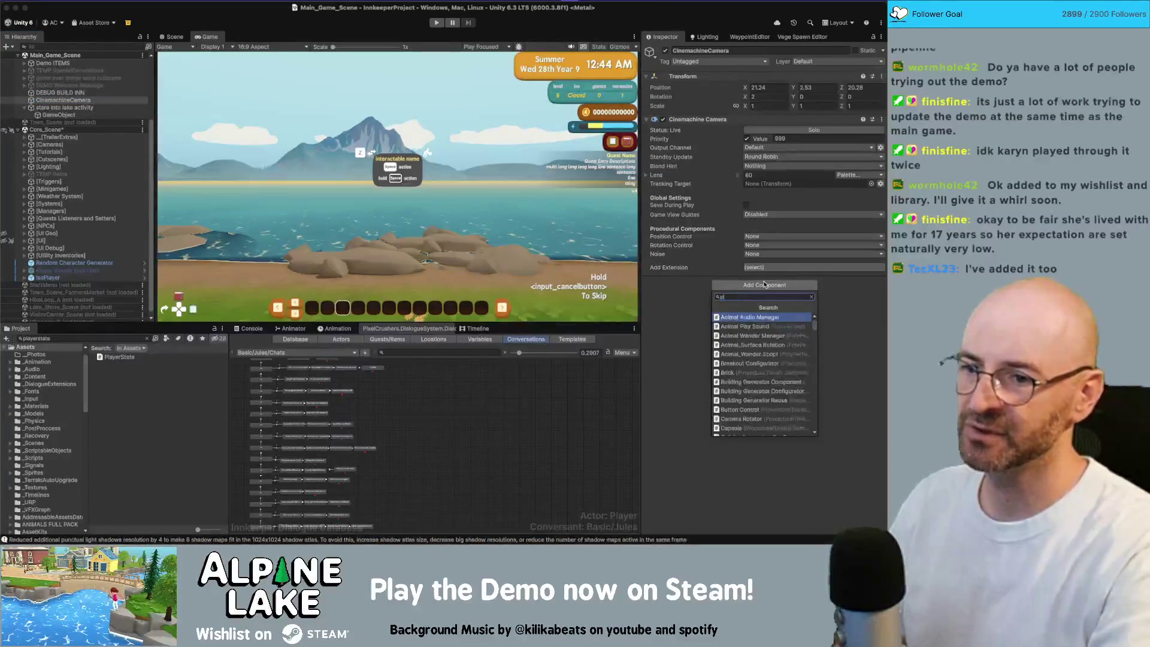
type("osition cons")
key("Return")
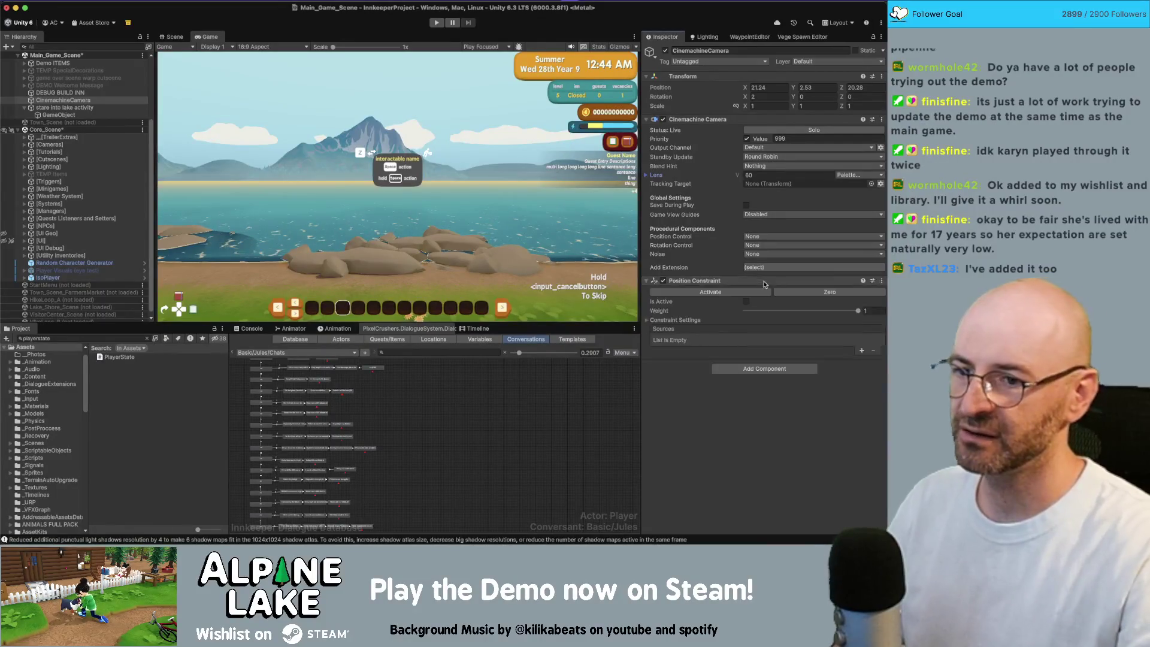
left_click(647, 320)
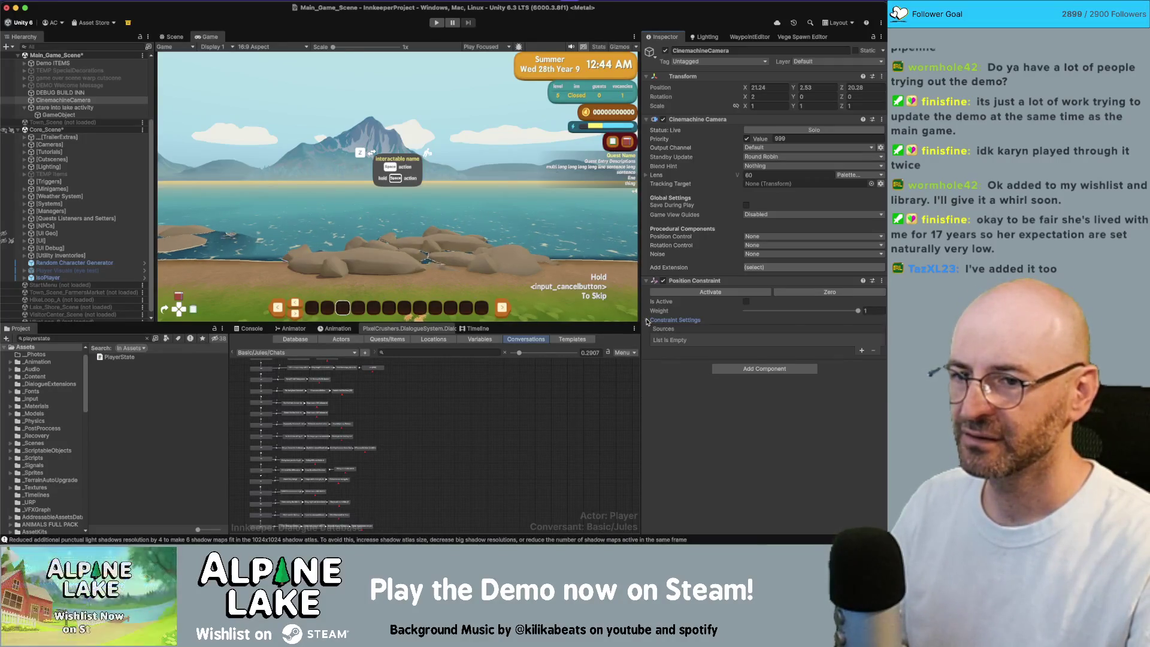
left_click(862, 388)
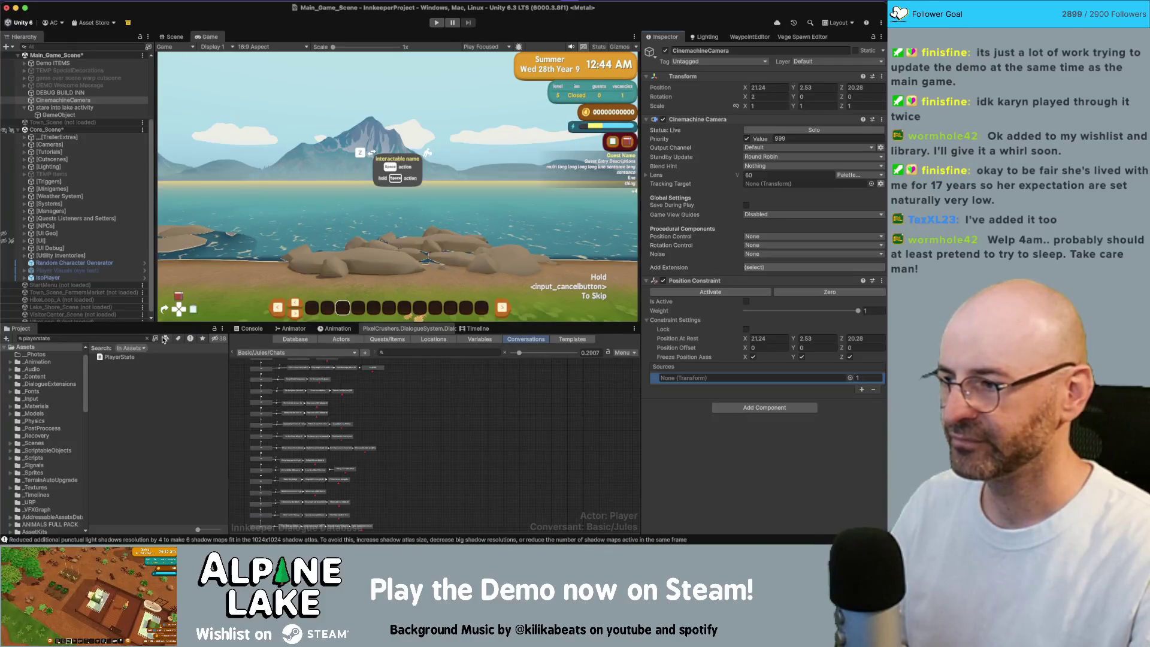
Locate and open the Utility folder under _Scripts in the Project window.
left_click(136, 338)
type("utility")
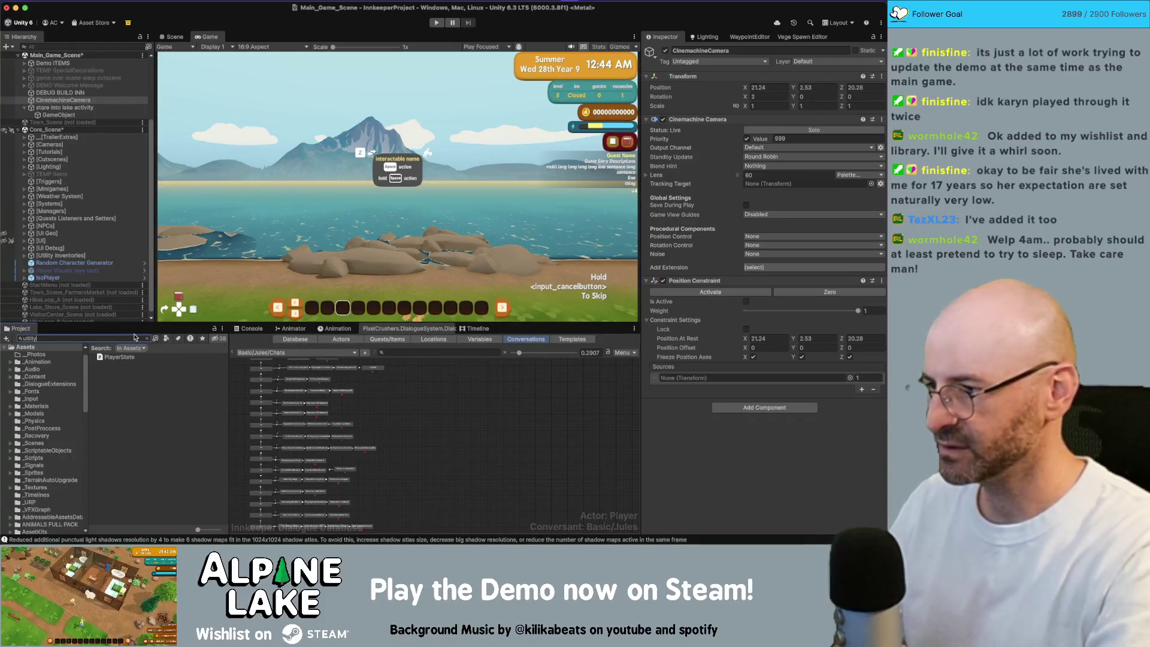
scroll(132, 389, "up", 10)
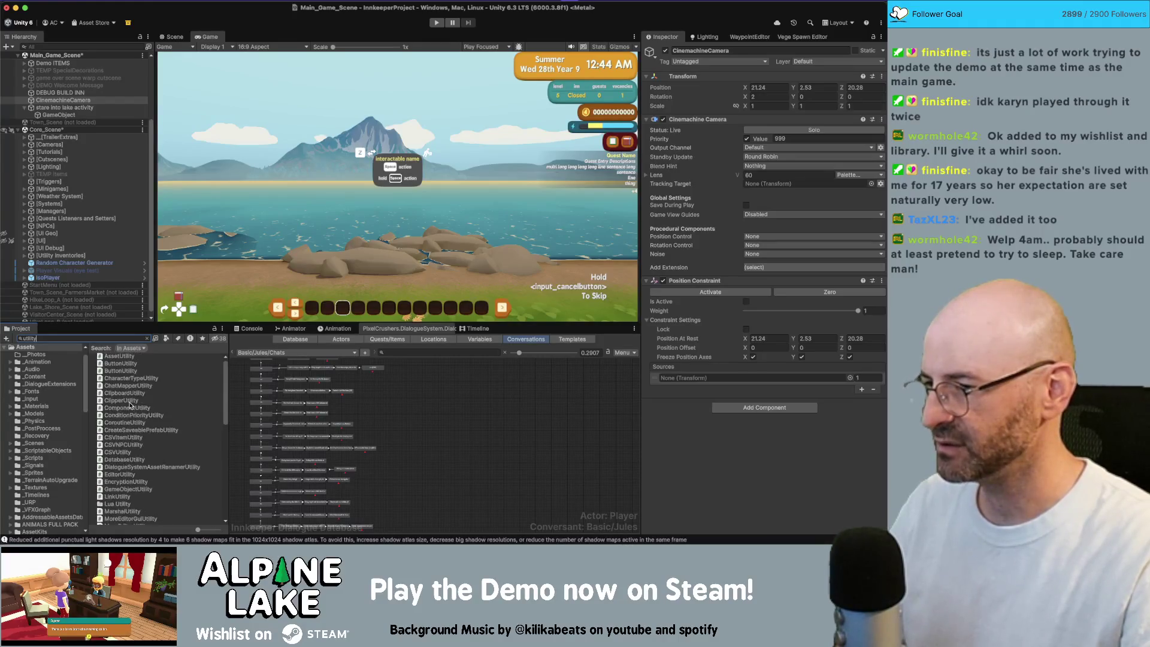
scroll(60, 400, "down", 3)
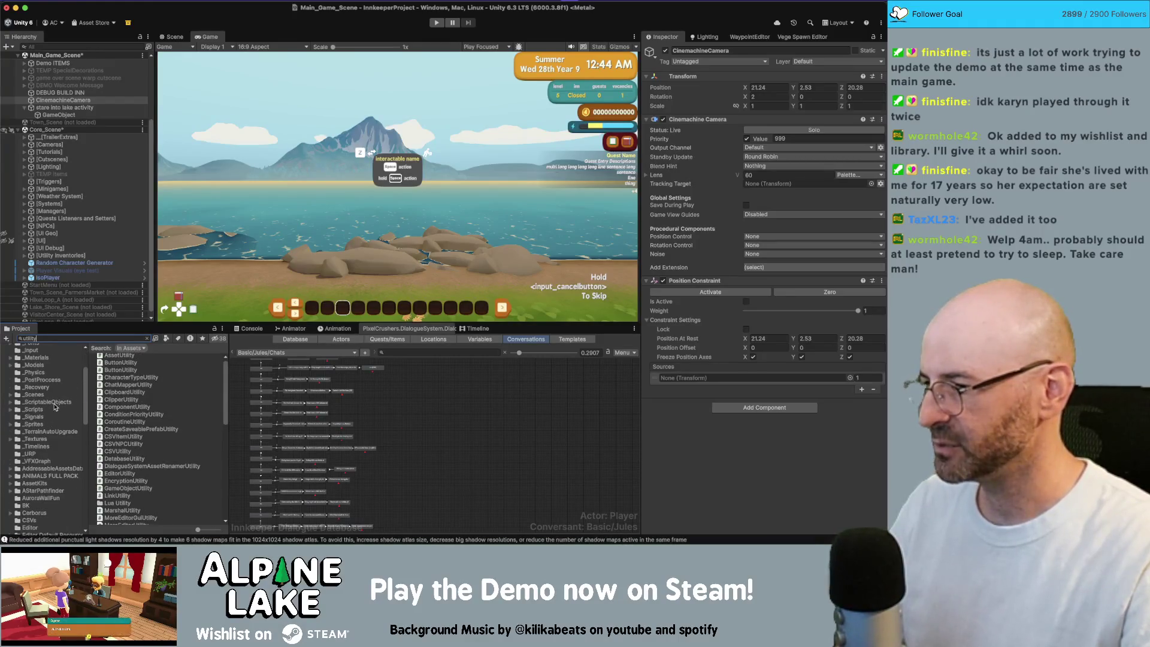
left_click(54, 403)
left_click(10, 410)
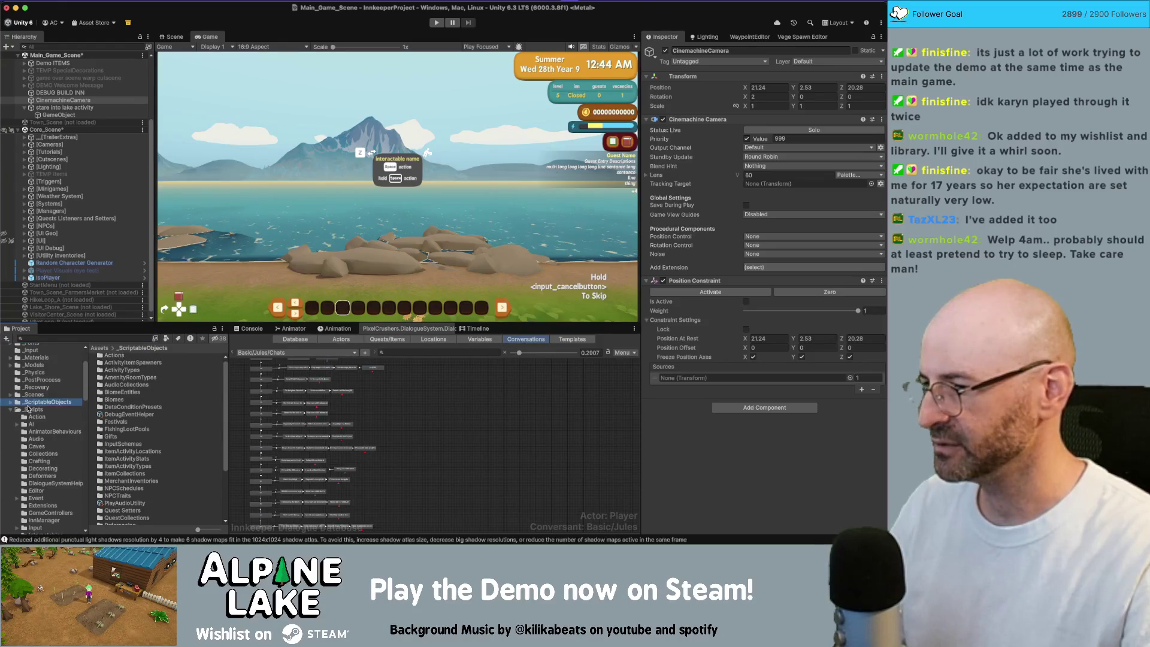
scroll(39, 438, "down", 5)
scroll(53, 446, "down", 5)
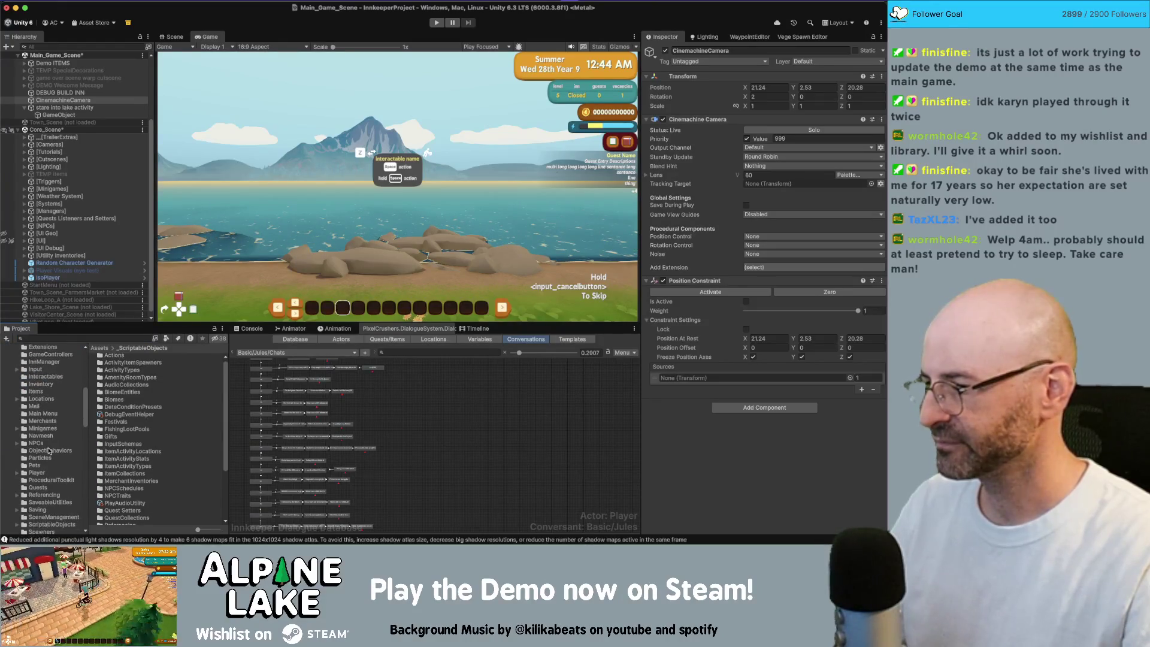
scroll(51, 462, "down", 3)
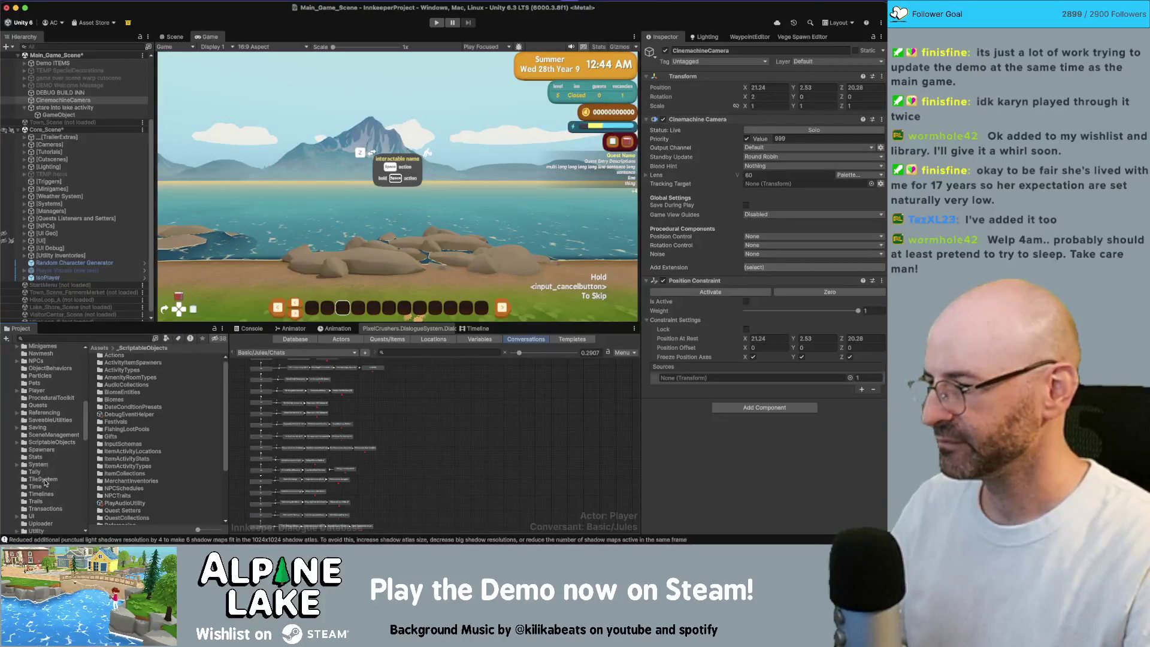
scroll(46, 503, "down", 1)
left_click(37, 523)
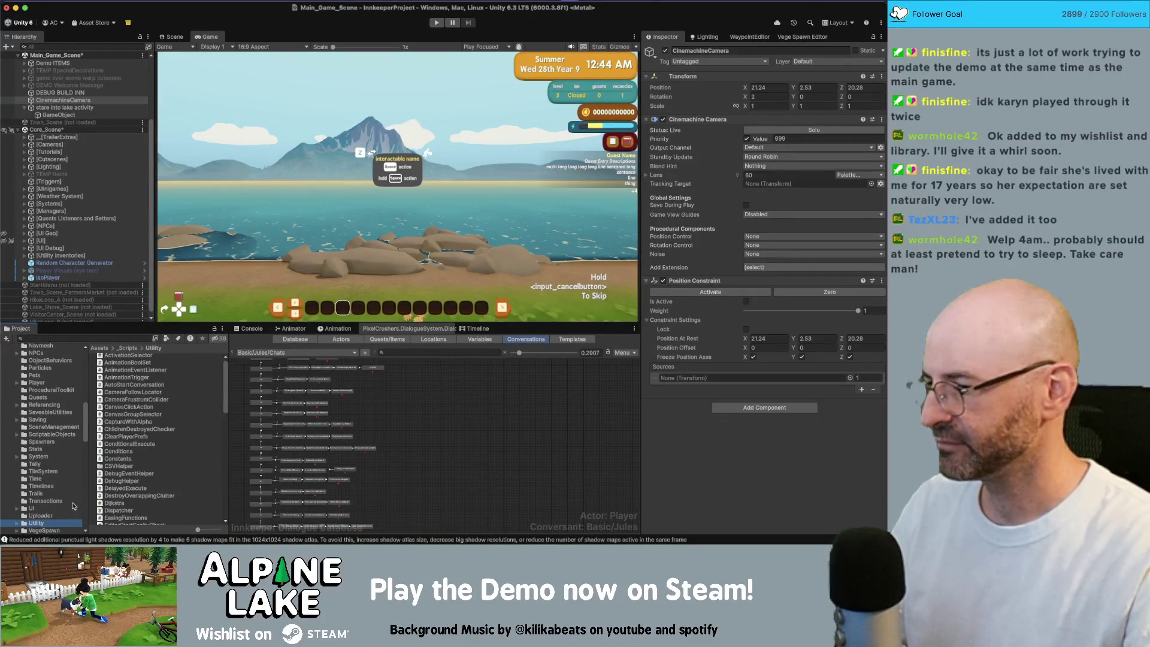
Create a MonoBehaviour script named SetConstraintToPlayer in the Utility folder.
right_click(123, 414)
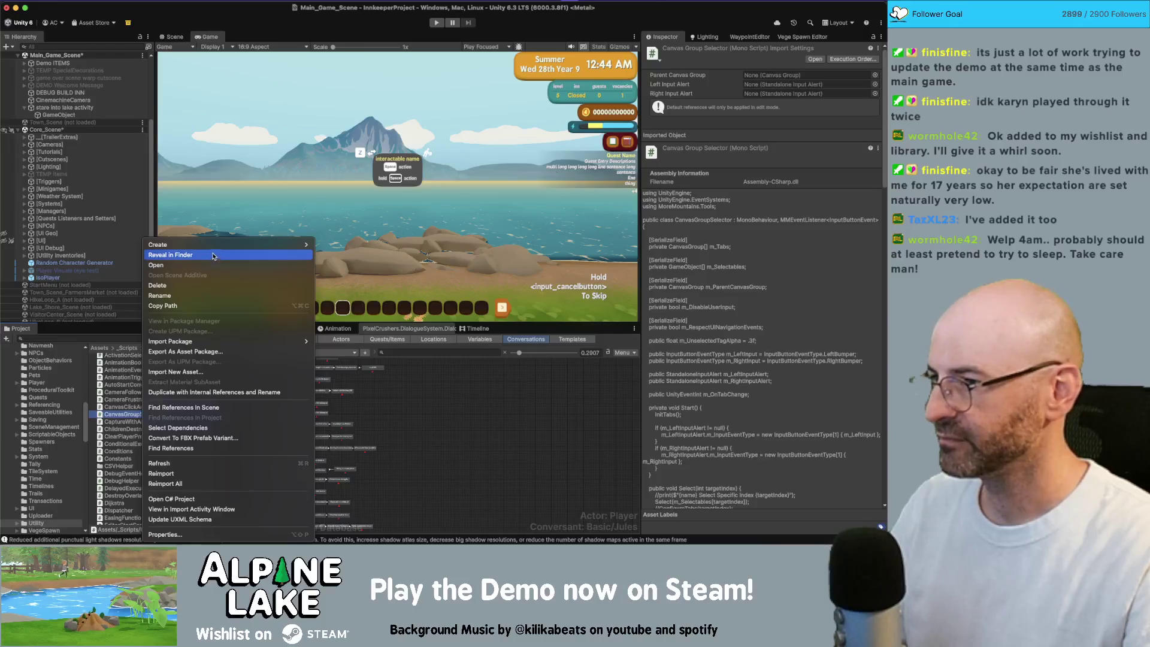
mouse_move(228, 244)
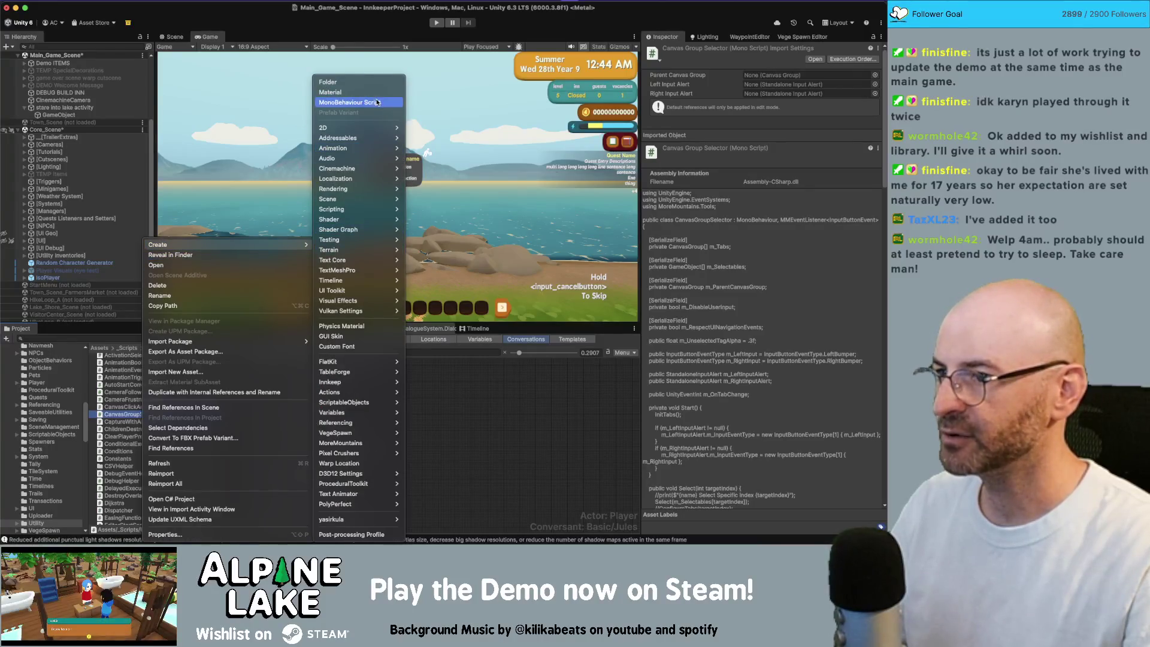
left_click(377, 103)
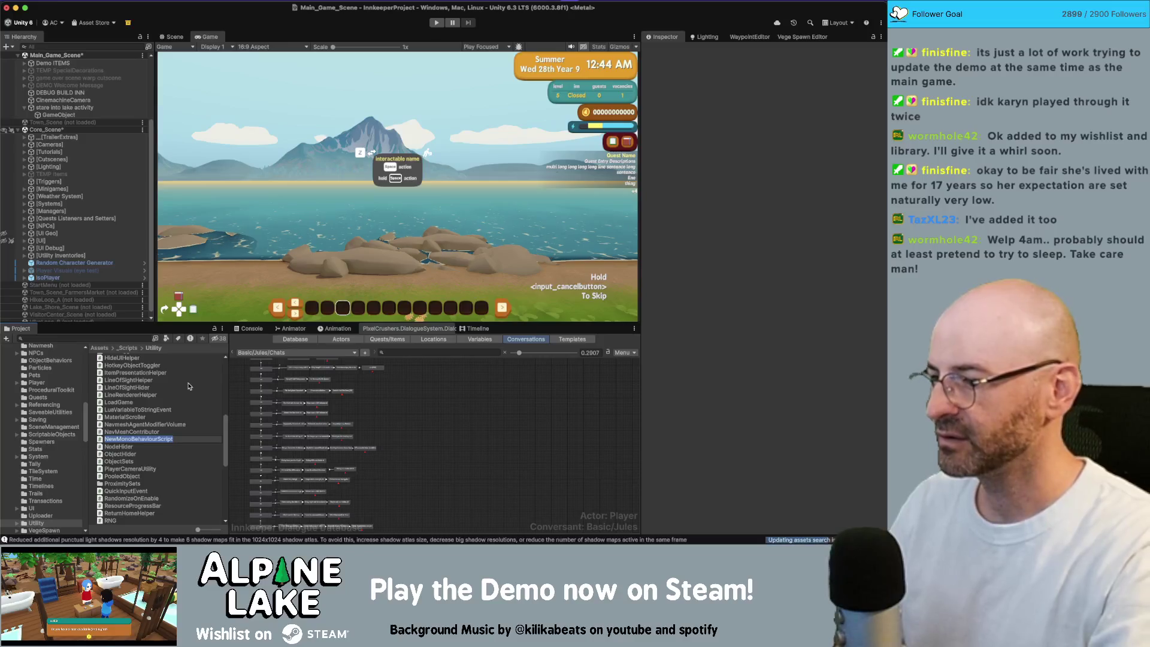
type("SetConstrain")
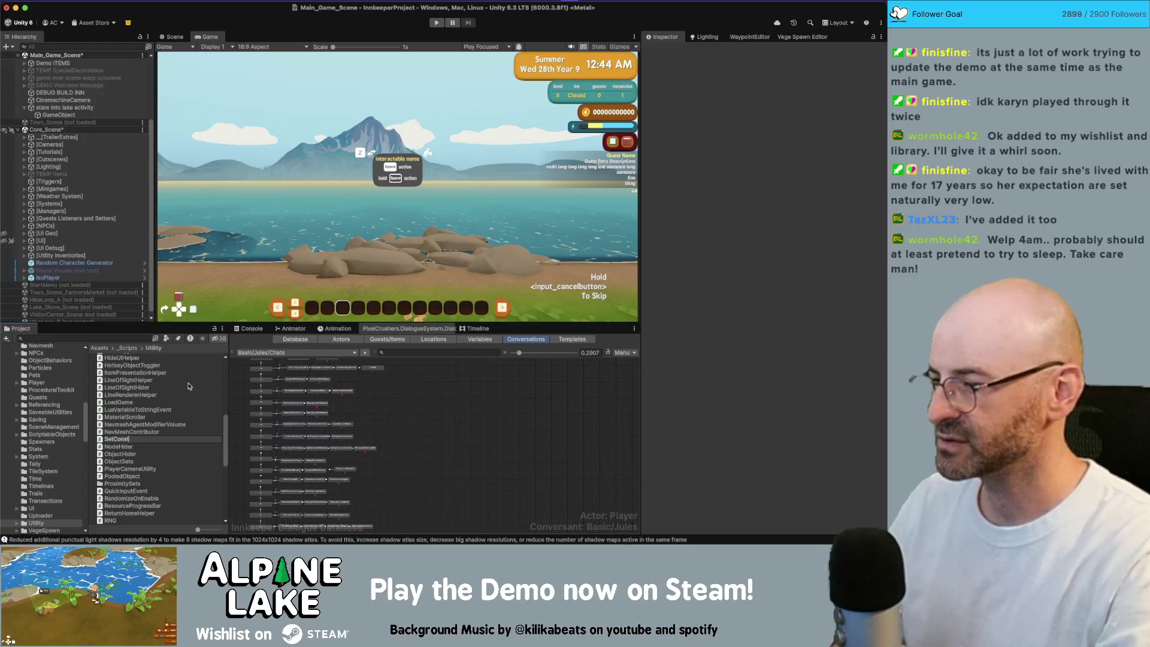
type("tToPlayer")
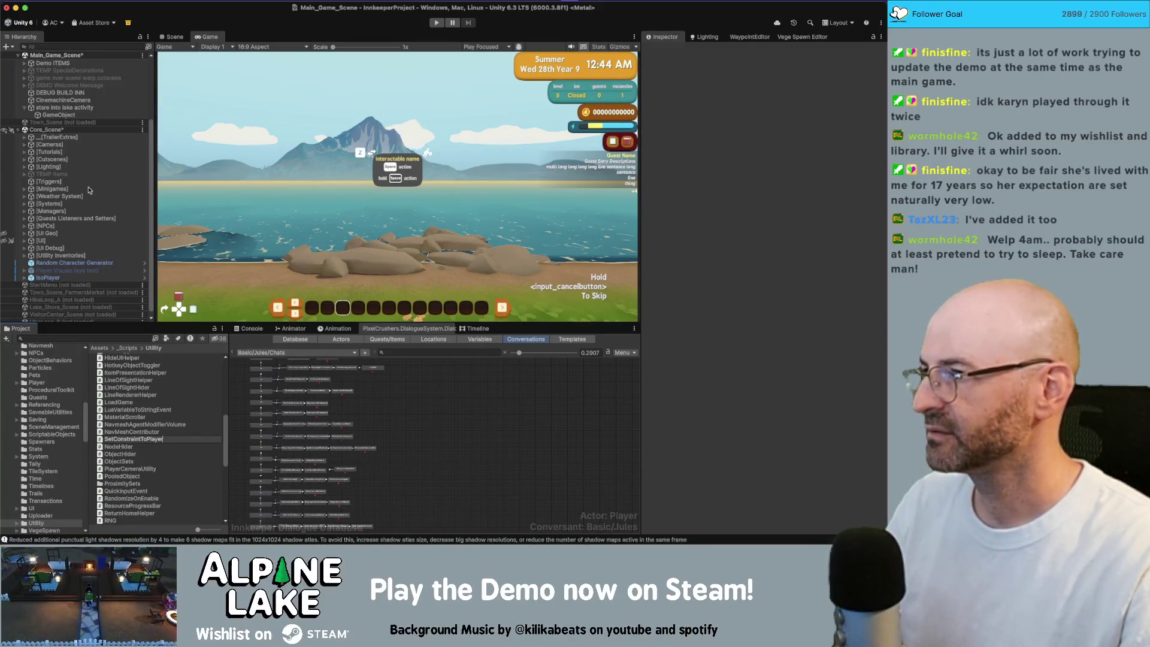
key("Return")
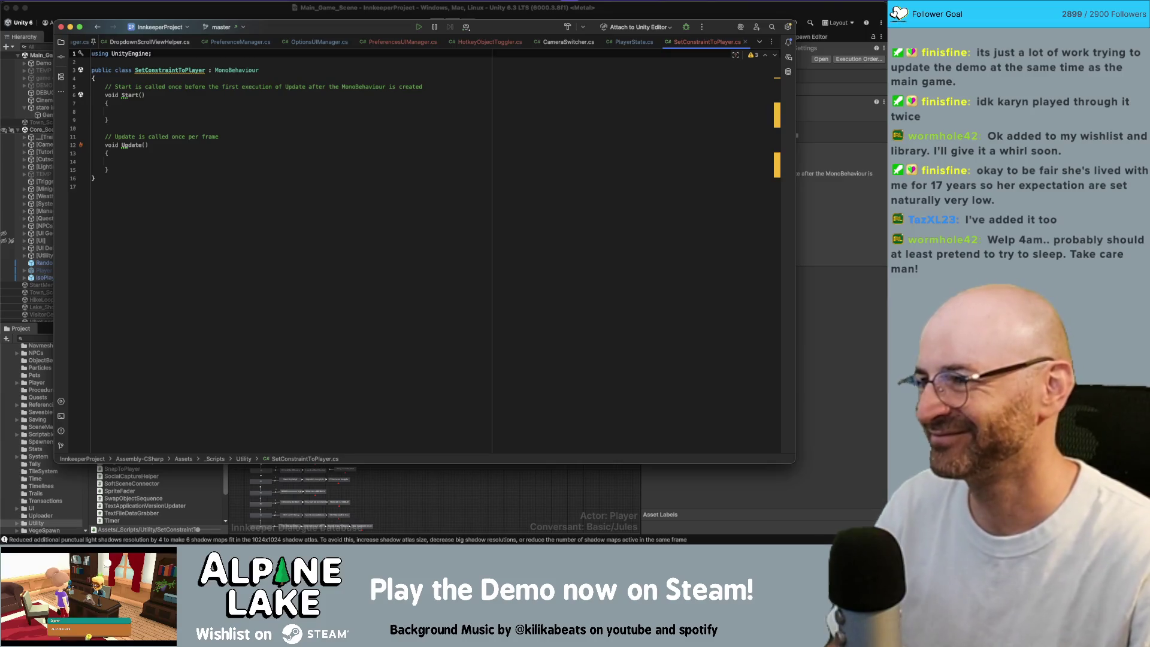
Delete the Update method and rename Start to Awake, with braces on signature lines.
left_click(151, 86)
left_click(158, 81)
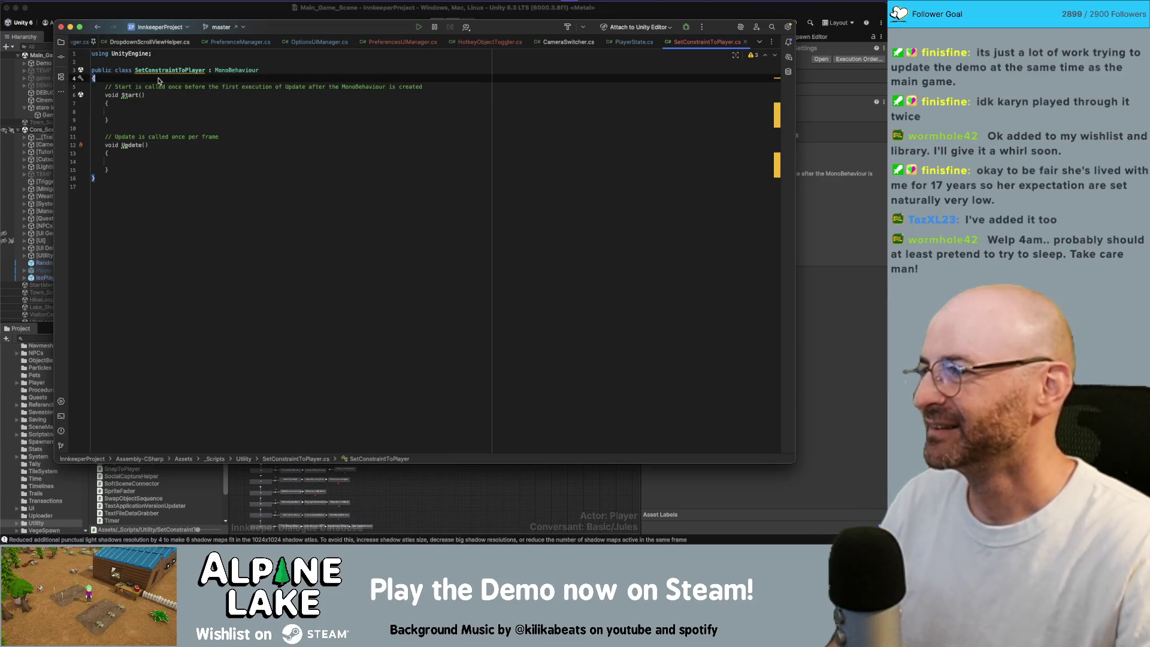
key("Home")
key("BackSpace")
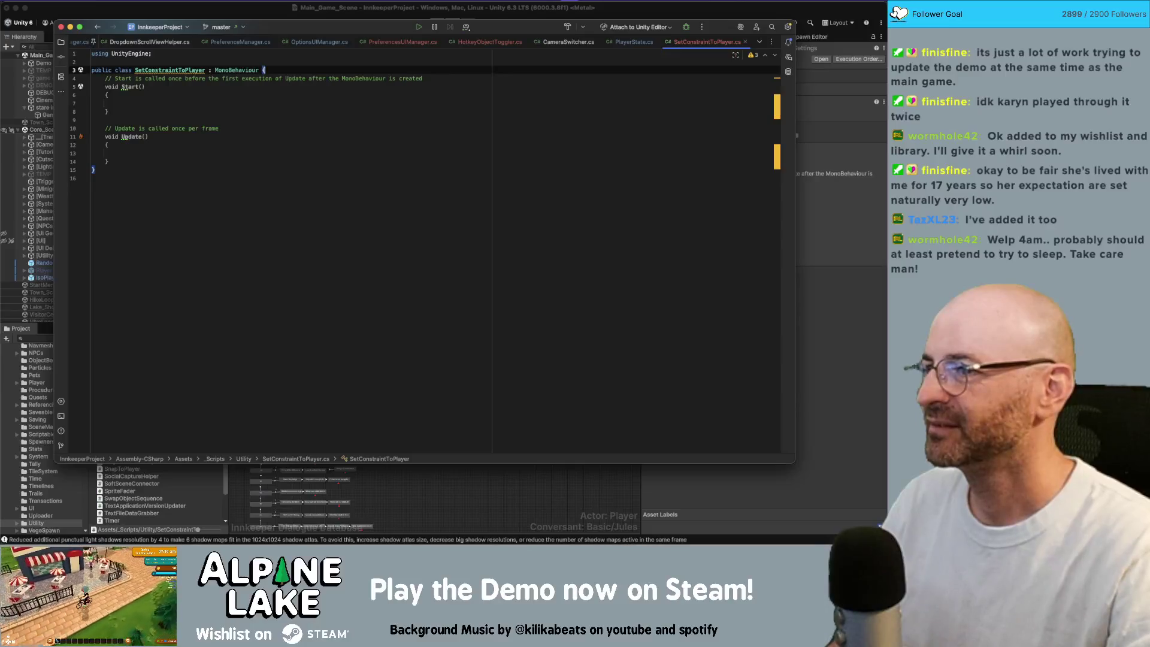
key("Return")
key("Down")
key("Down")
key("Down")
key("Down")
key("shift+Up")
key("shift+Up")
key("shift+Up")
key("BackSpace")
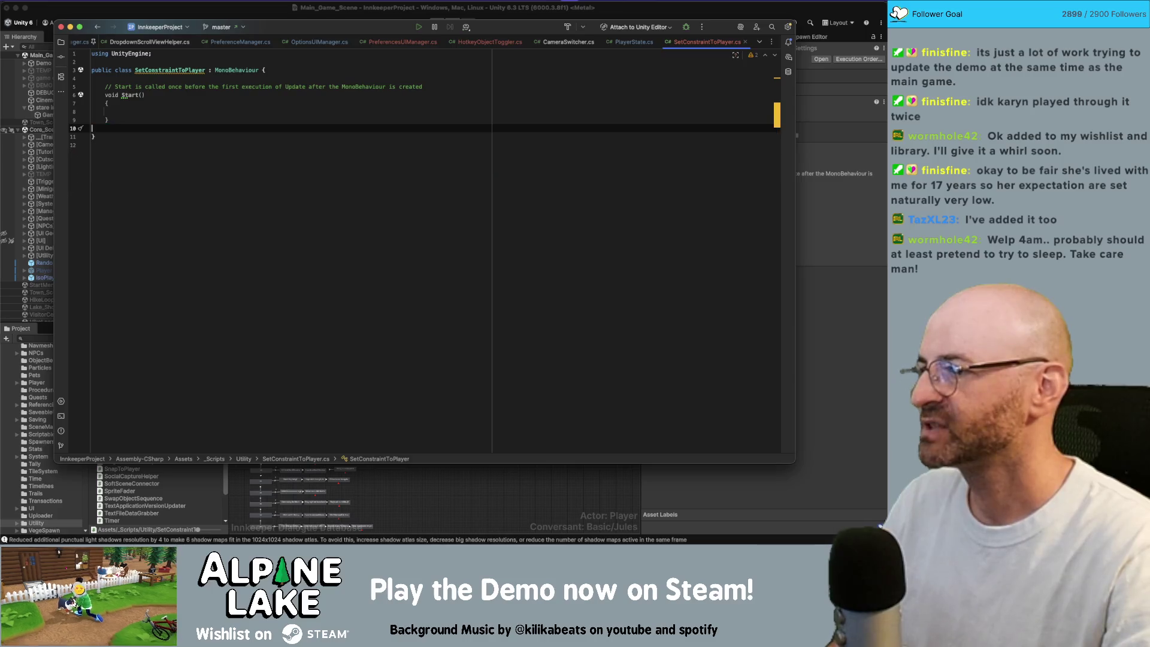
key("Up")
key("Up")
key("Up")
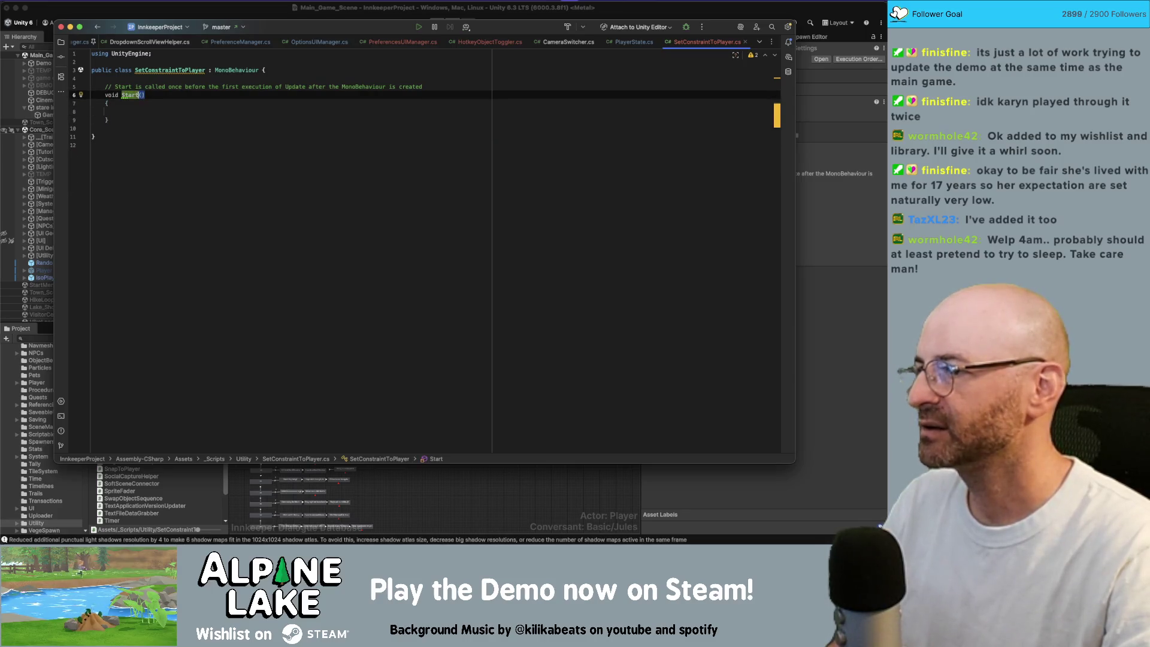
type("Awake")
key("Escape")
key("End")
key("Delete")
key("Up")
Write a GetComponent<PositionConstraint>() call inside Awake.
key("Home")
key("Return")
key("Up")
type("m")
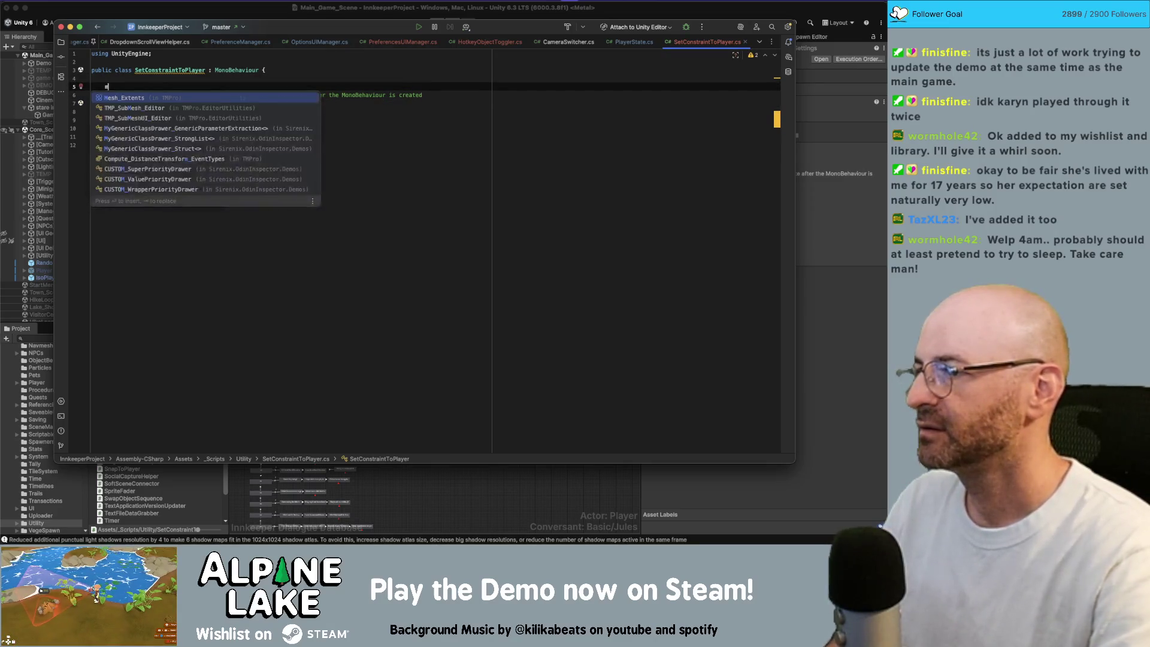
key("BackSpace")
key("Down")
key("Down")
key("Down")
type("getcomp")
key("Return")
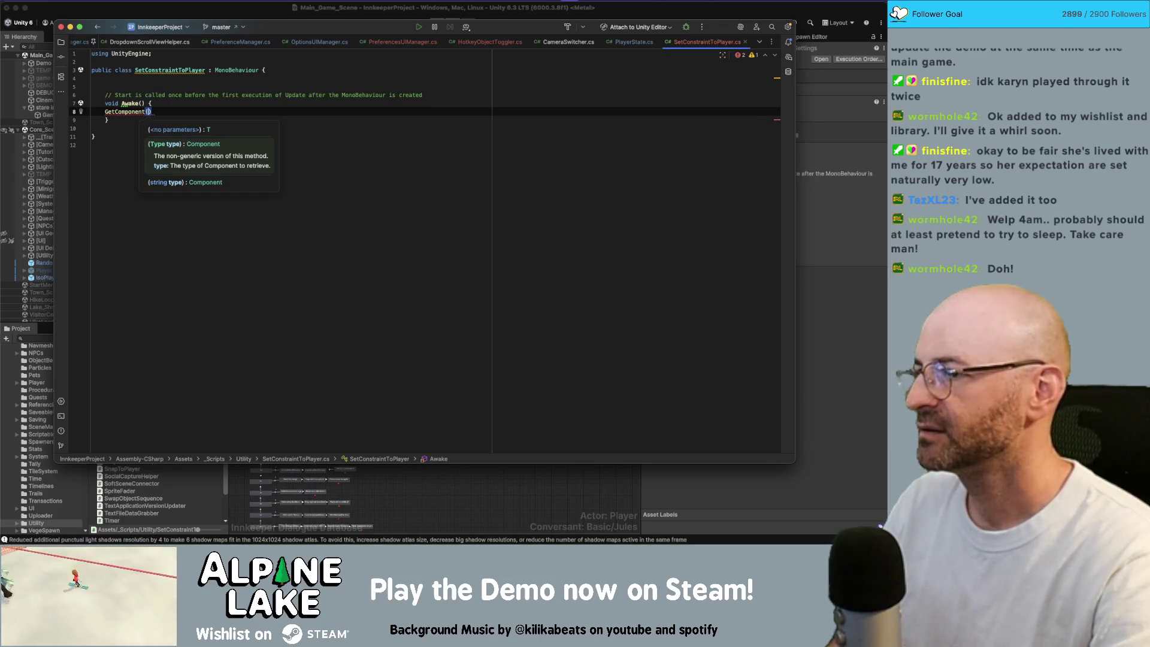
key("BackSpace")
type("<P")
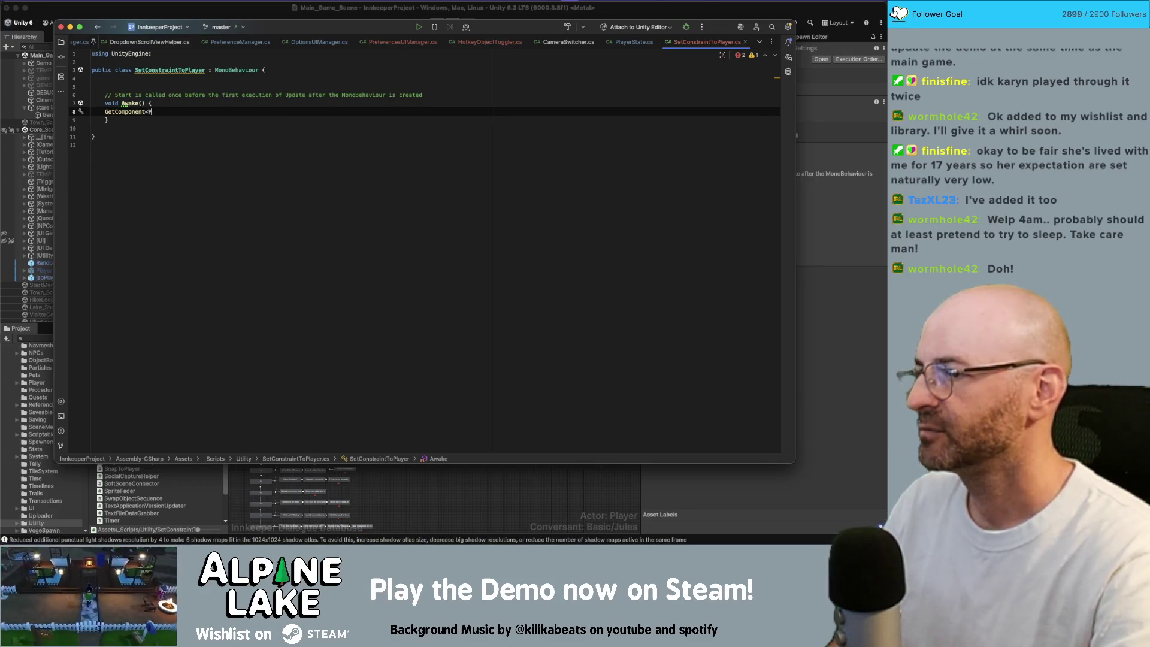
type("ositionConstraint")
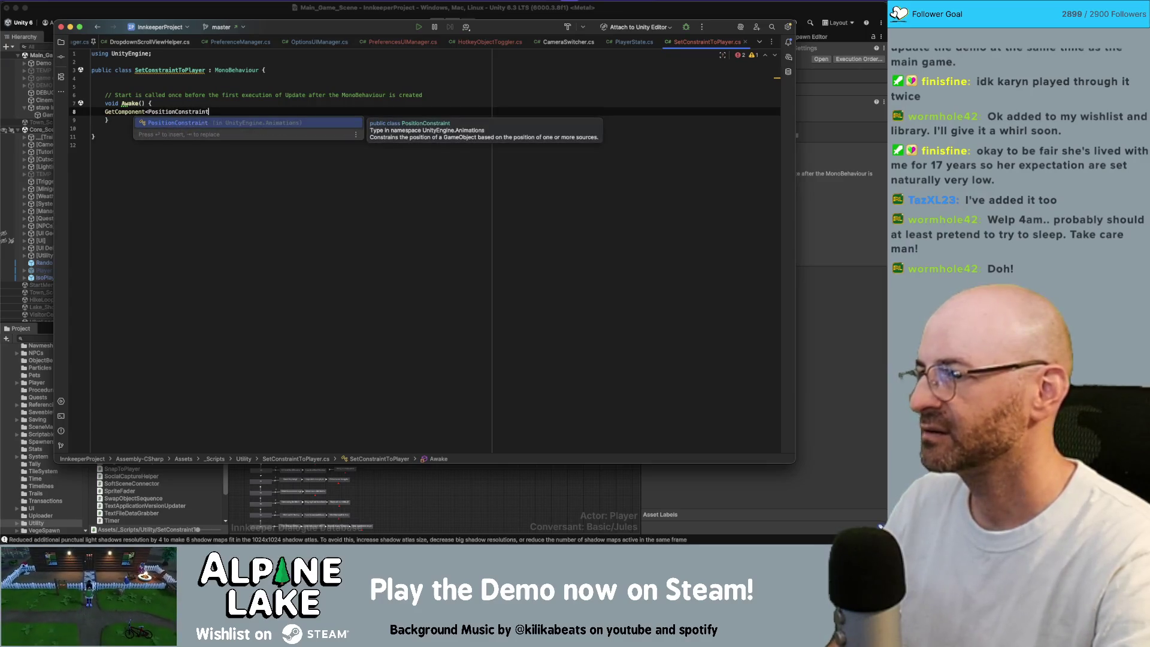
type(">.")
key("Escape")
key("Left")
key("Left")
type("()")
key("End")
type("_S")
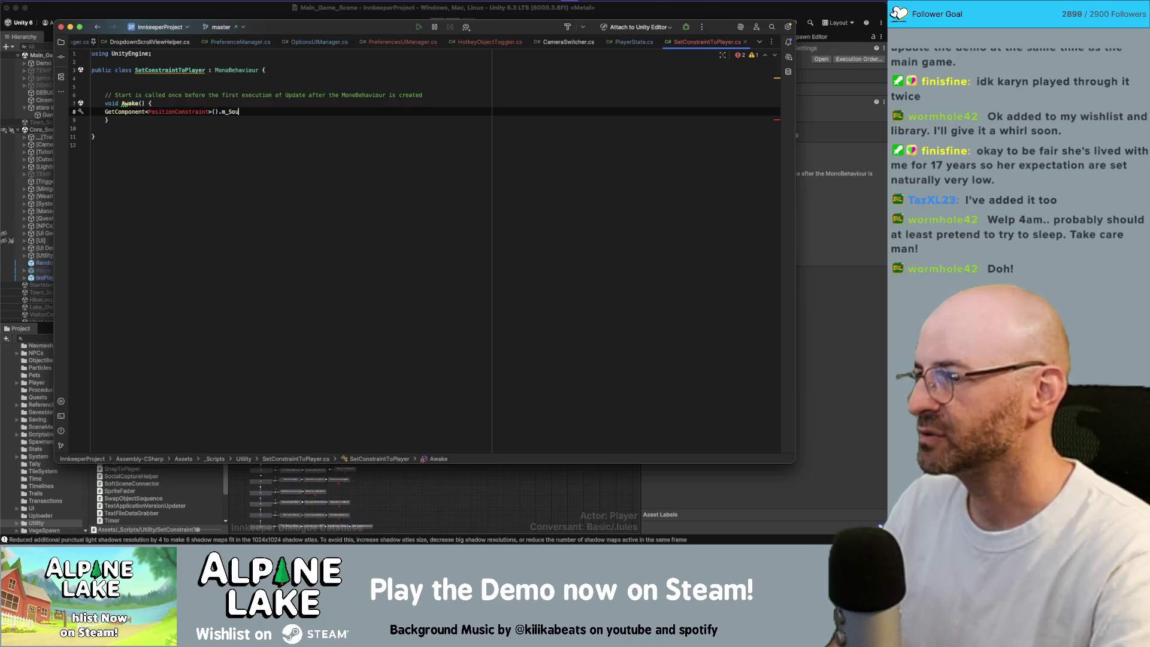
key("BackSpace")
key("BackSpace")
key("BackSpace")
key("BackSpace")
type(".")
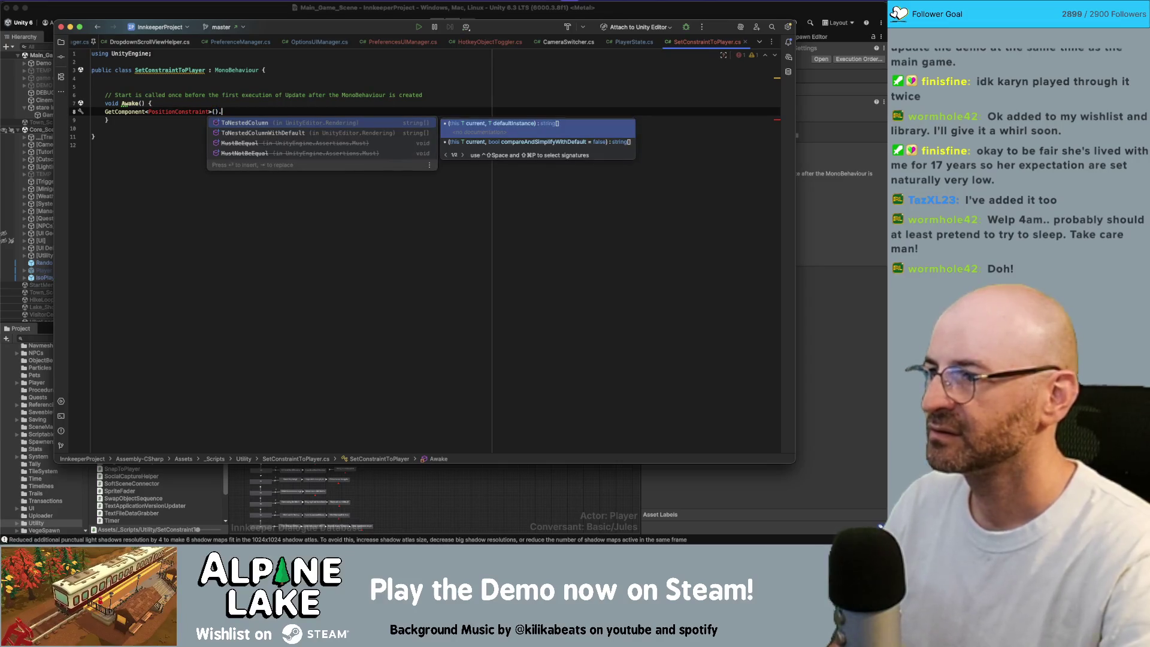
Retype PositionConstraint to import its namespace and call AddSource on the component.
double_click(171, 111)
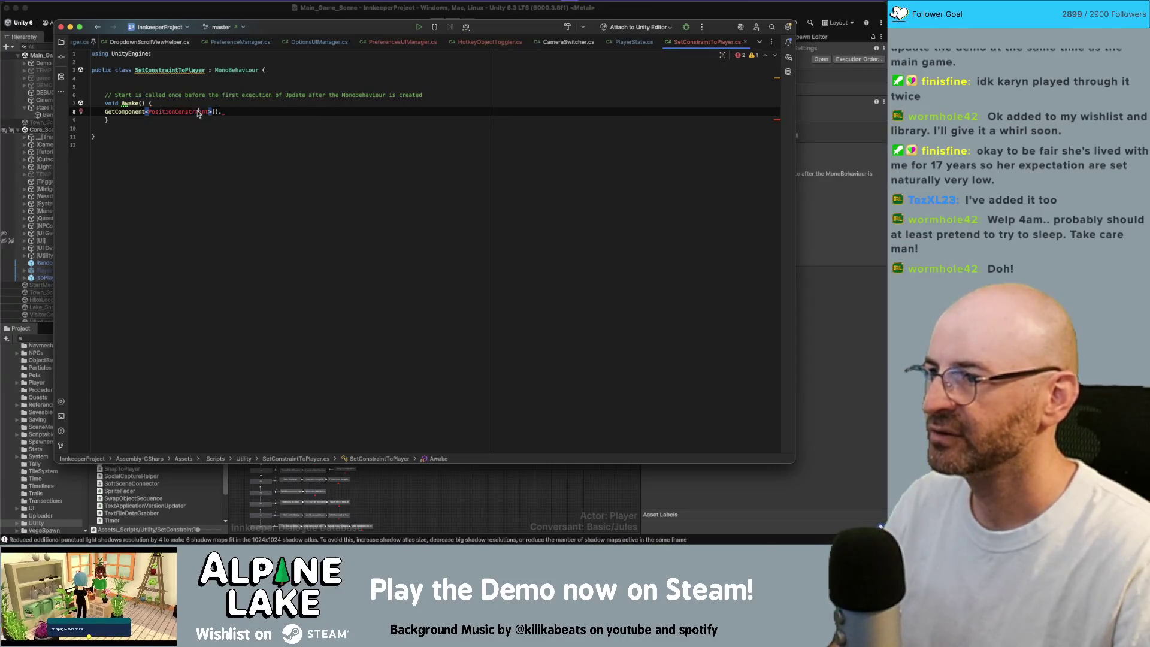
type("PositionCon")
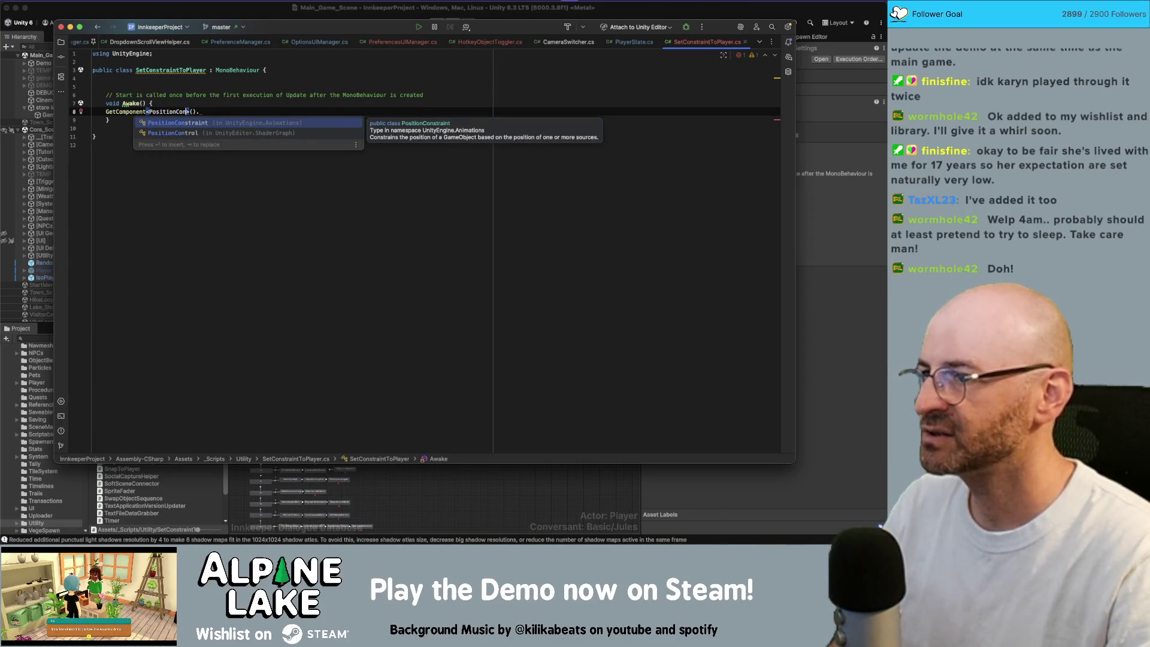
key("Return")
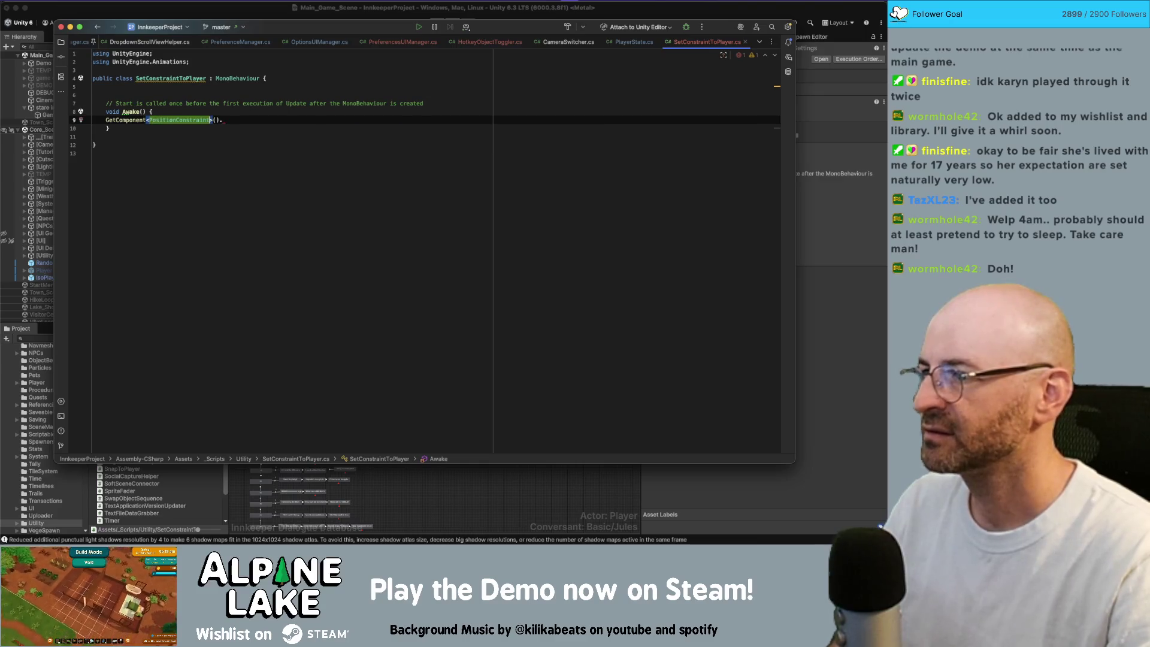
key("Tab")
key("Right")
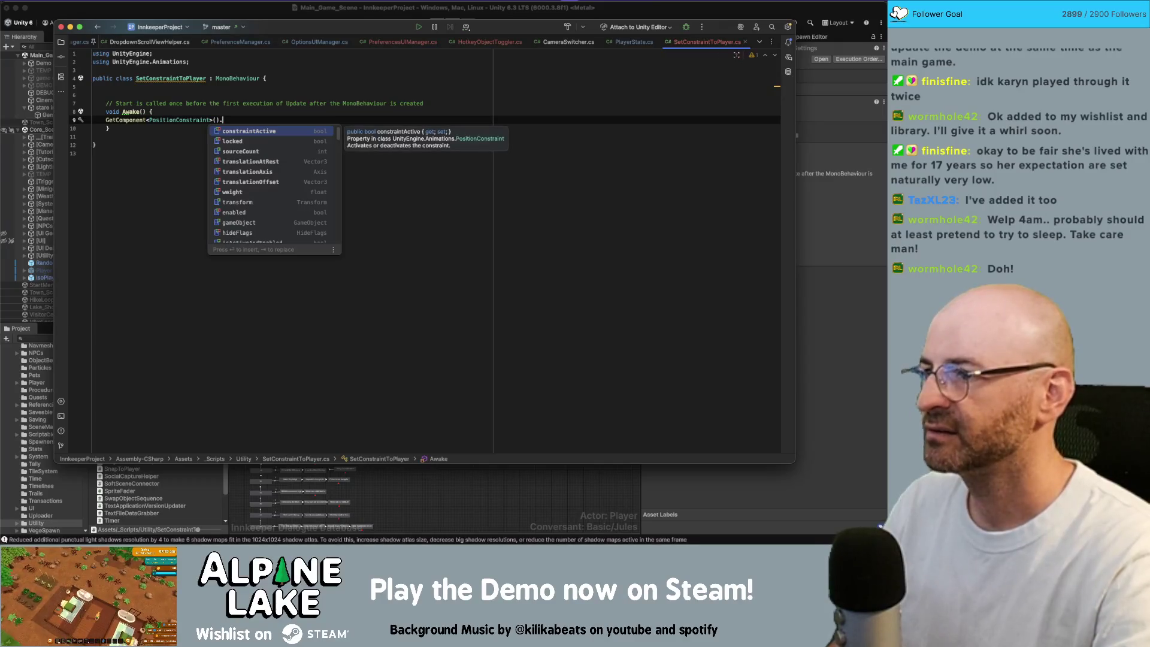
type("sour")
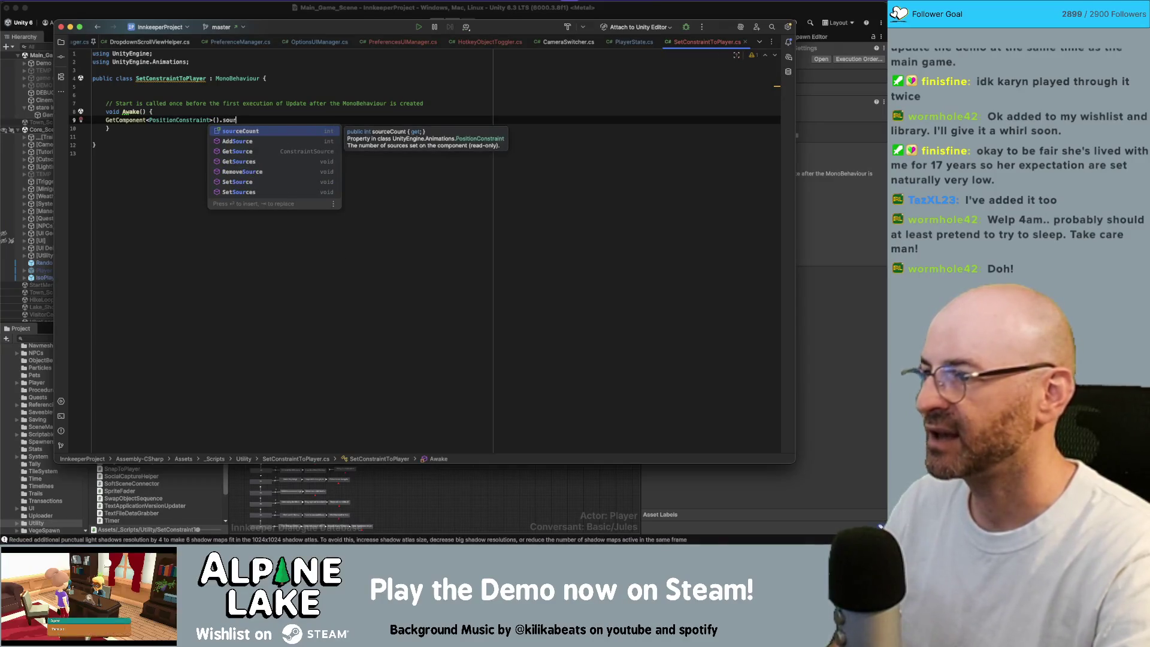
key("Down")
key("Up")
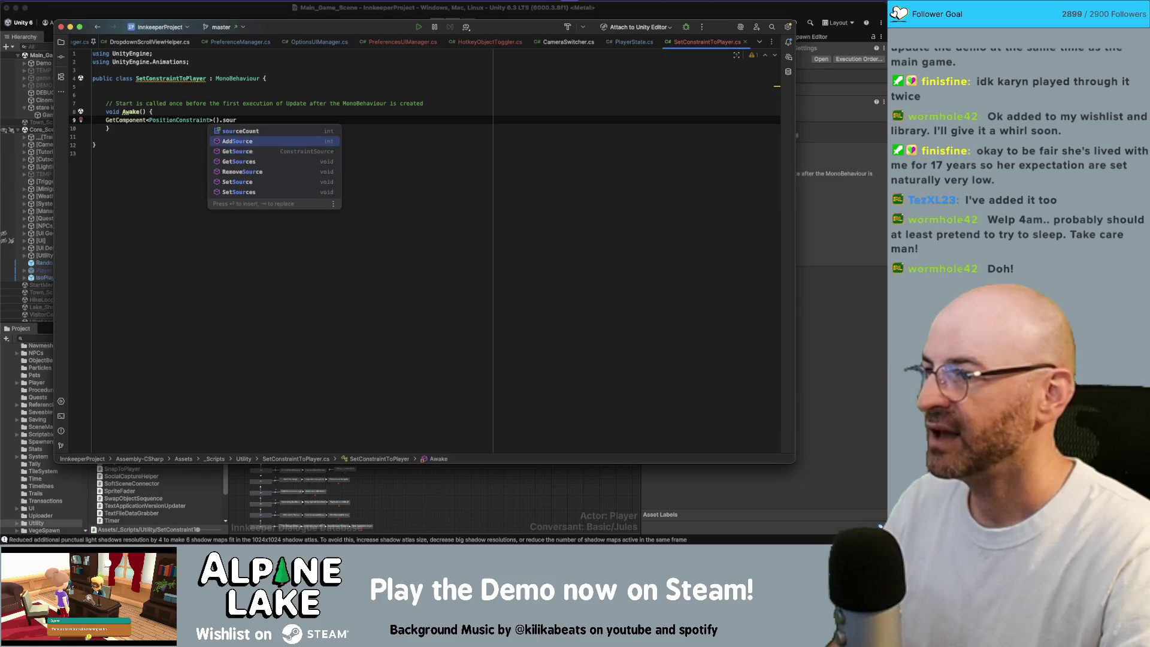
key("Return")
Pass InnkeepGameManager.m_Instance.m_Player.gameObject as the AddSource argument.
type("InnkeepGameManager.")
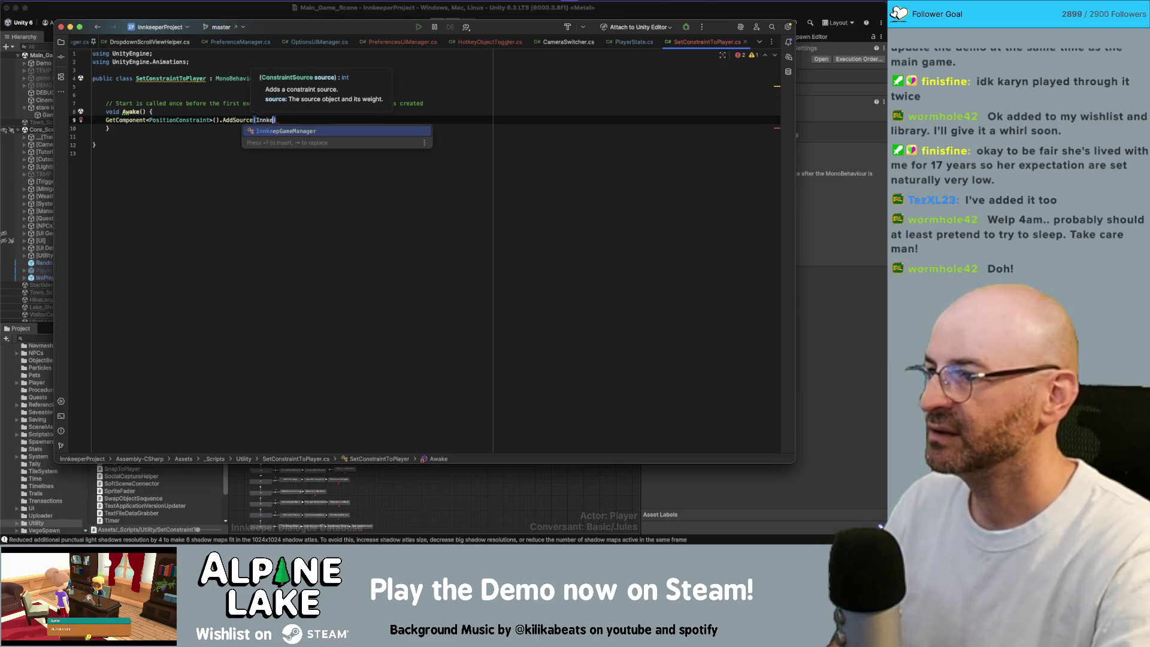
key("Return")
type(".mpla")
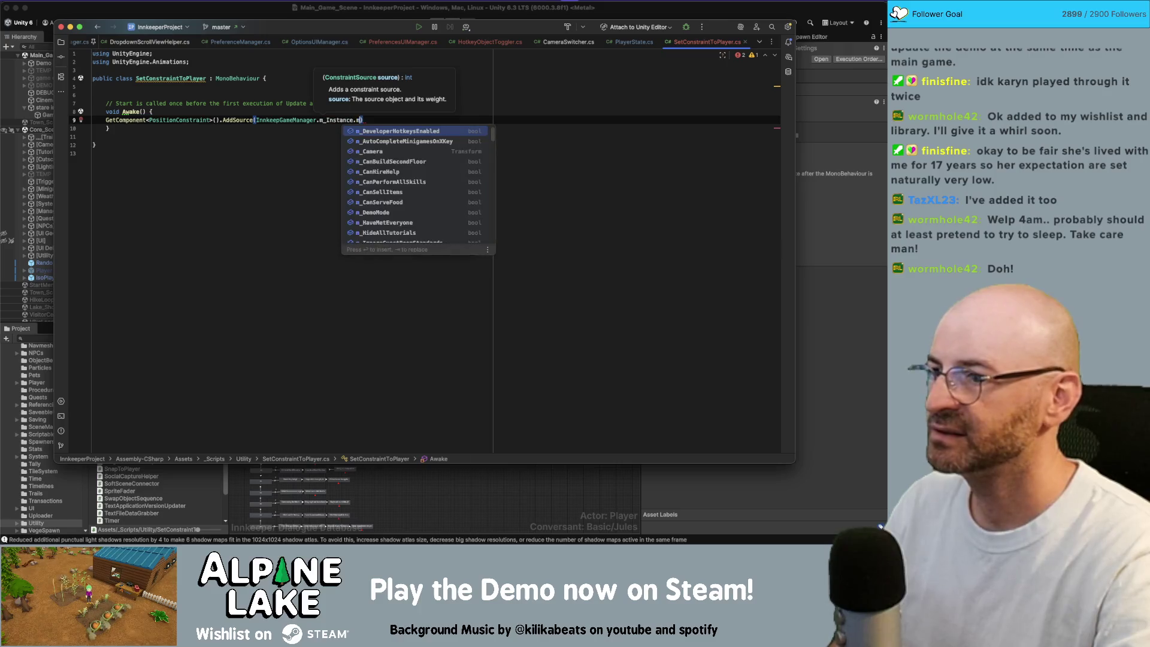
key("Return")
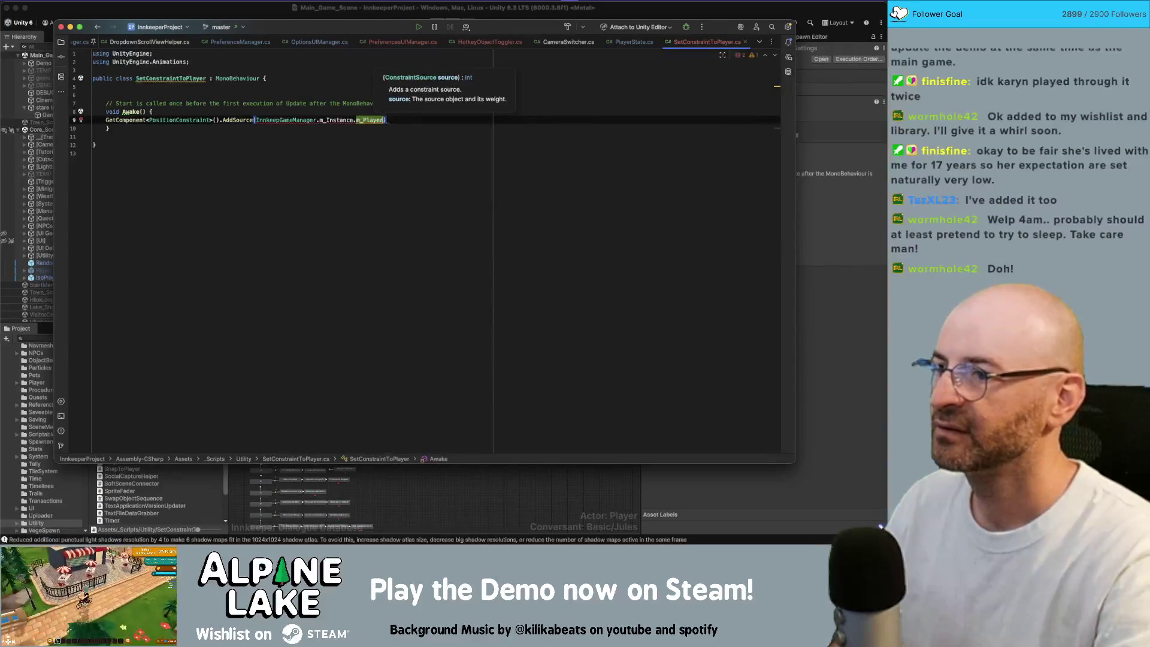
key("End")
type(";")
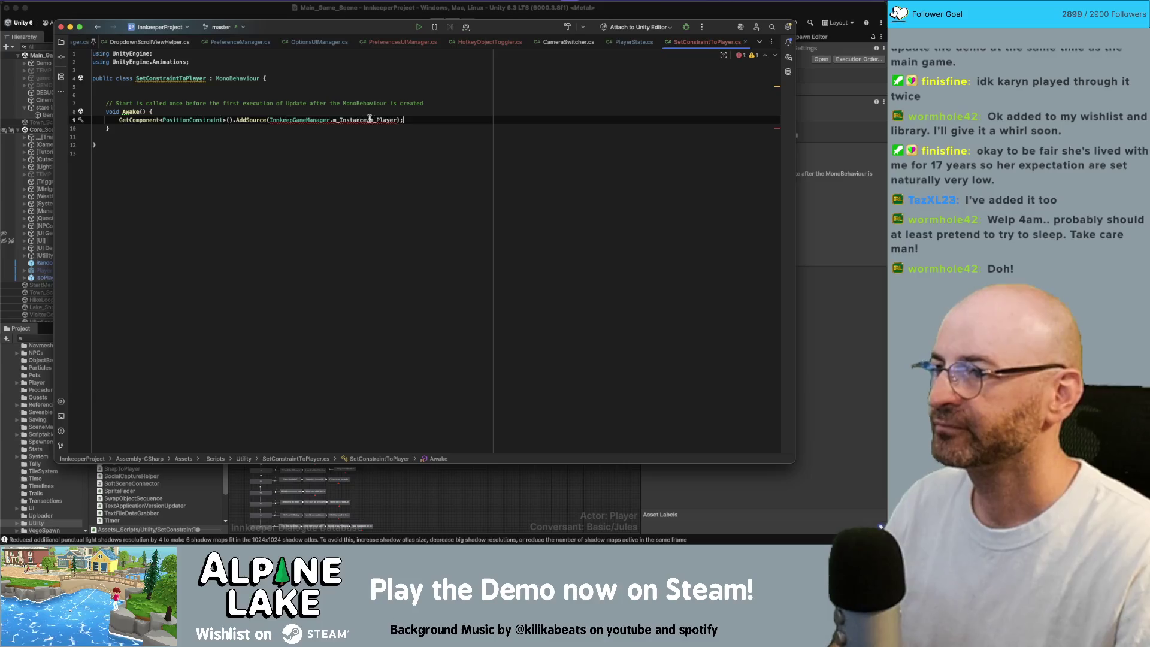
mouse_move(384, 119)
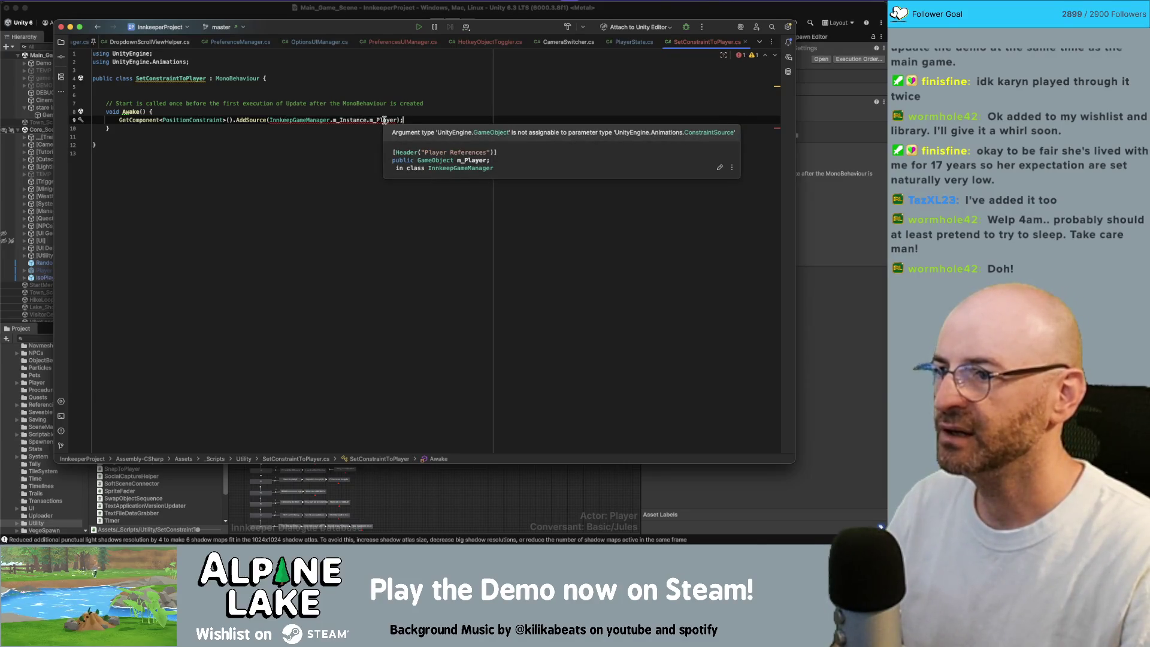
key("Left")
key("Left")
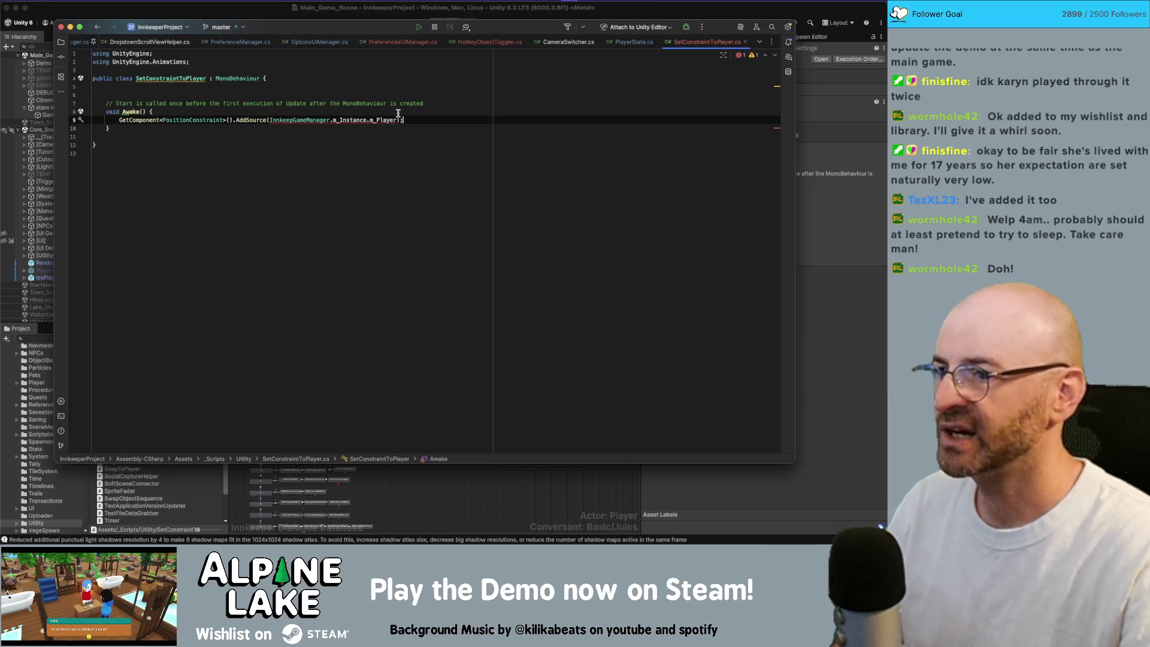
type(".")
key("Return")
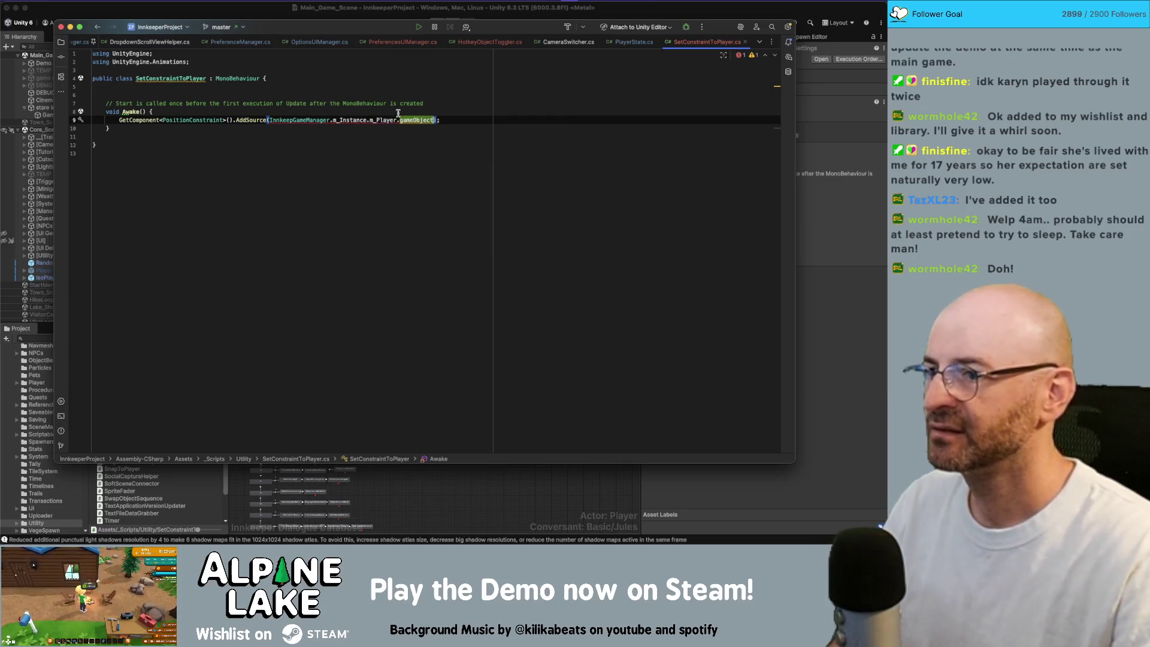
mouse_move(302, 119)
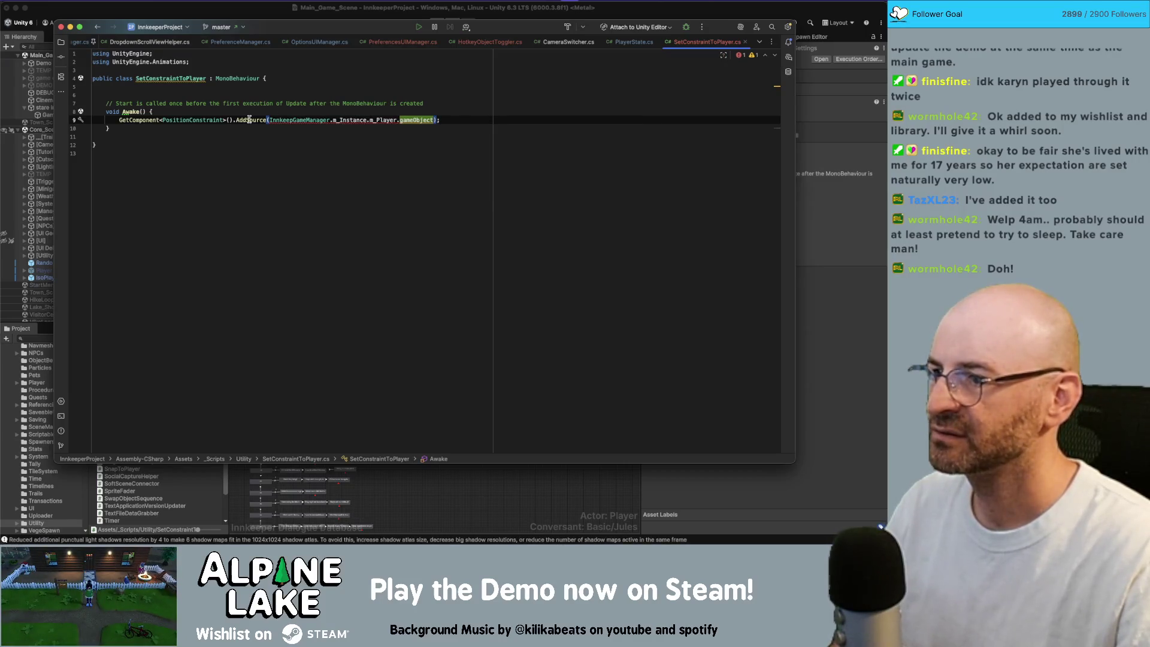
left_click(268, 120)
type("Con")
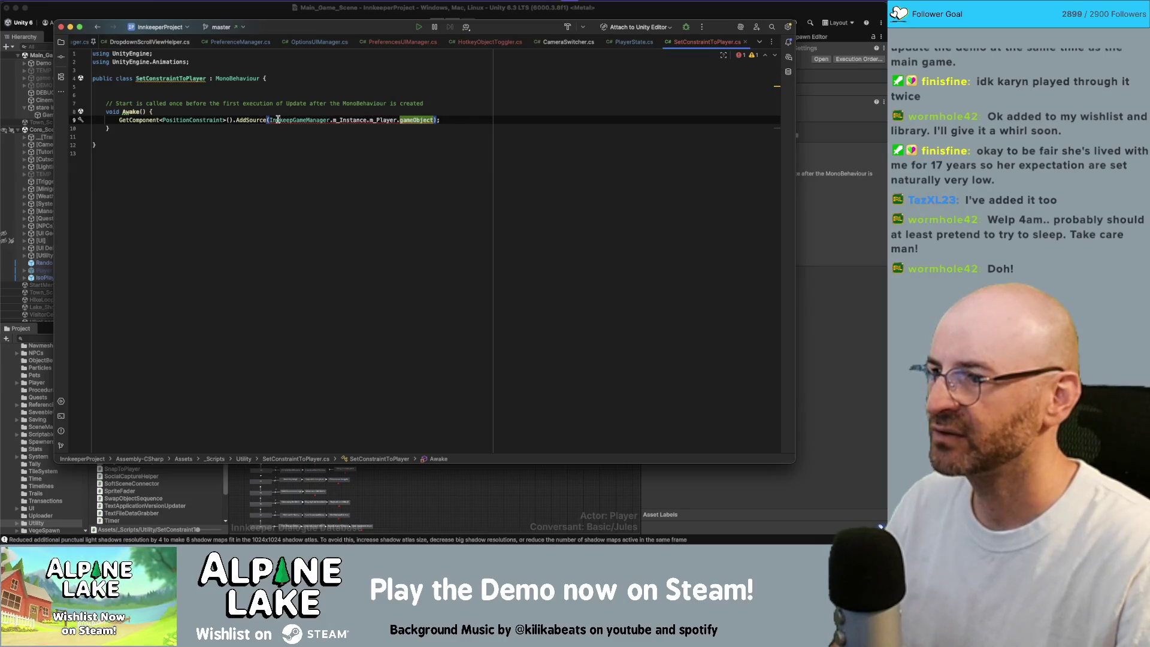
type("straintS")
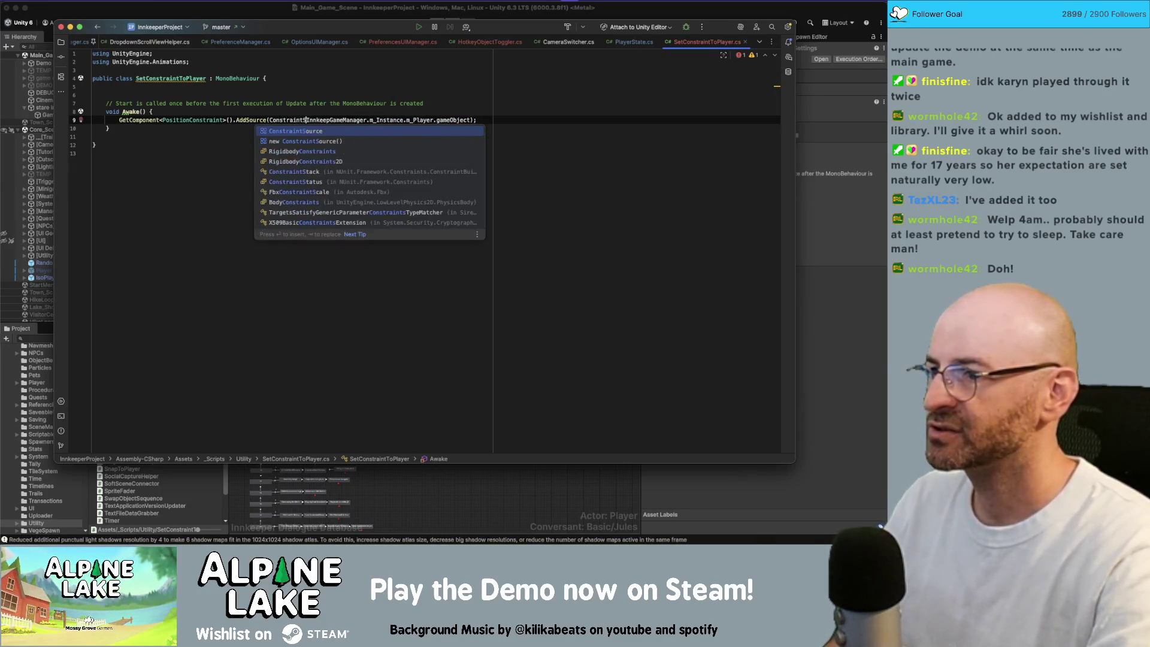
Declare 'ConstraintSource player = new ConstraintSource();' above the GetComponent line.
key("Return")
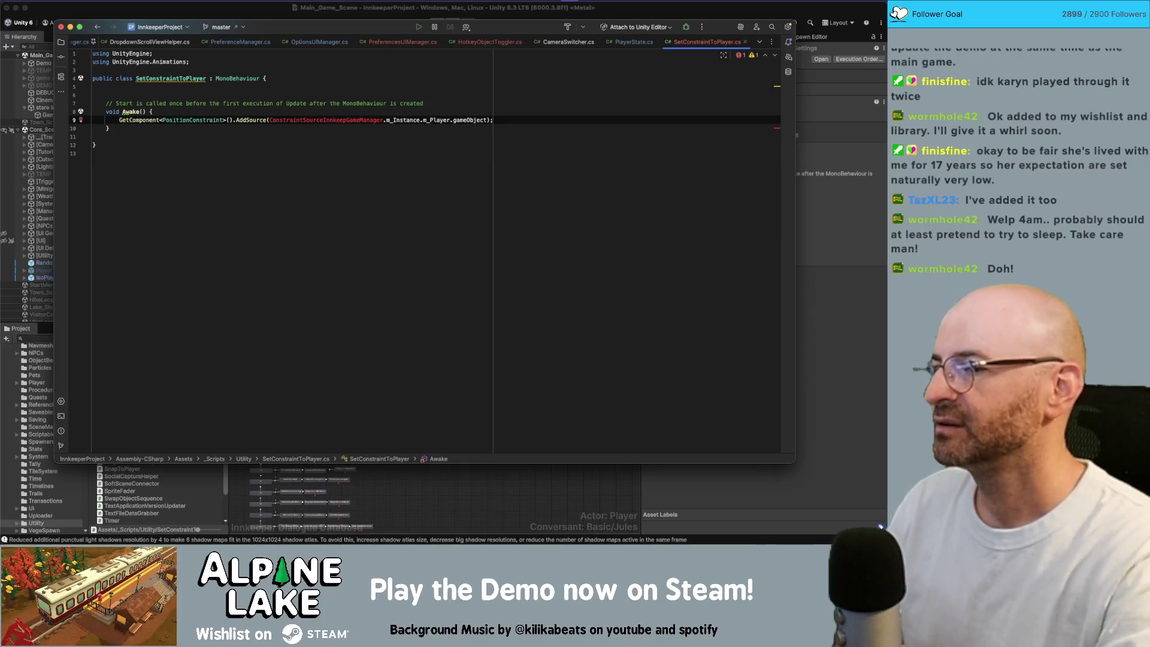
type("new ")
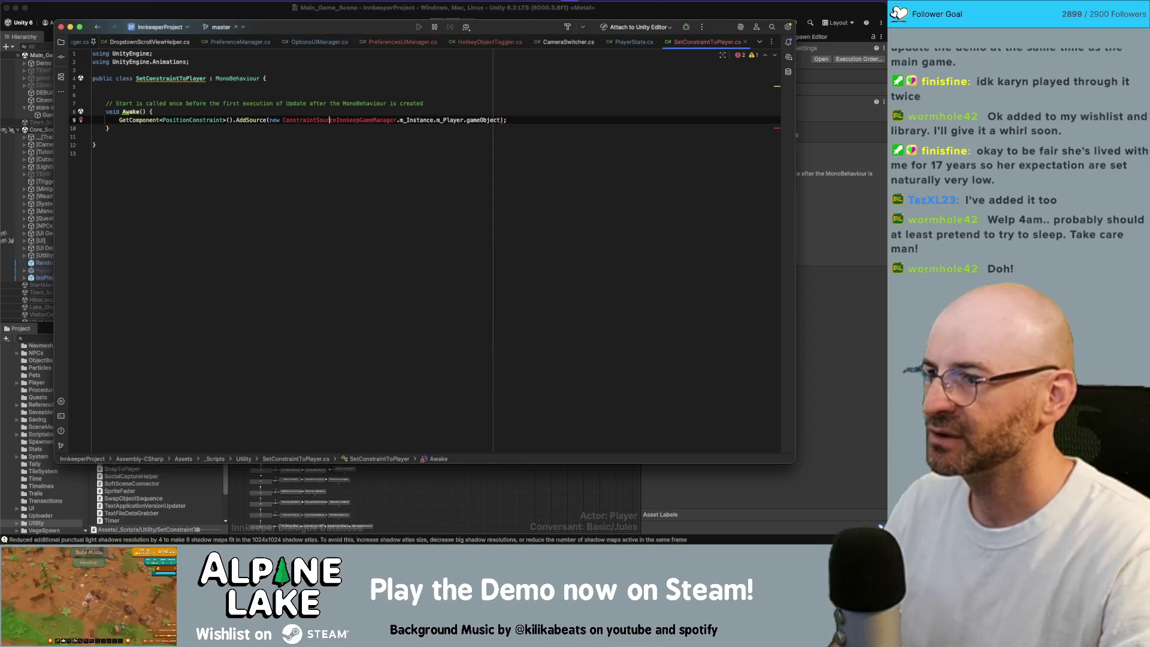
type("(")
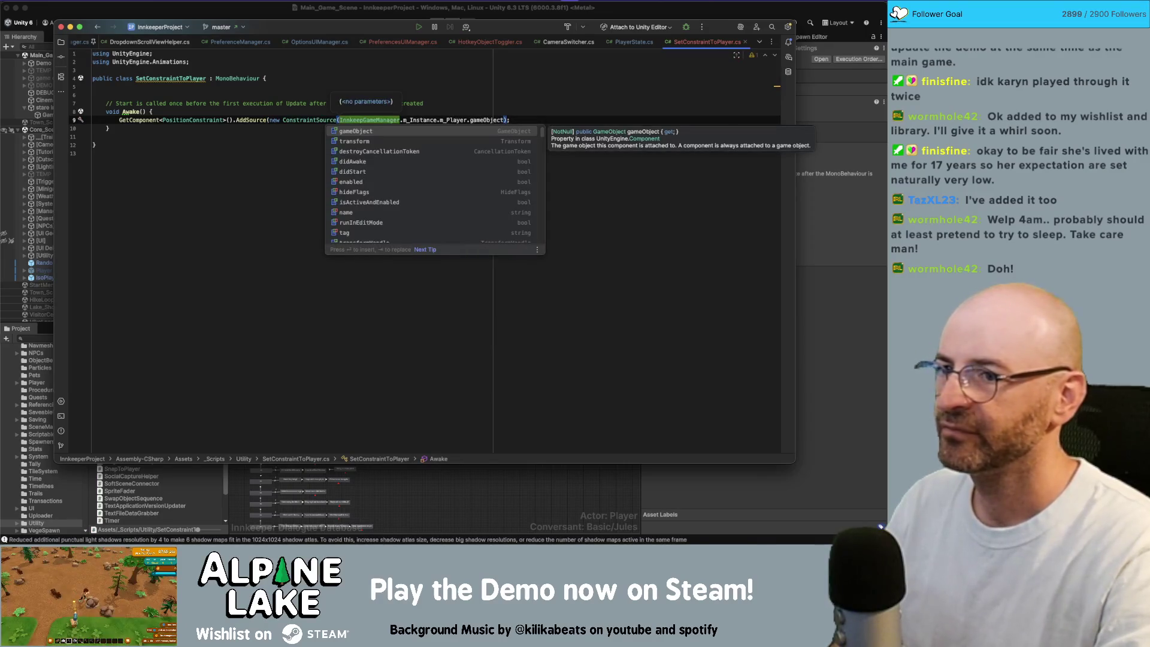
type(")")
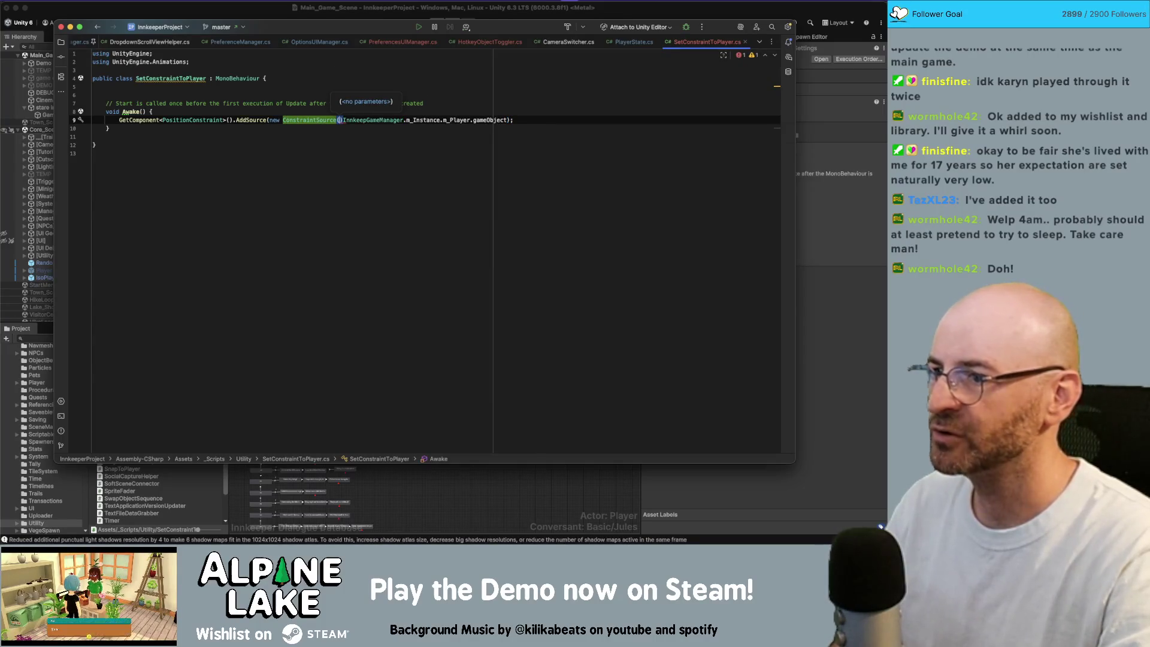
key("Right")
key("Up")
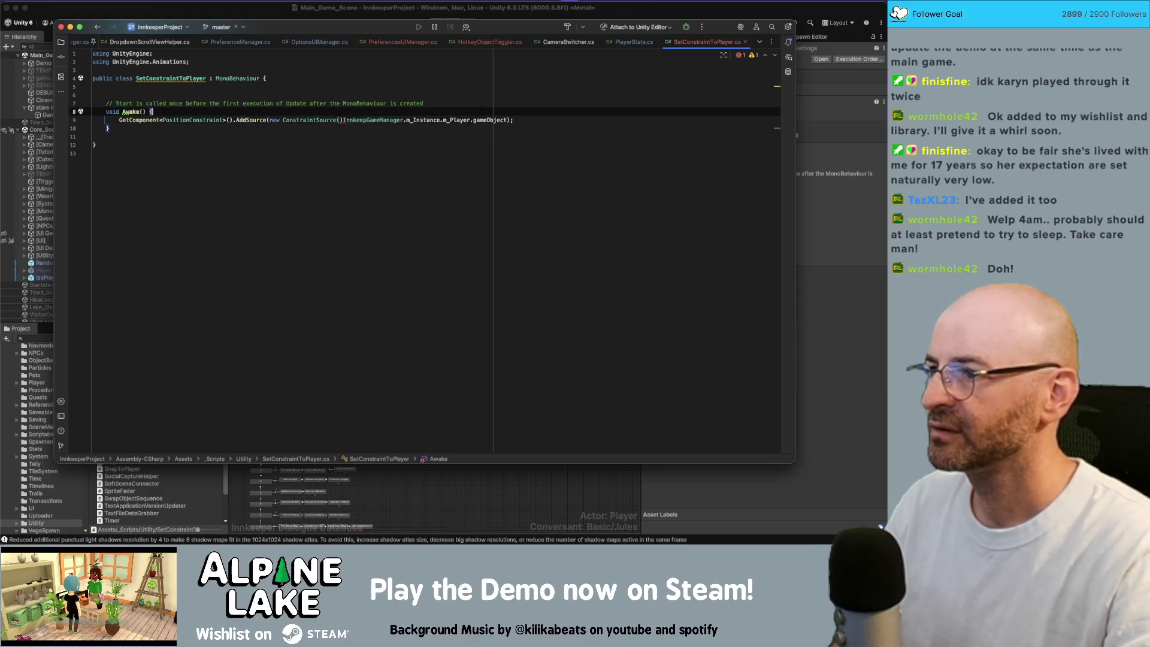
key("Return")
type("ConstraintSource =")
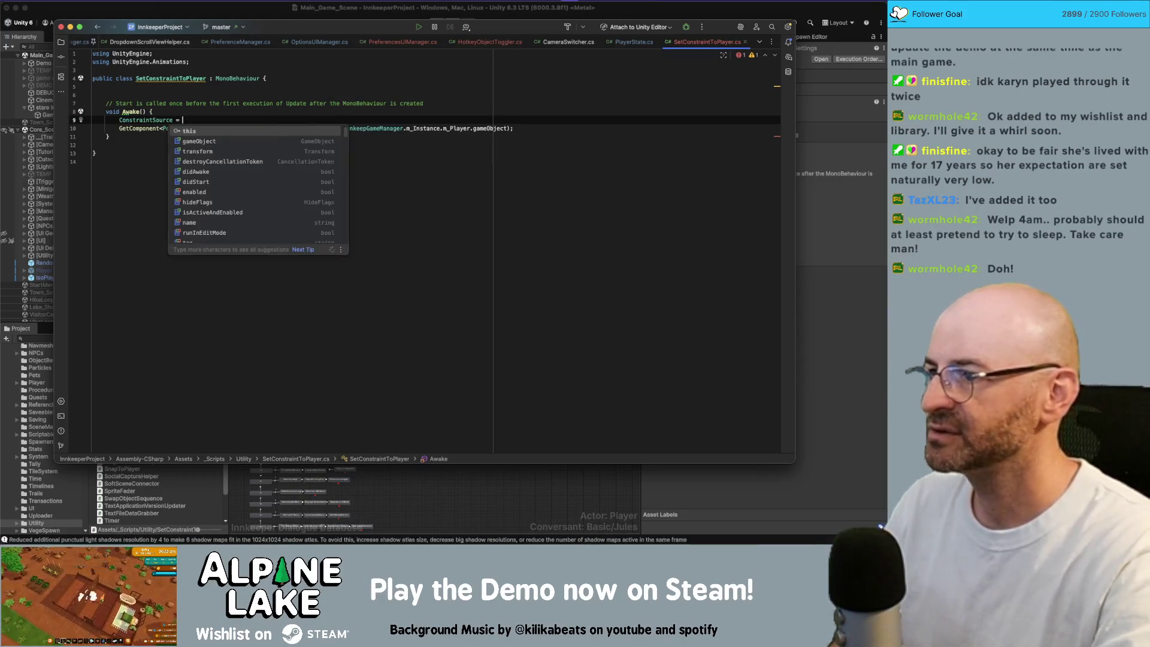
key("Escape")
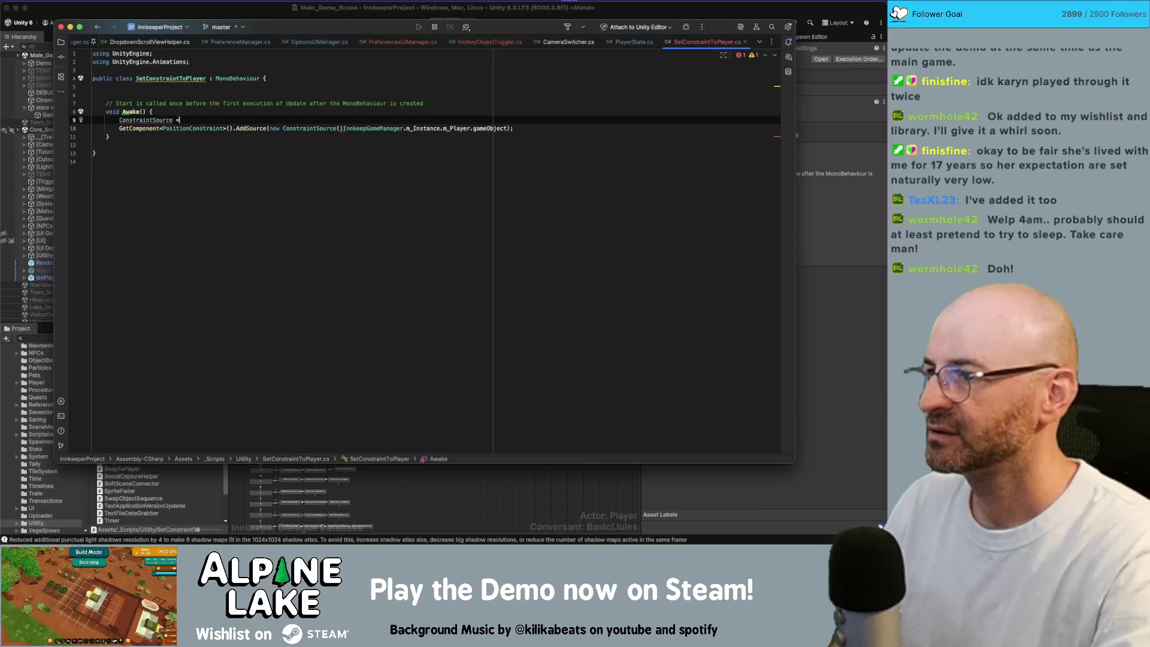
type("= new Cons")
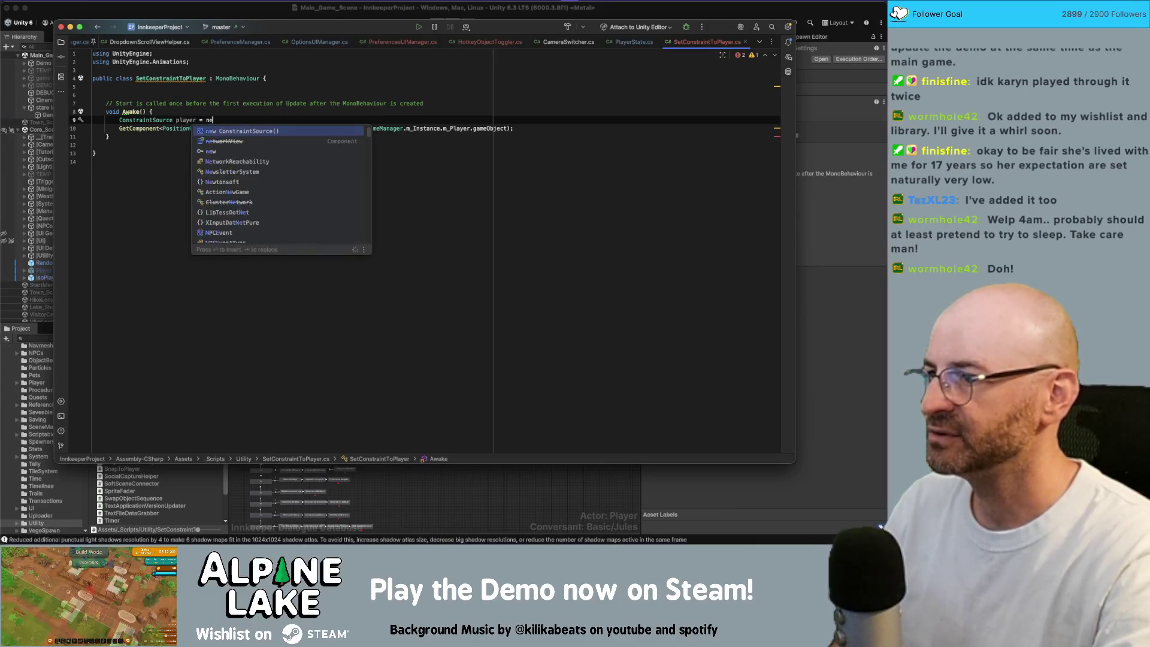
key("Return")
type(";")
Set player.sourceTransform to InnkeepGameManager.m_Instance.m_Player.transform, moving the expression out of AddSource.
key("Return")
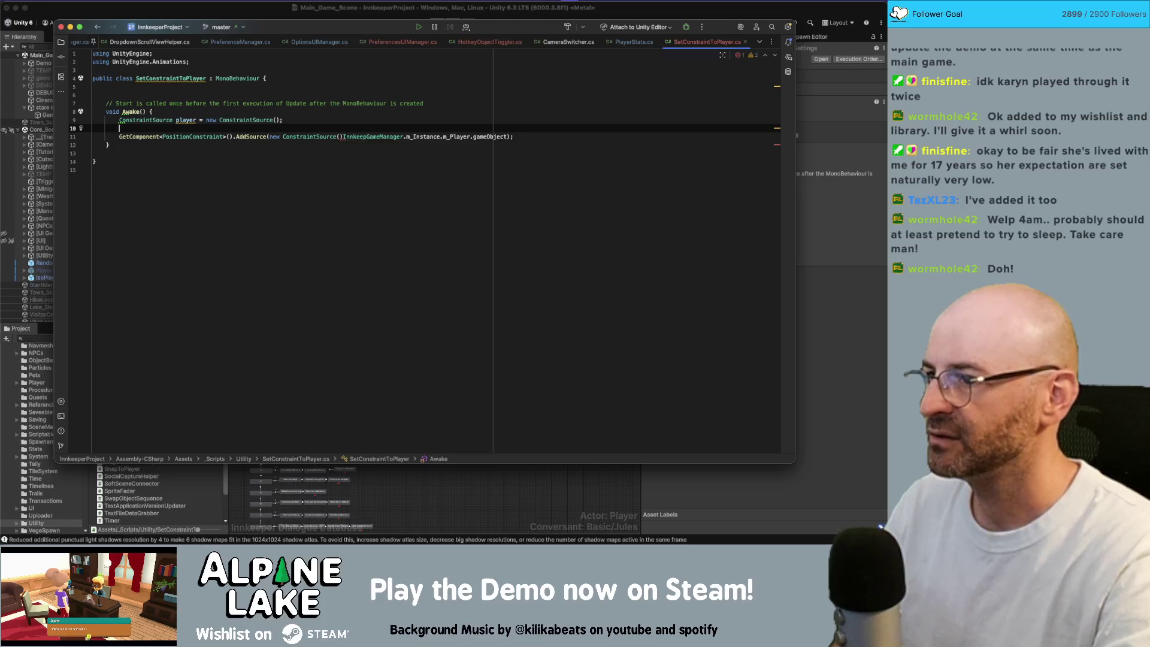
type("player.")
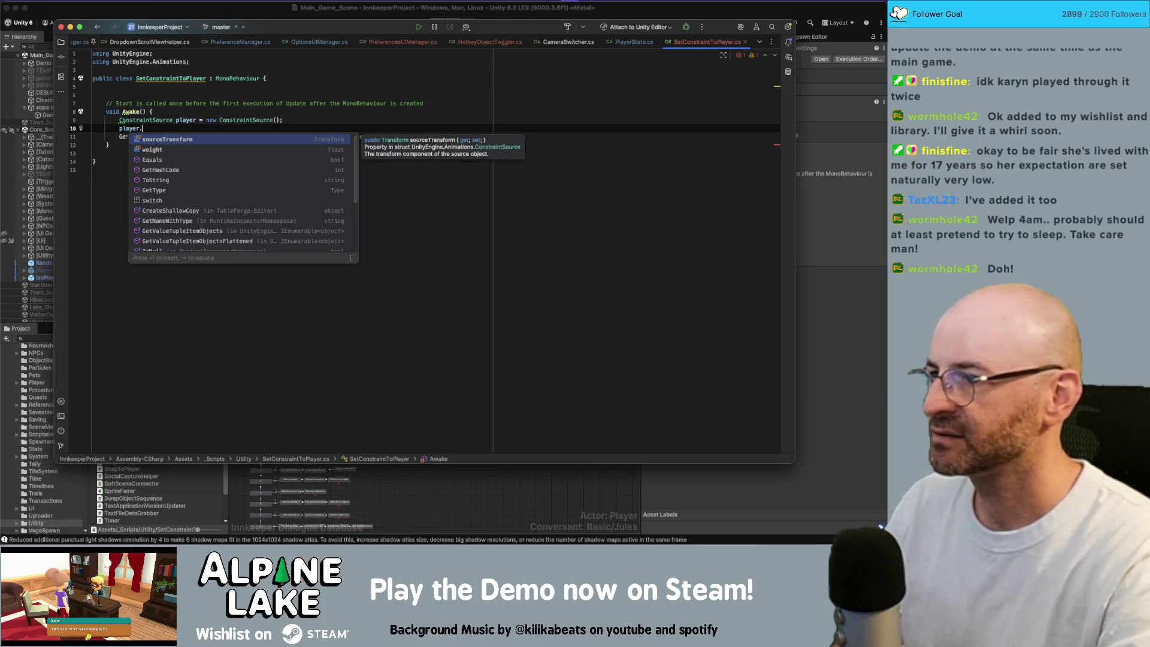
type("sourceTransform =")
left_click(513, 136)
key("Left")
key("Left")
key("alt+shift+Left")
key("alt+shift+Left")
key("alt+shift+Left")
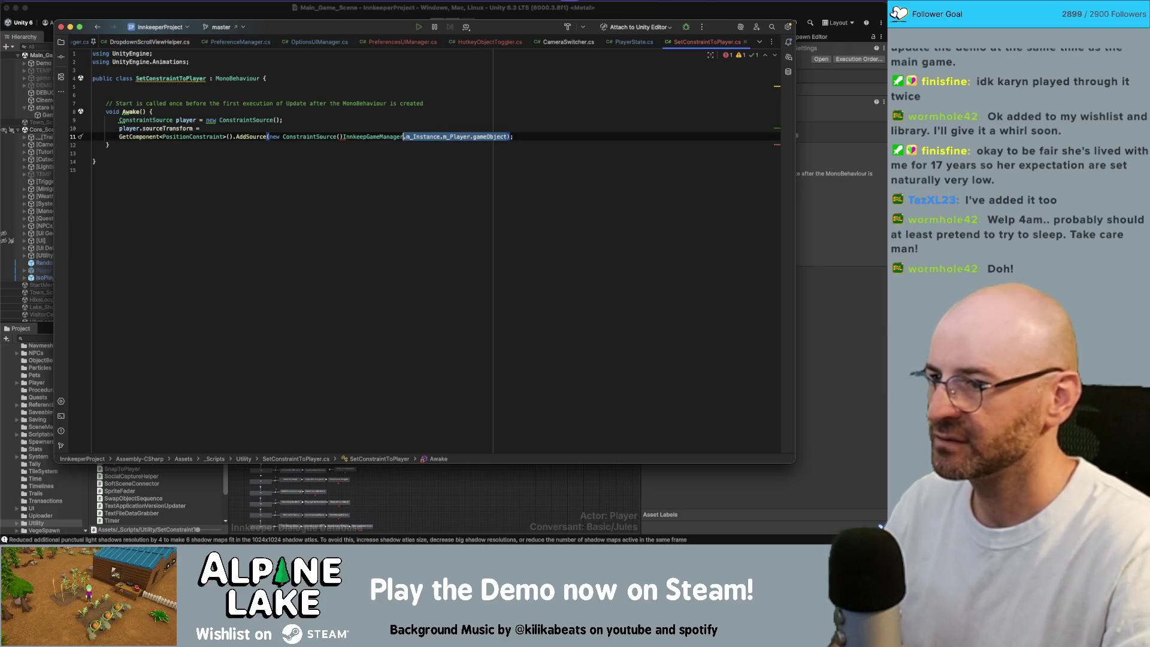
key("ctrl+x")
key("Up")
key("ctrl+v")
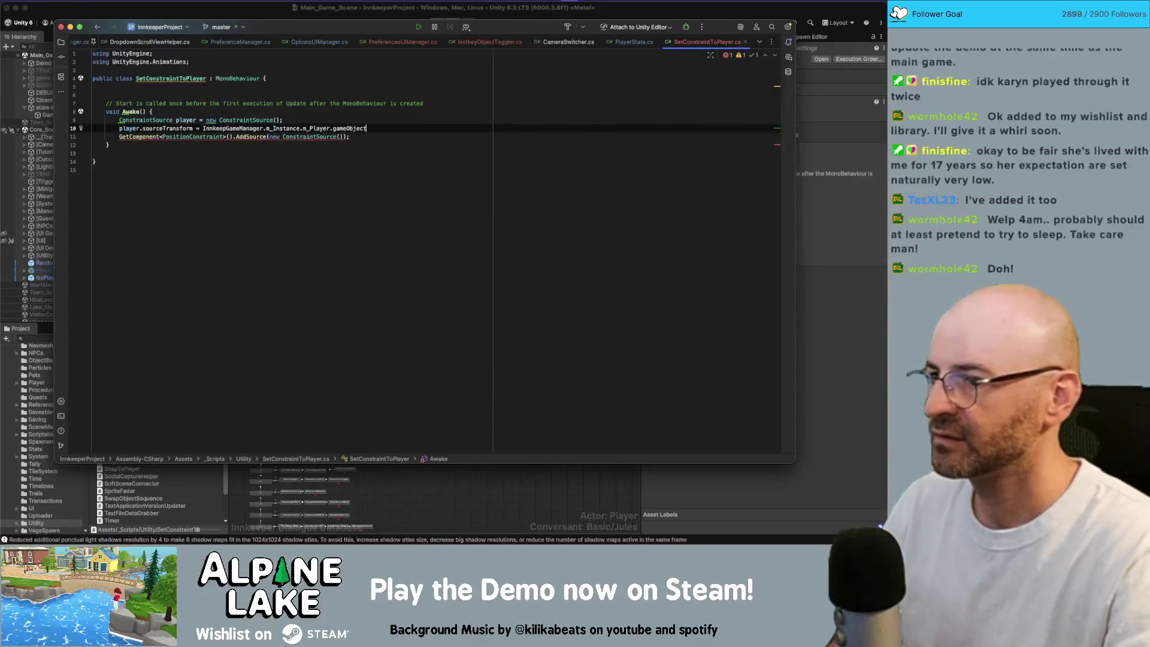
key("BackSpace")
key("BackSpace")
key("BackSpace")
key("BackSpace")
type("transfo")
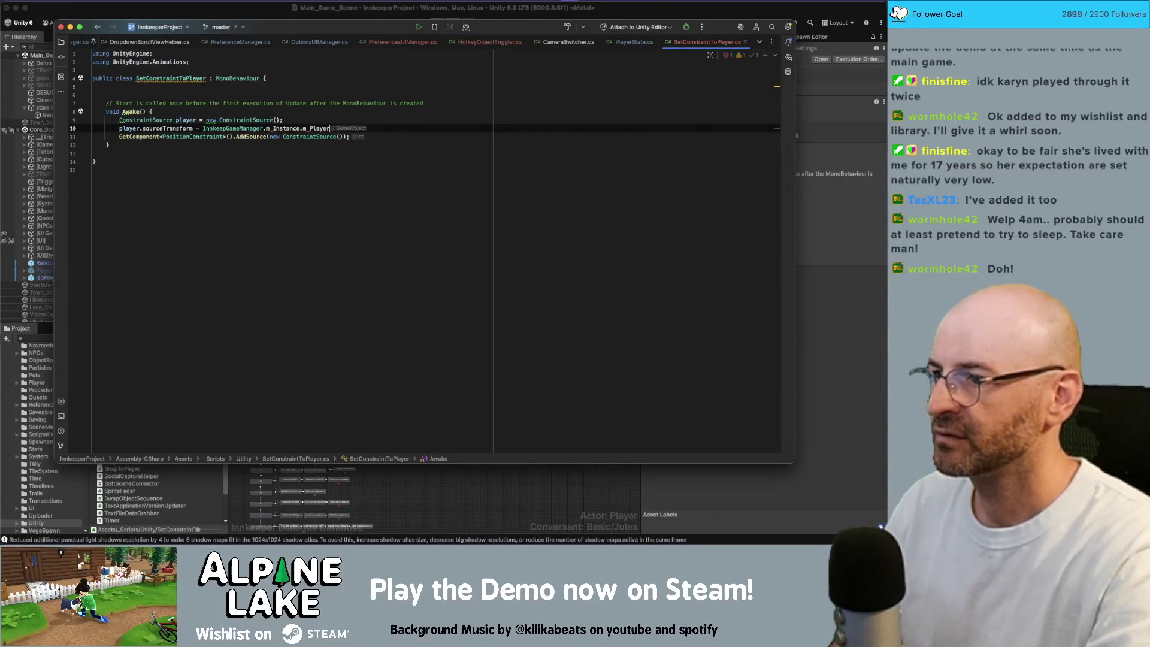
key("Return")
type(";")
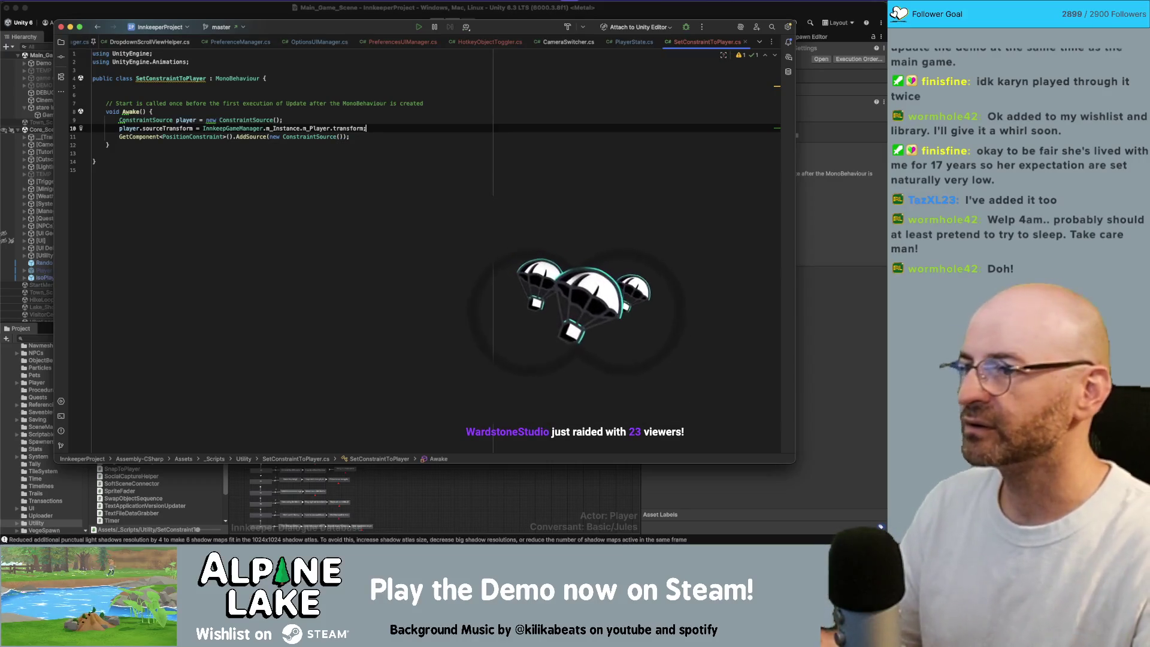
Replace the AddSource argument with player.
key("Down")
key("alt+Up")
key("alt+Up")
key("BackSpace")
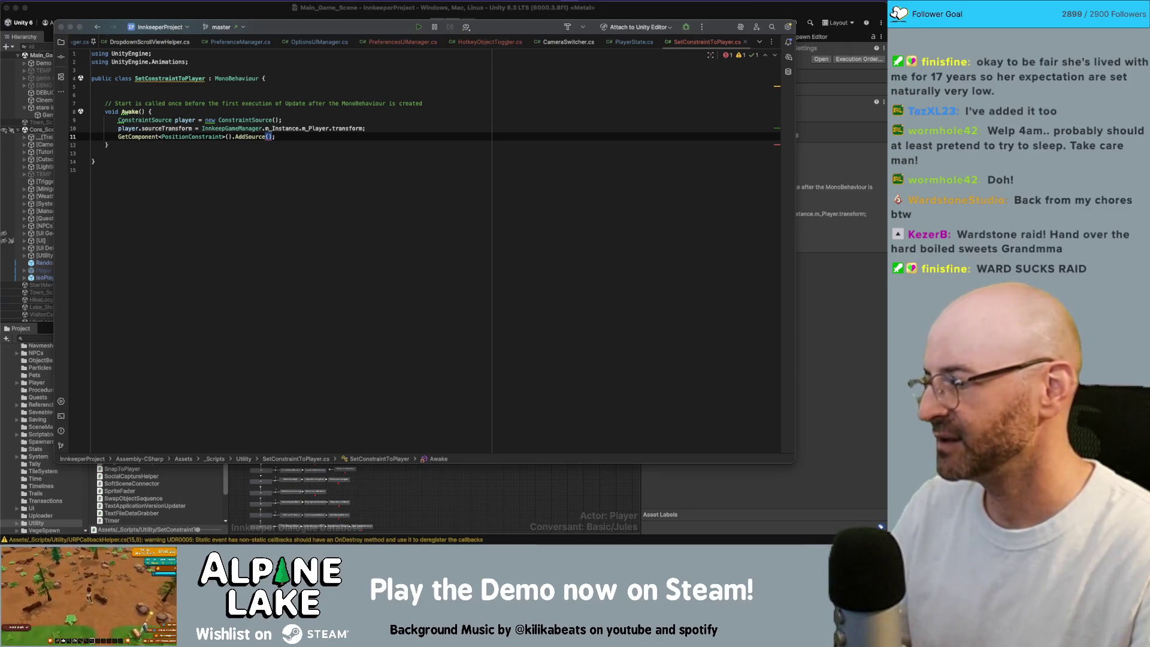
left_click(287, 137)
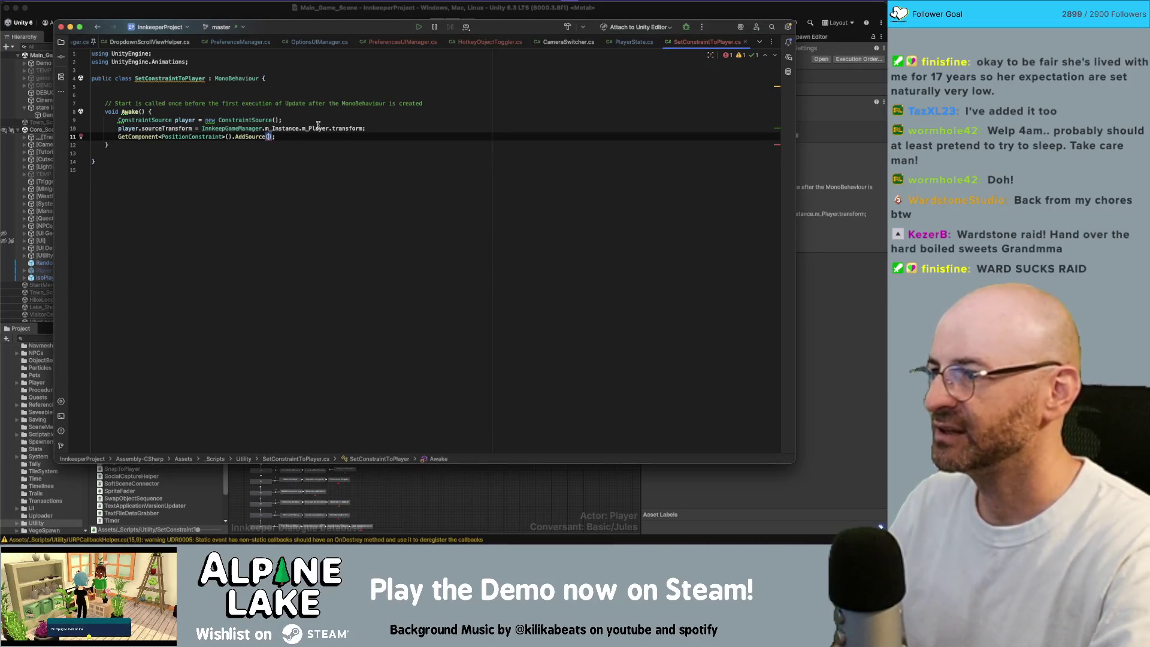
type("player")
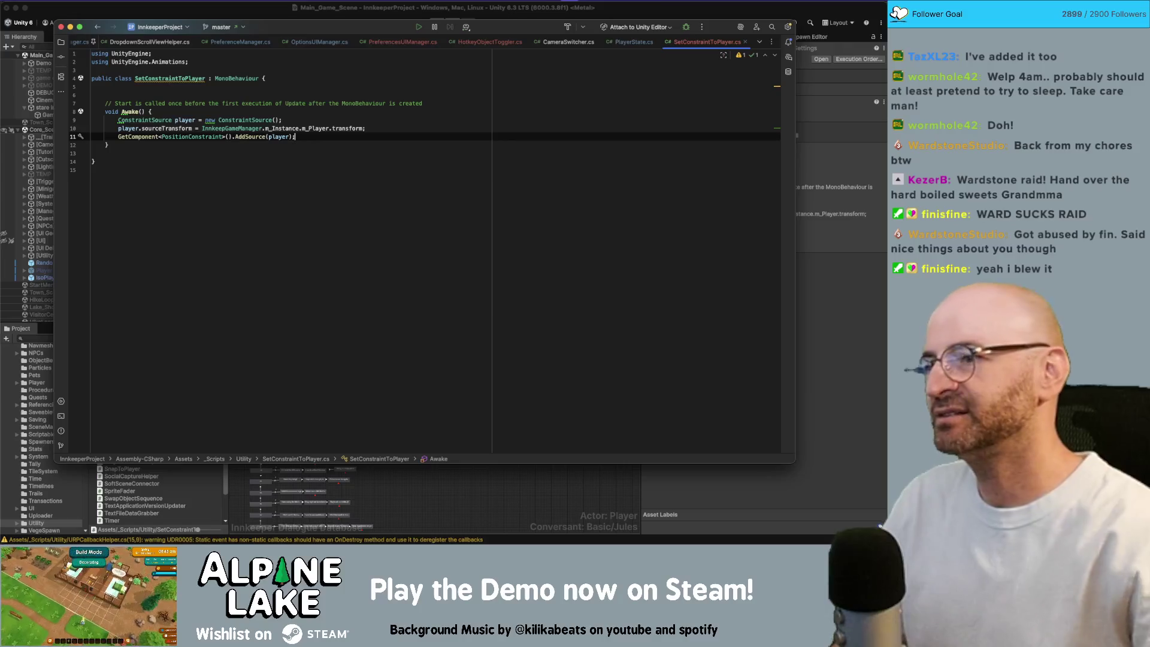
Remove the trailing empty line and the leftover Start comment.
left_click(94, 153)
key("BackSpace")
key("Up")
key("Up")
key("Up")
key("End")
key("shift+Home")
key("shift+Up")
key("BackSpace")
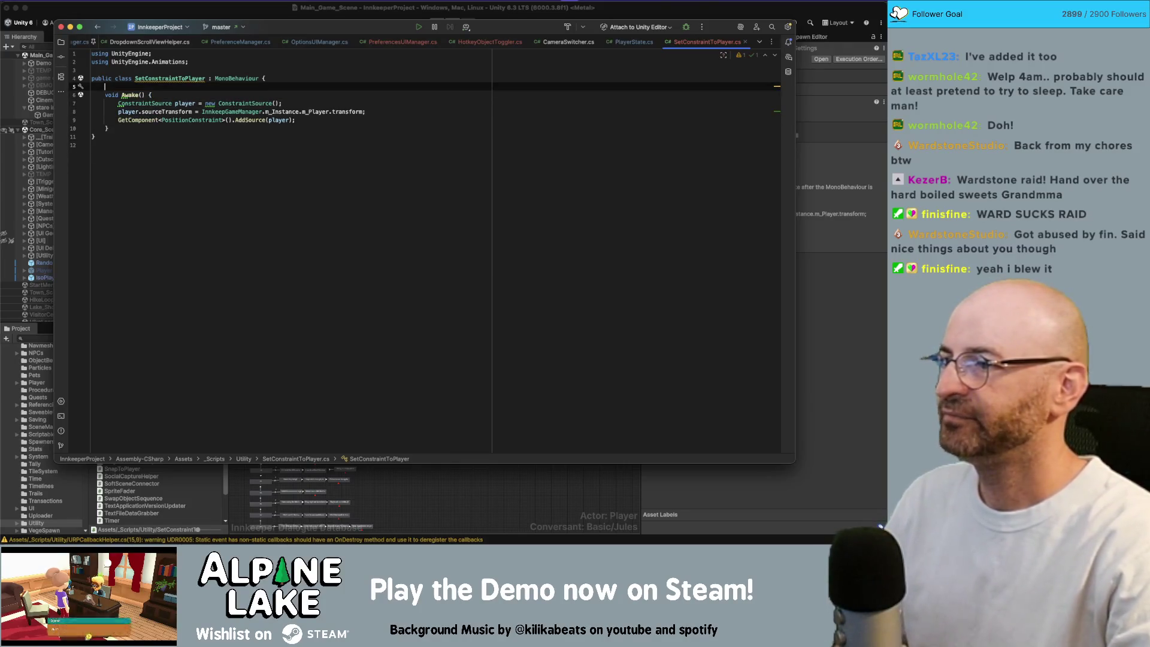
key("Down")
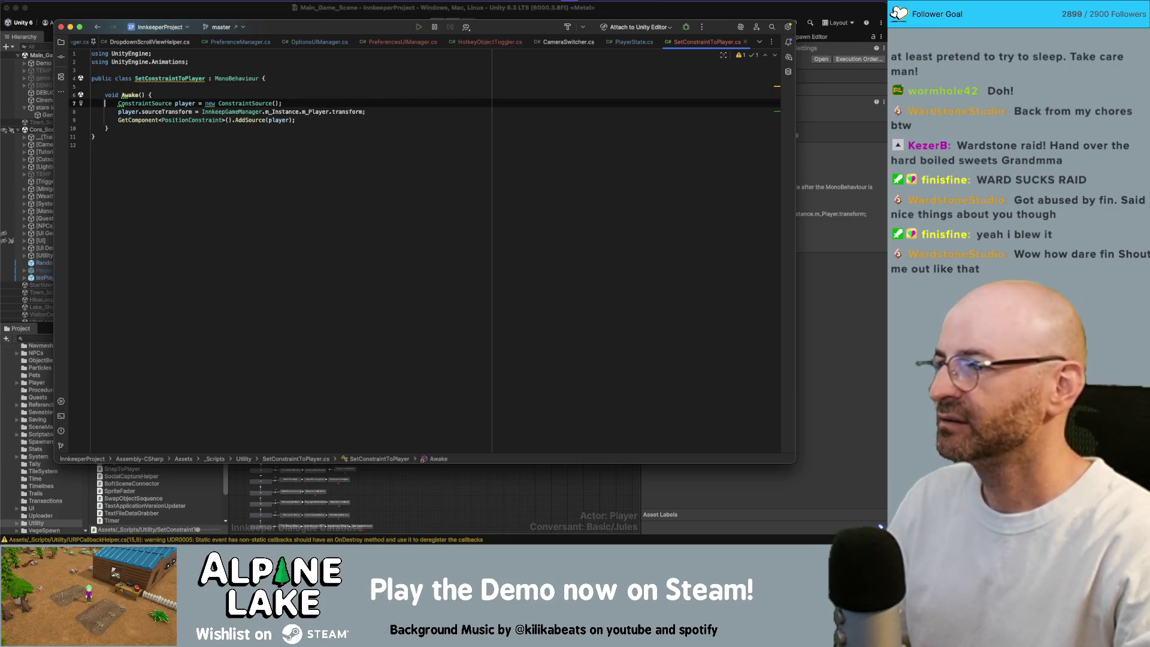
Add 'player.weight = 1' below sourceTransform and return to Unity to recompile.
key("Down")
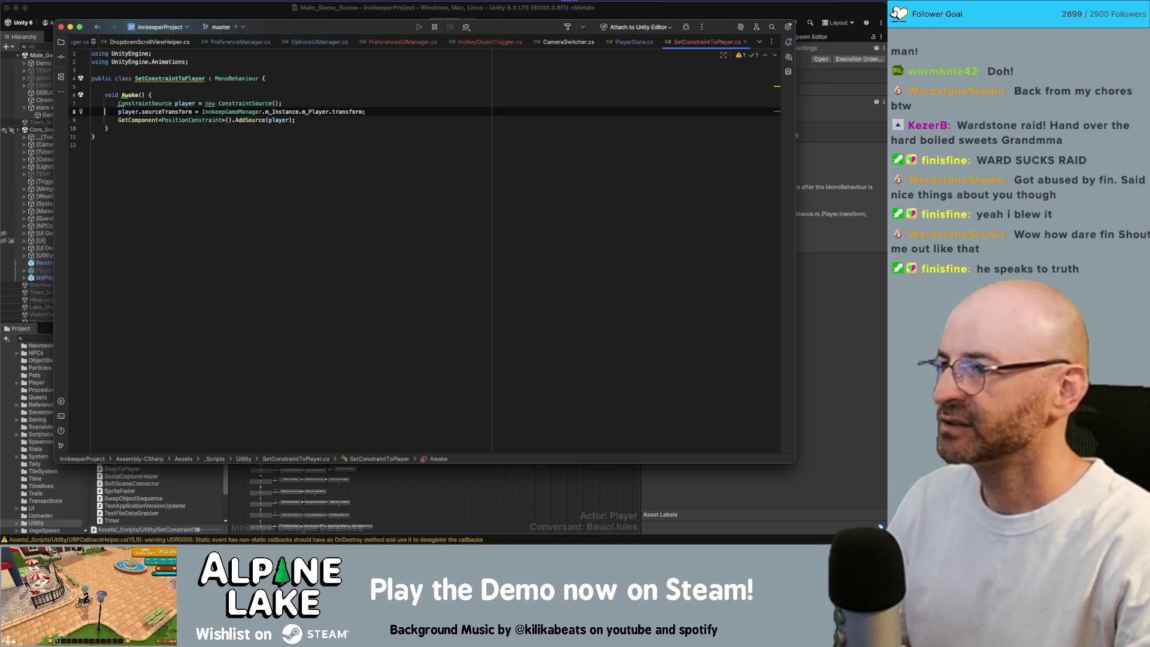
key("Return")
type("player.")
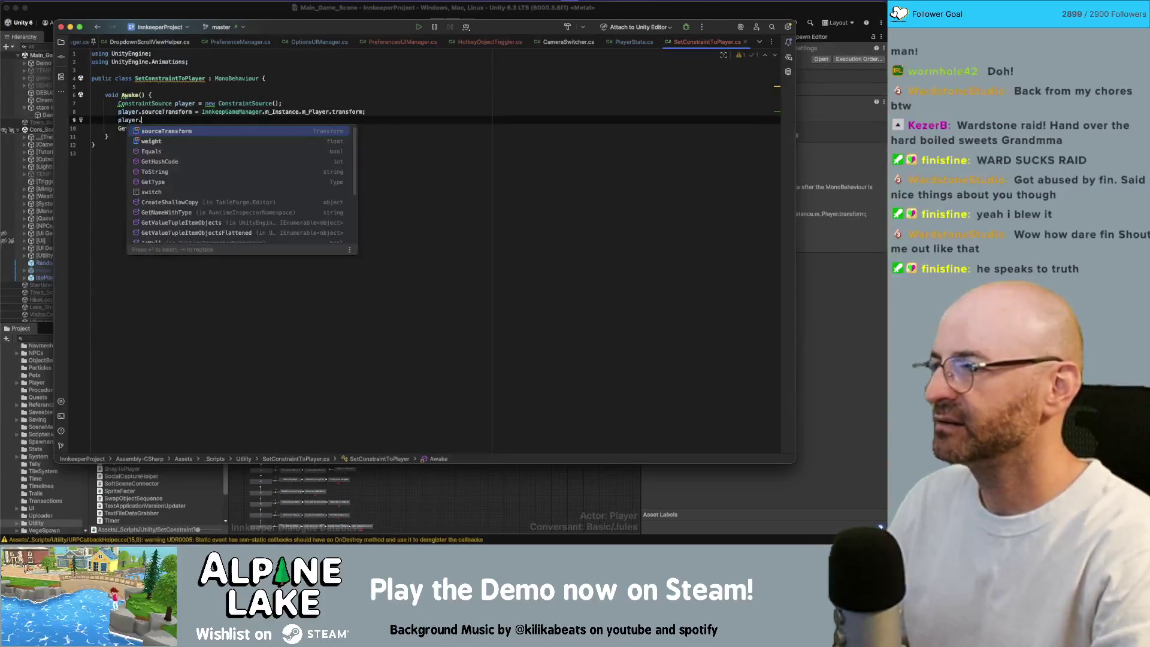
type("weight = 1;")
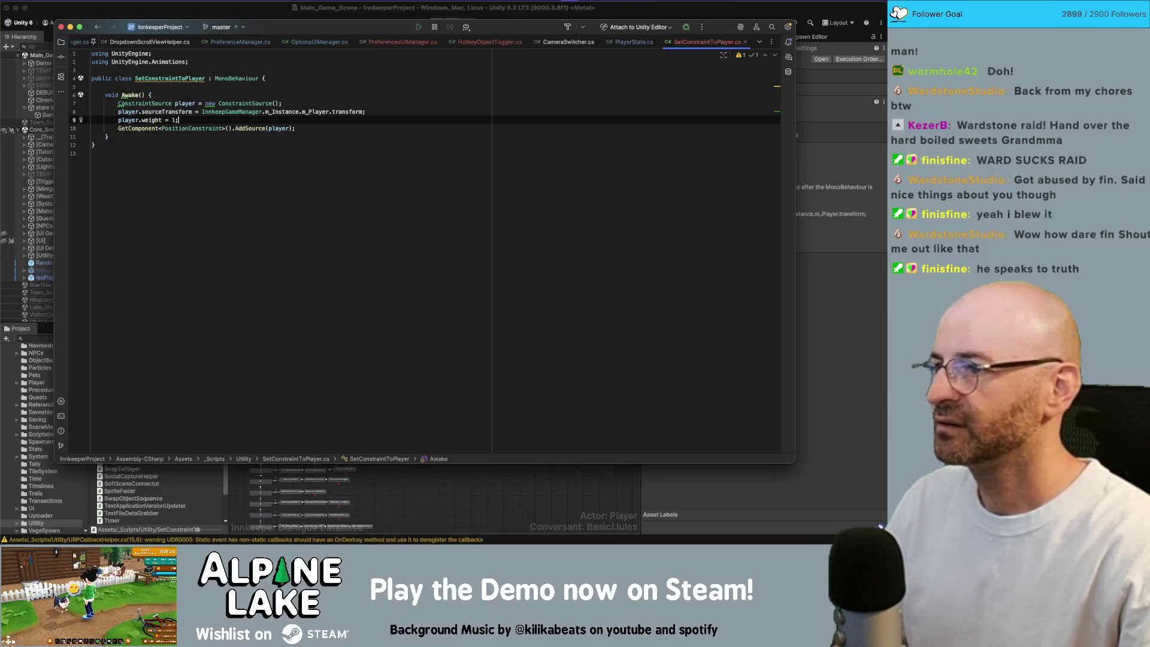
left_click(275, 14)
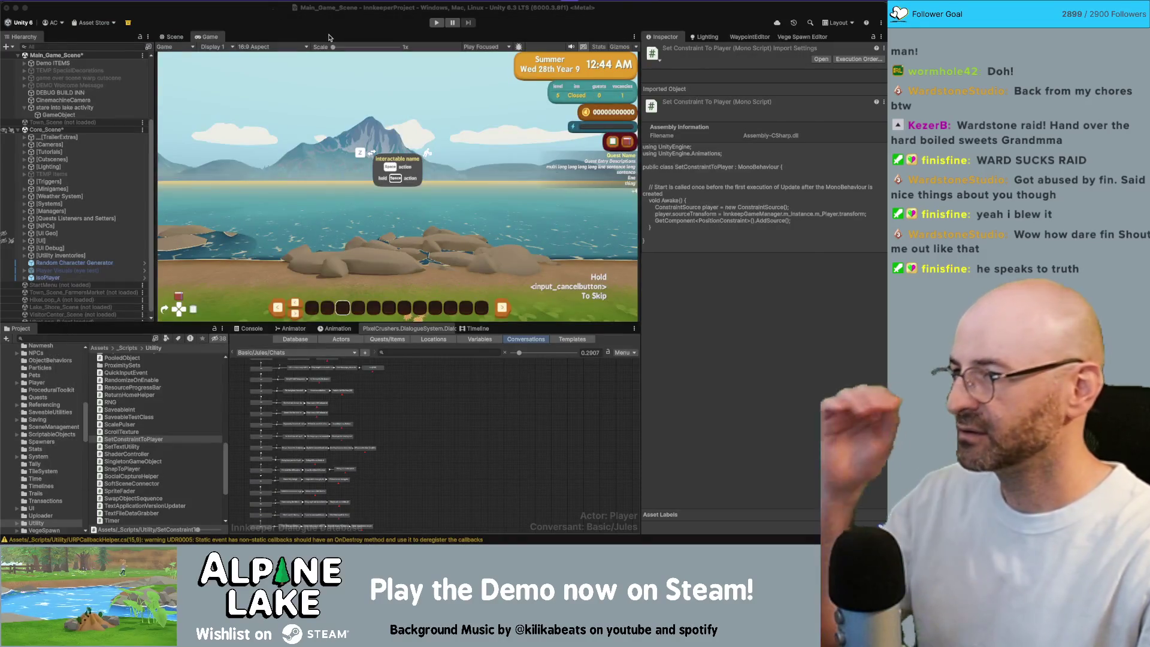
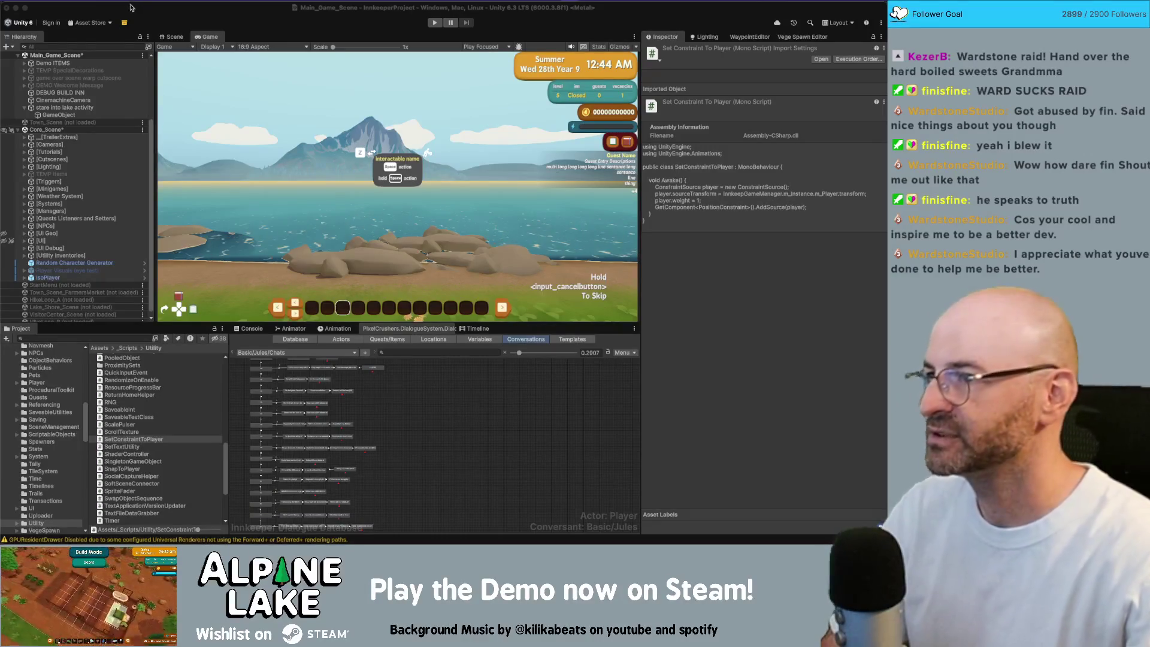
Select the CinemachineCamera, remove its Position Constraint source and expand Constraint Settings.
left_click(232, 15)
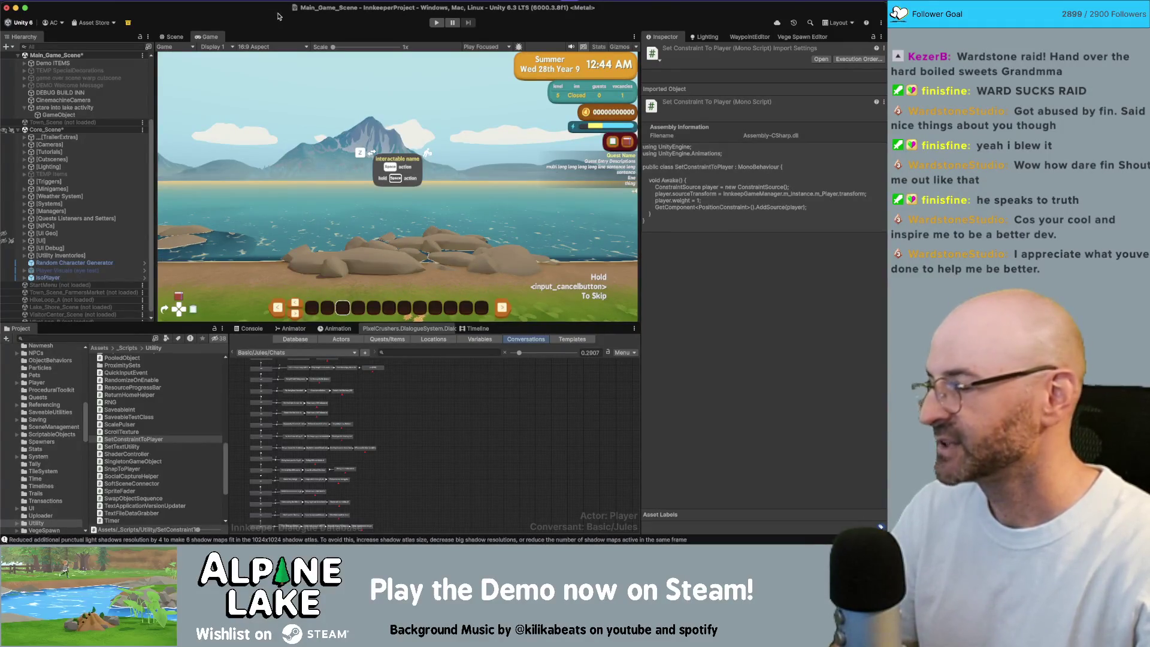
left_click(59, 114)
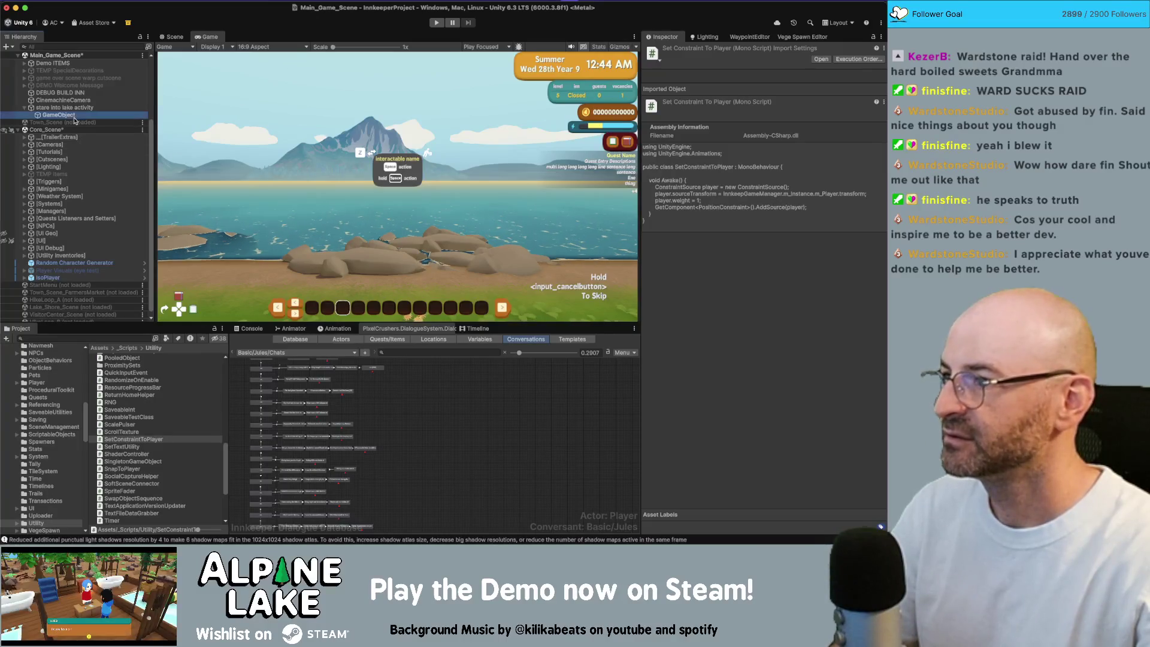
left_click(63, 100)
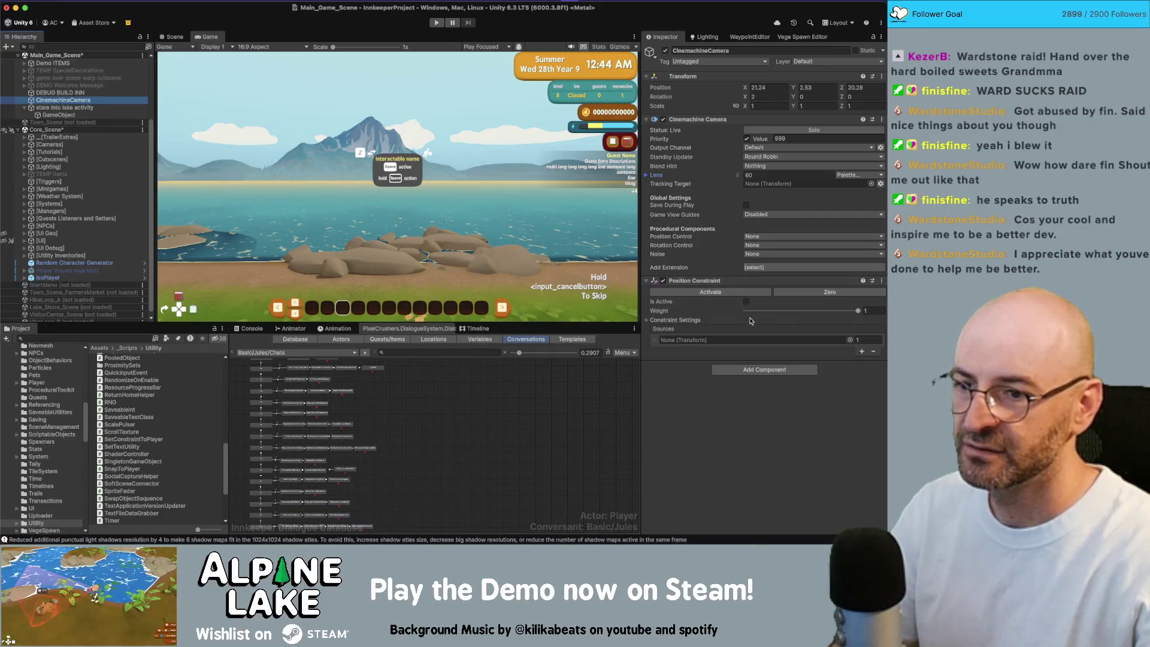
left_click(872, 350)
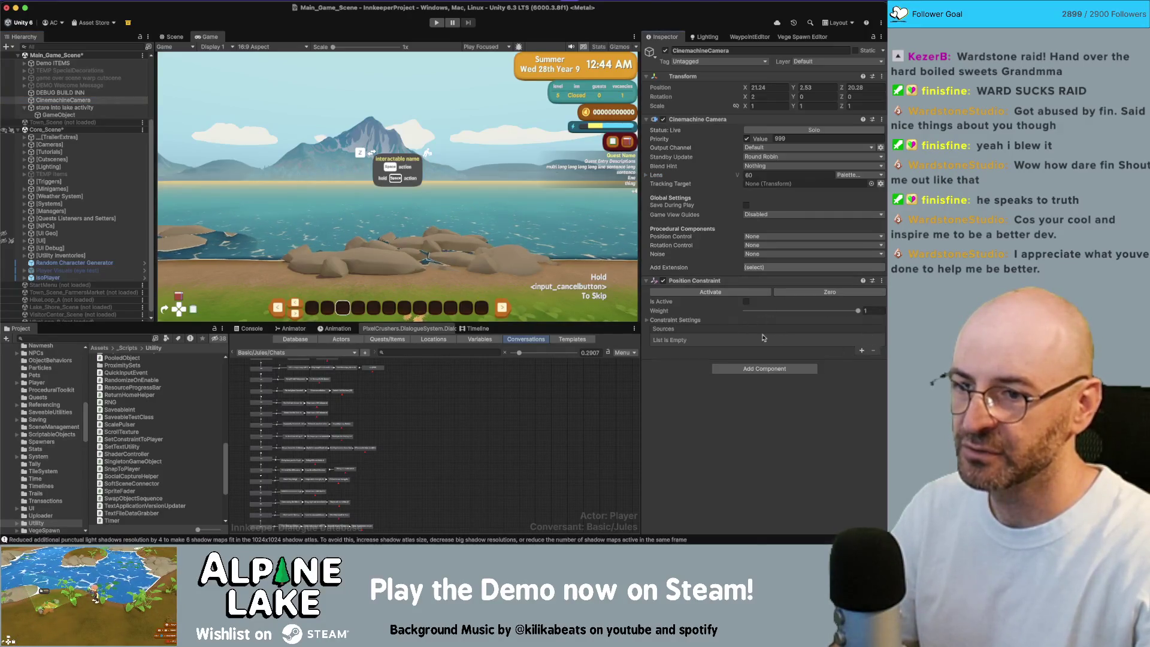
left_click(649, 321)
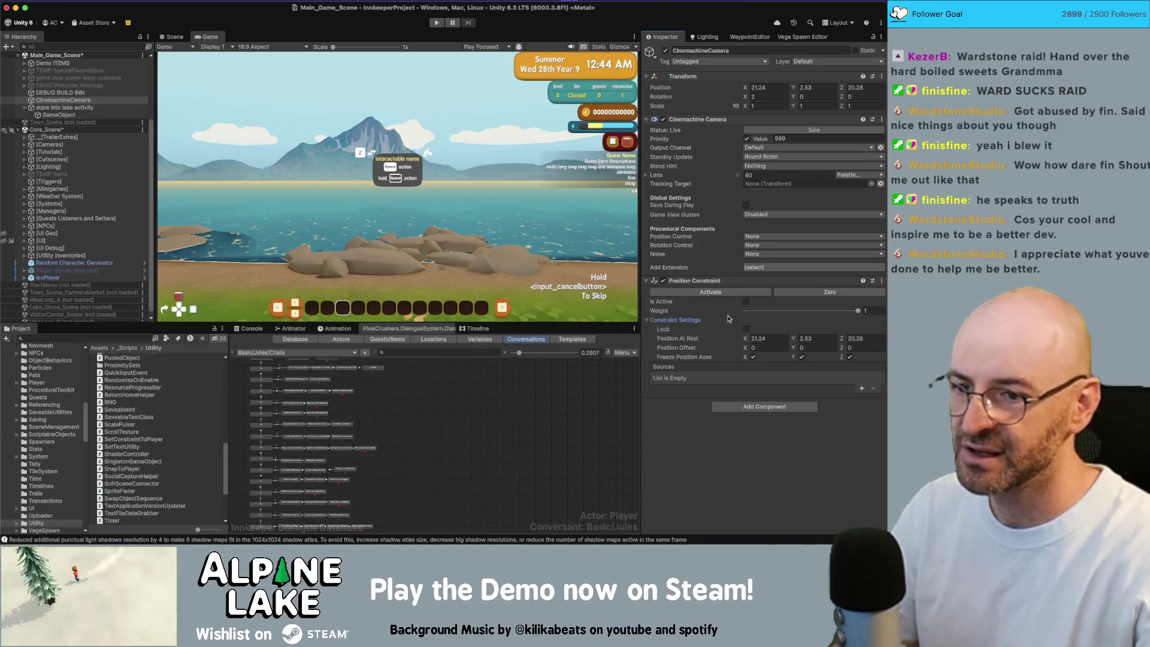
Enter zeros and a first try of -1, 1.5, 3 into the rest and offset fields.
left_click(768, 339)
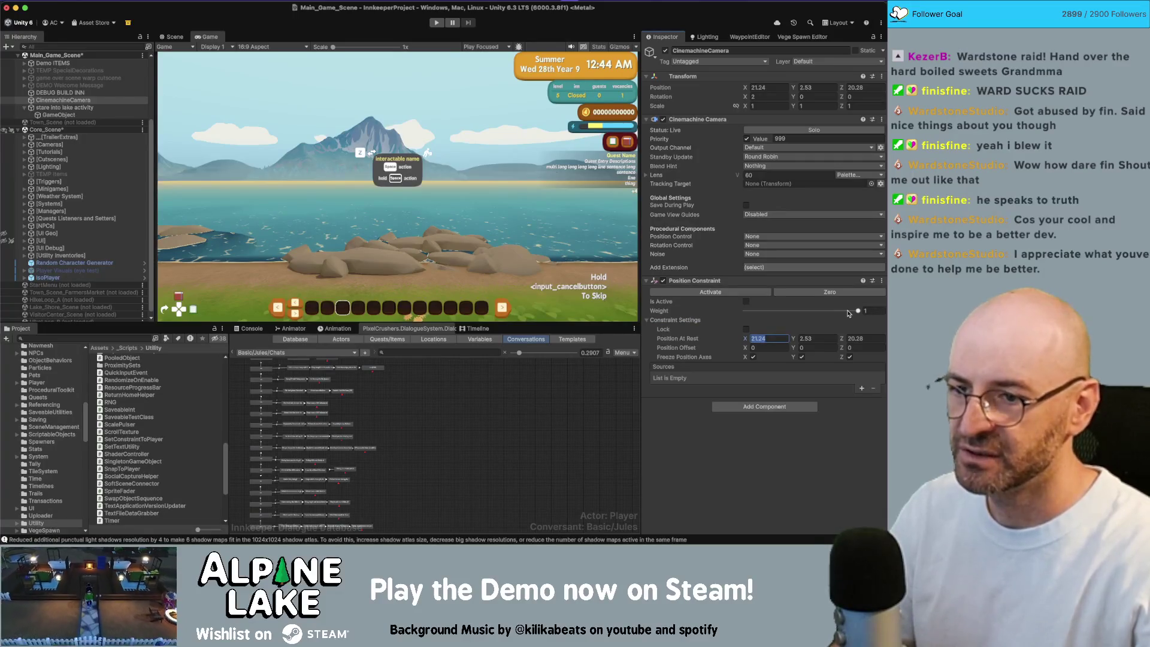
type("0")
key("Tab")
type("0")
key("Tab")
type("0")
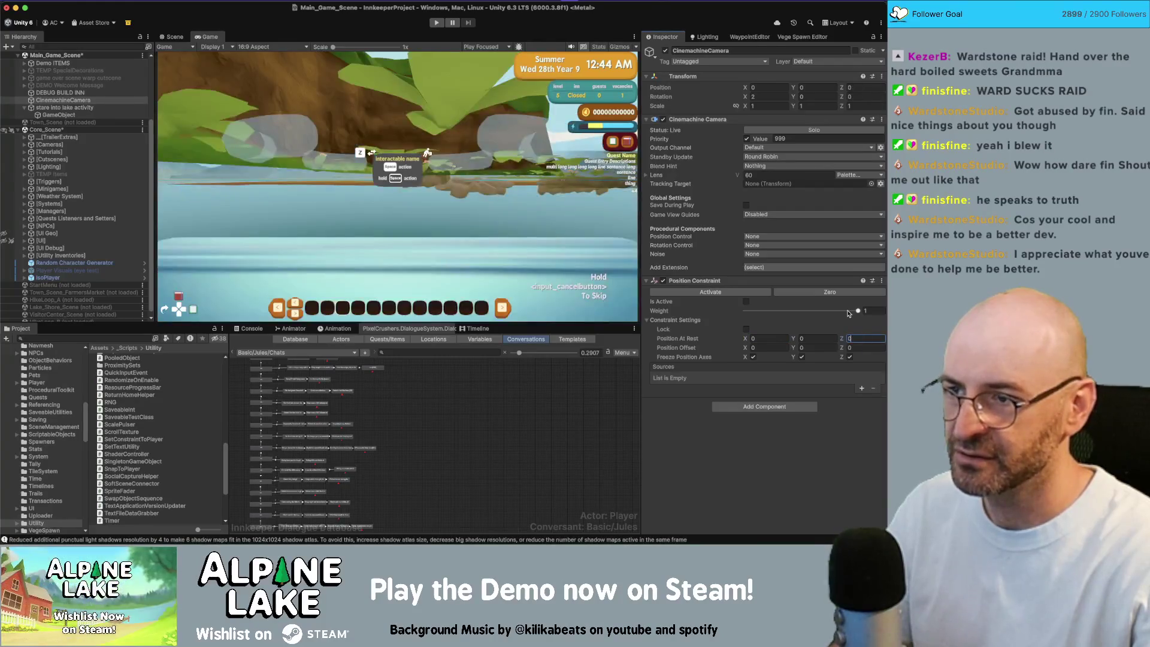
left_click(775, 346)
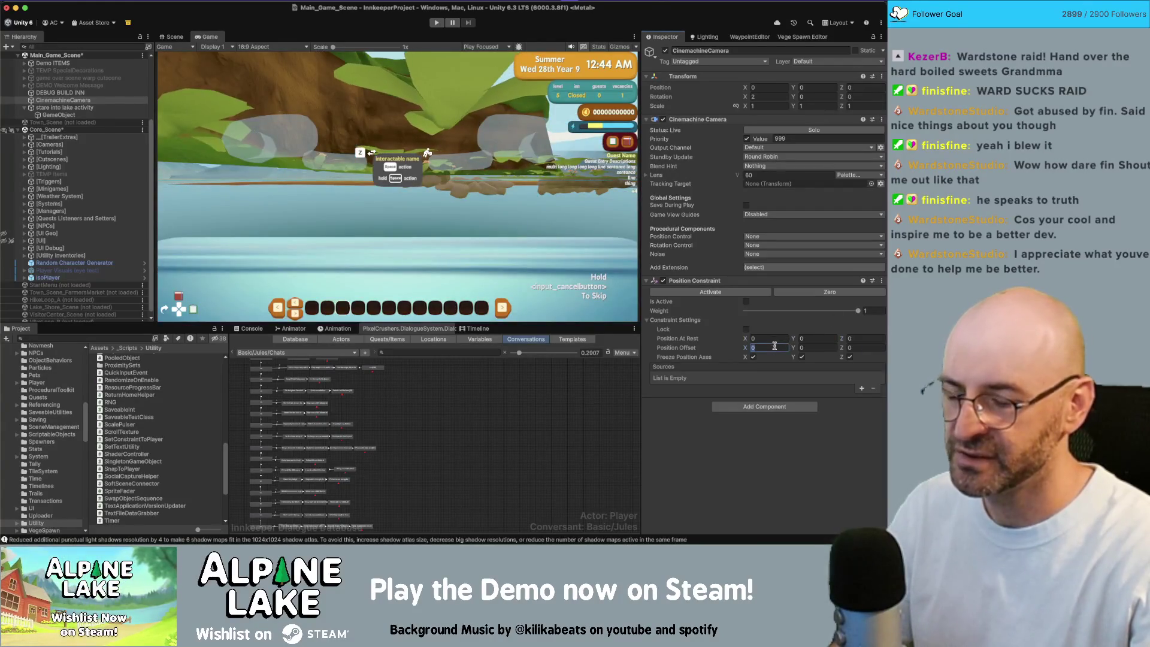
type("-1")
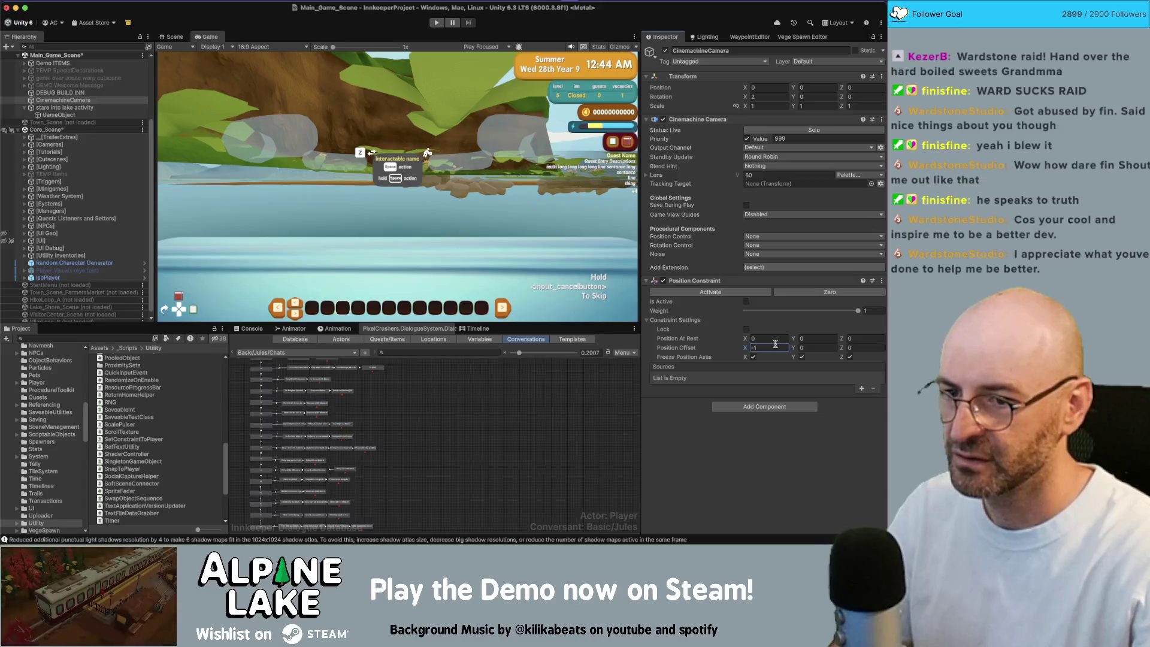
left_click(821, 347)
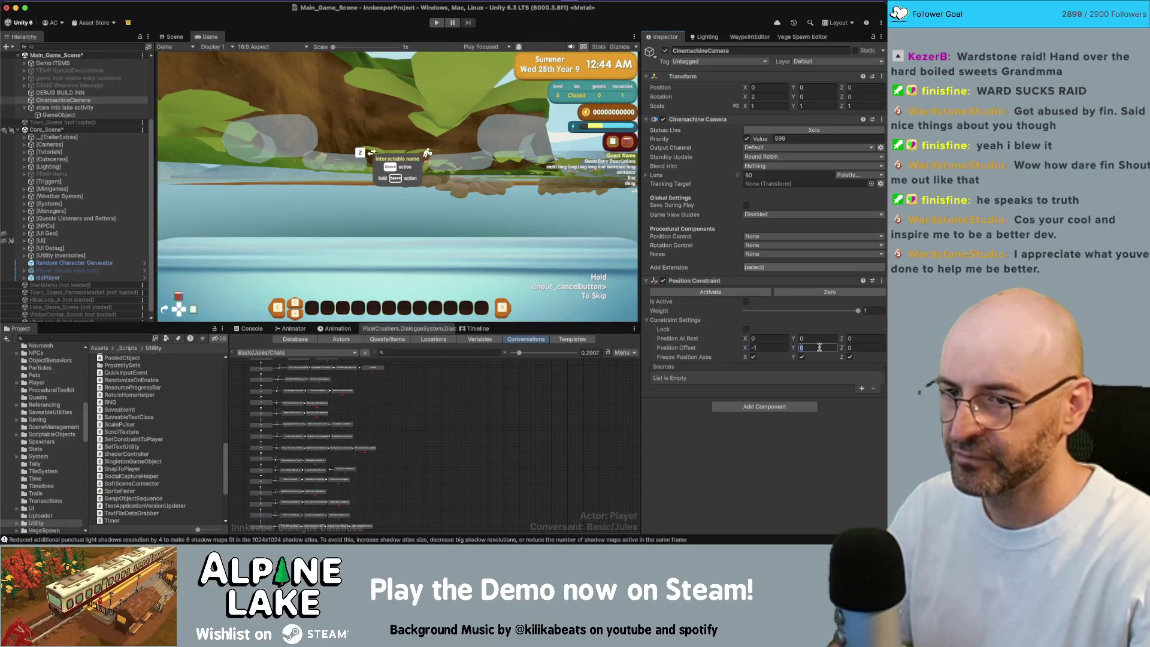
type("1.5")
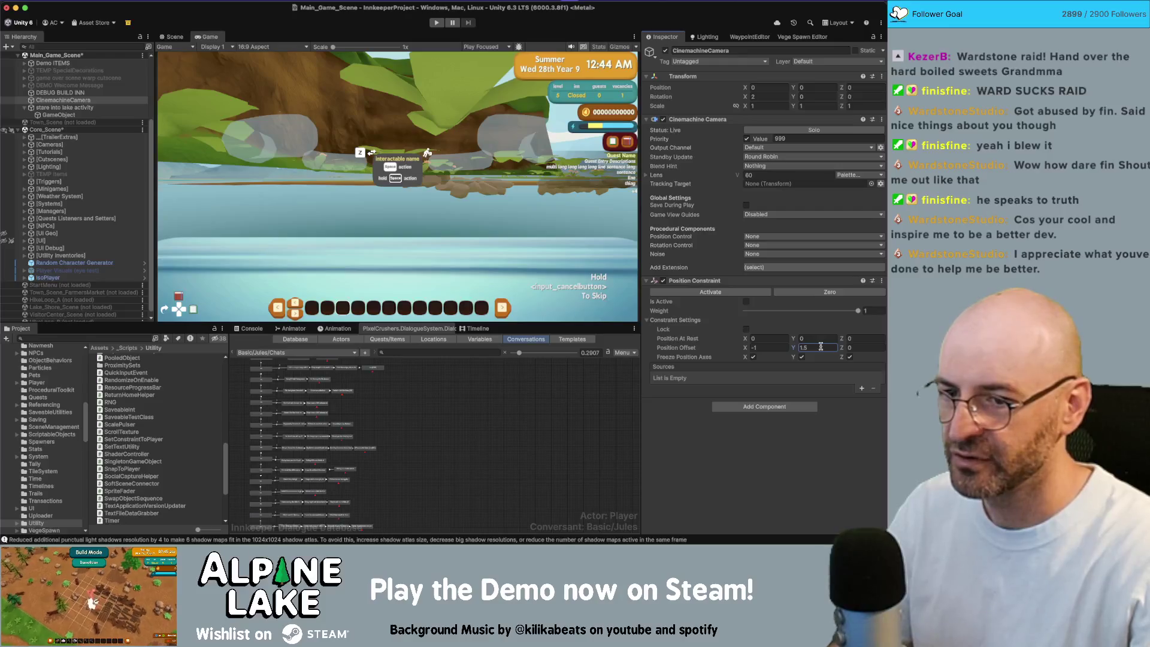
left_click(854, 346)
left_click(858, 346)
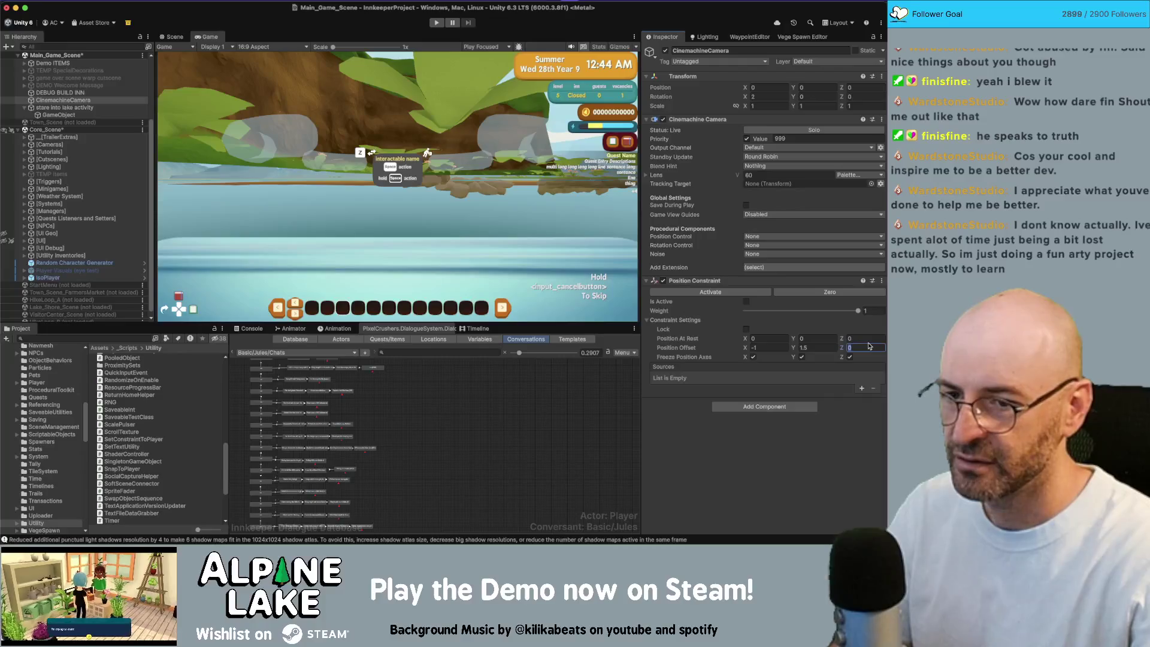
type("3")
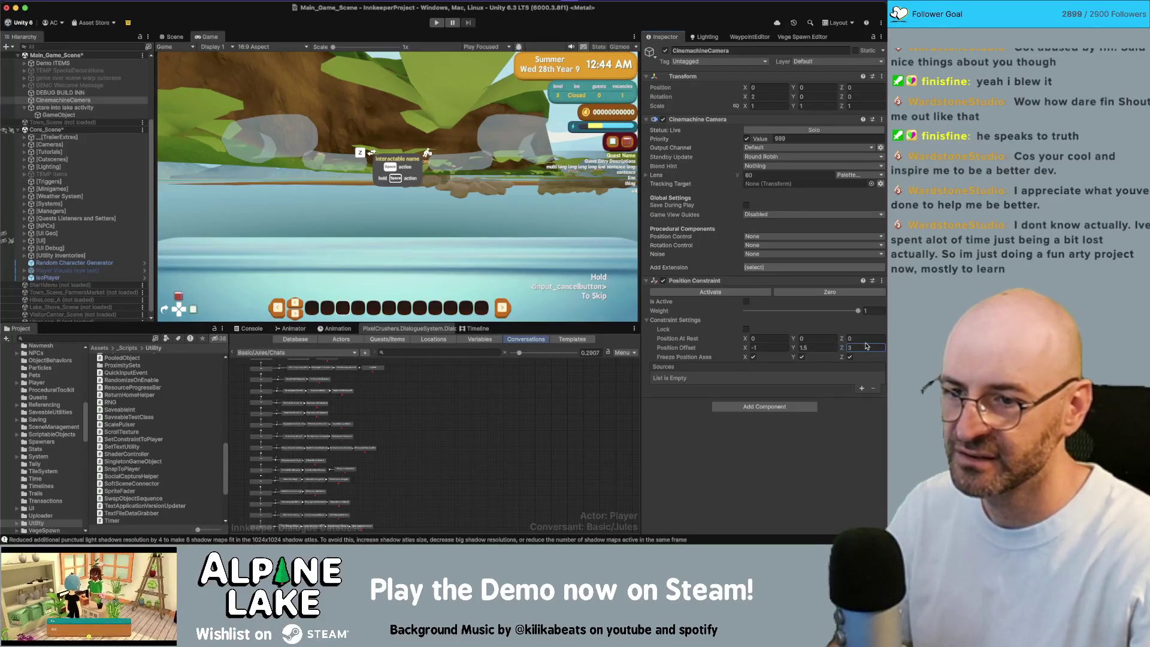
Set Position At Rest to -1, 1.5, -3.5 and activate the Position Constraint.
left_click(767, 346)
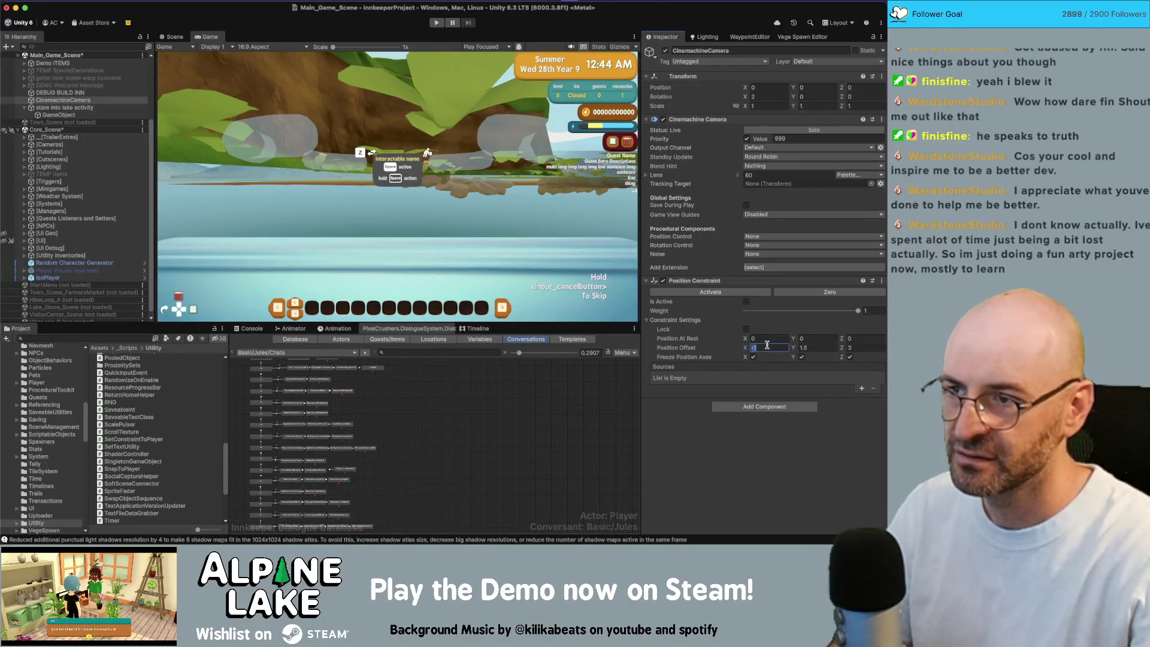
left_click(777, 339)
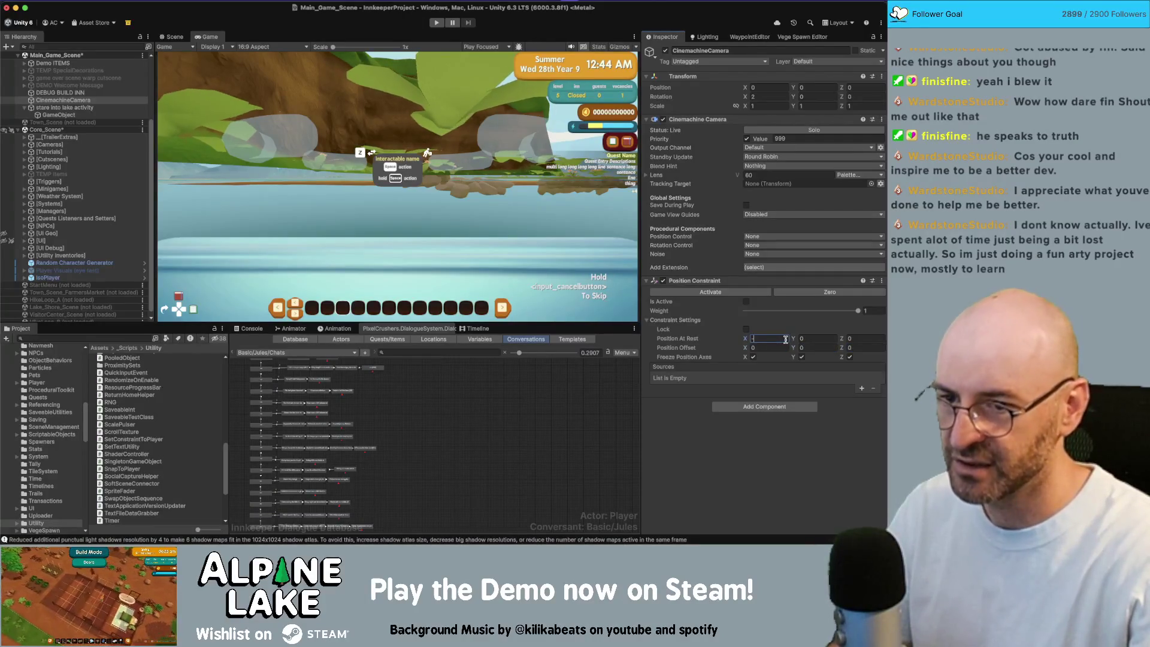
type("-1")
key("Tab")
type("1.5")
key("Tab")
type("3")
key("BackSpace")
type("-")
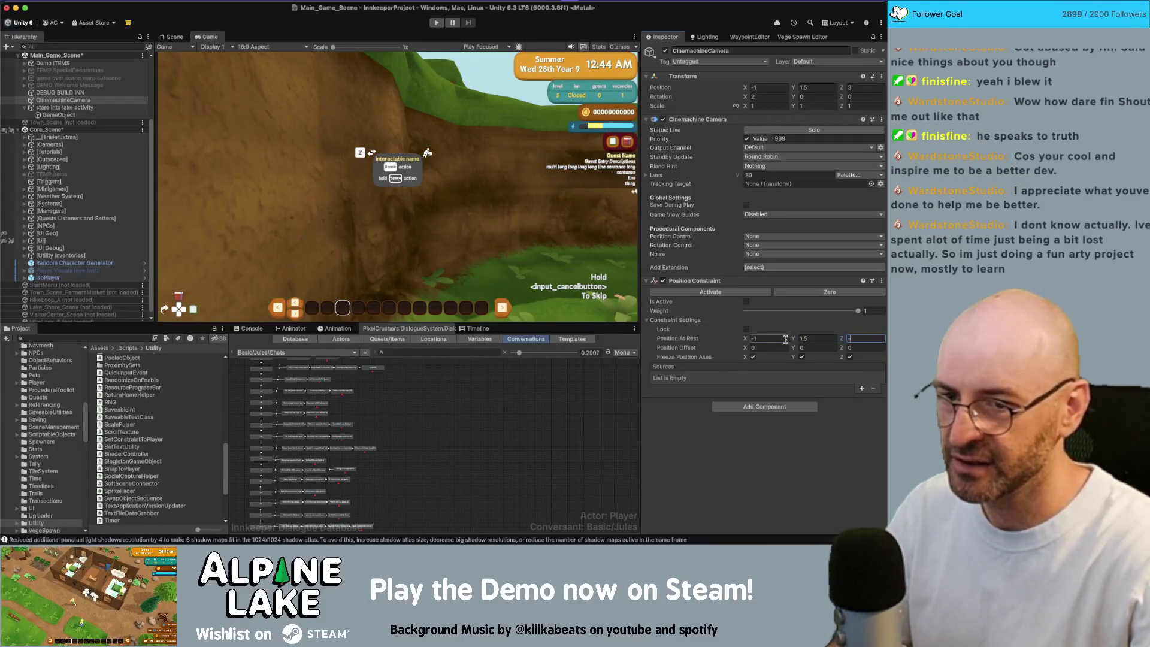
type("3.5")
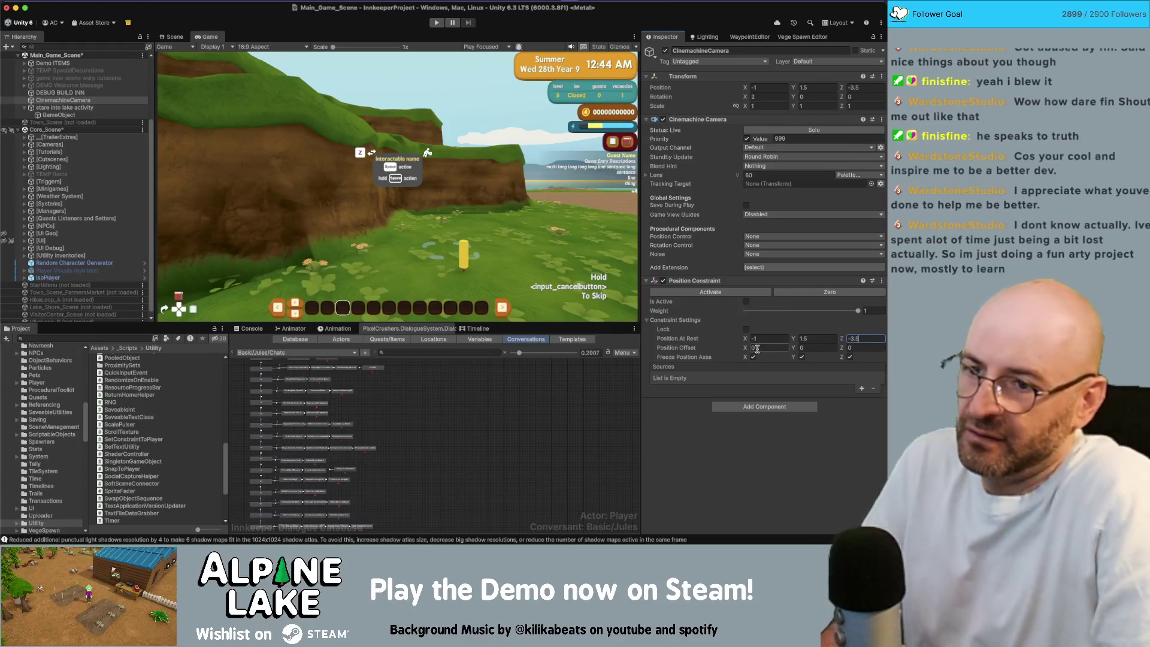
left_click(745, 301)
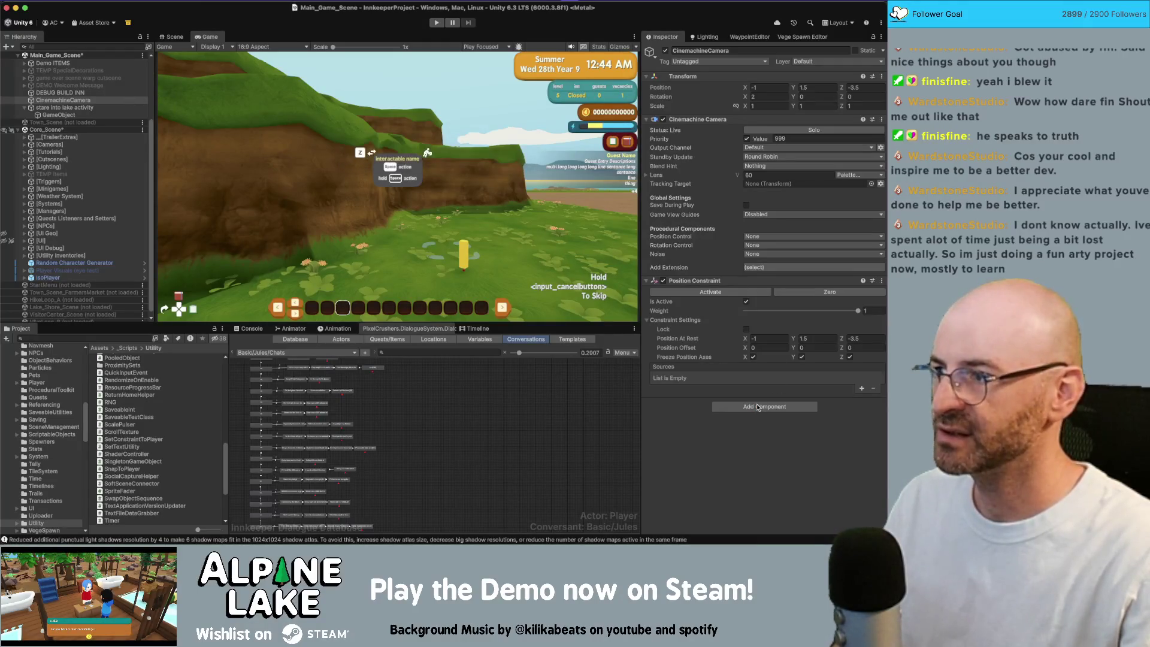
Disable the CinemachineCamera, attach the Set Constraint To Player script, and collapse Constraint Settings.
left_click(665, 51)
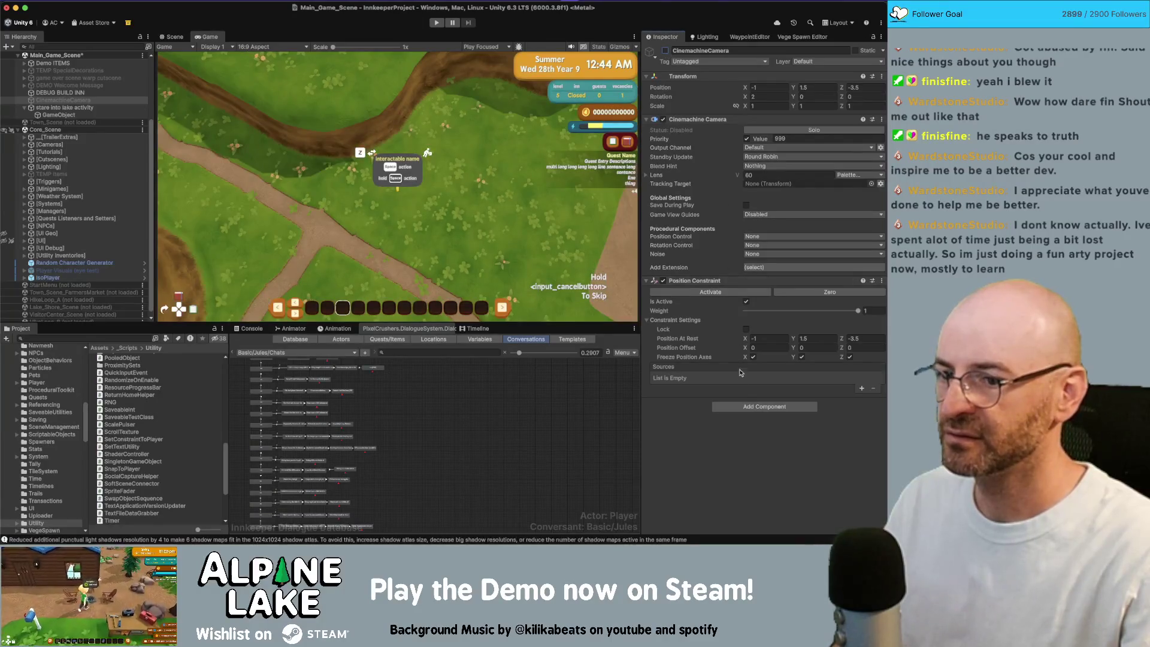
left_click(740, 403)
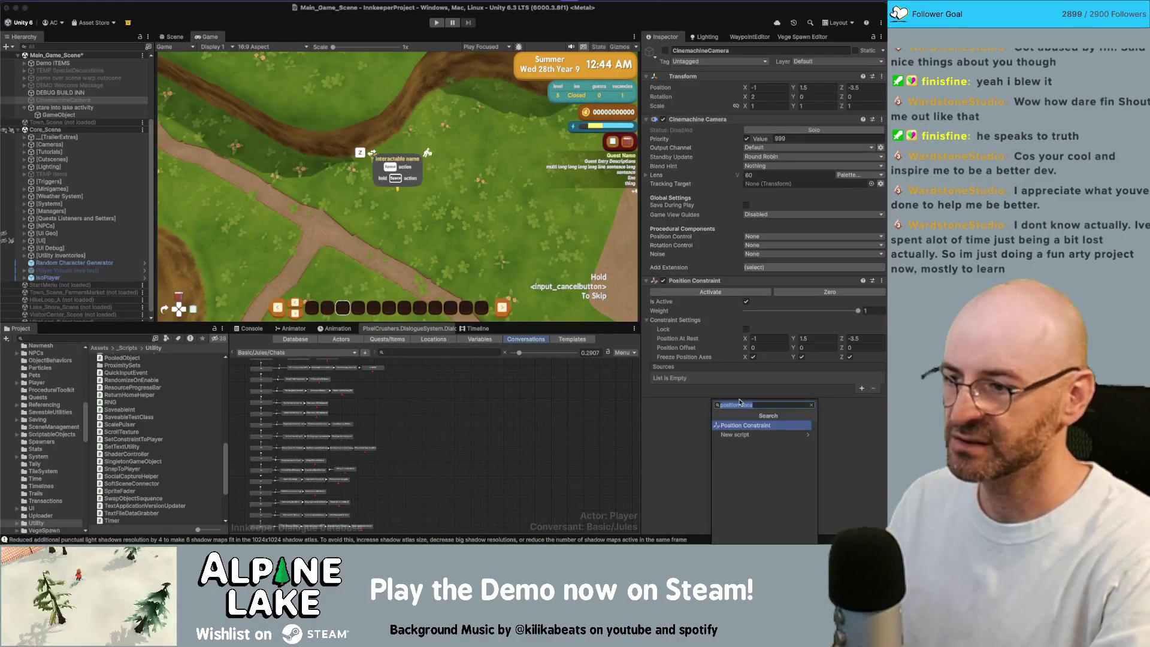
type("setposi")
key("BackSpace")
key("BackSpace")
key("BackSpace")
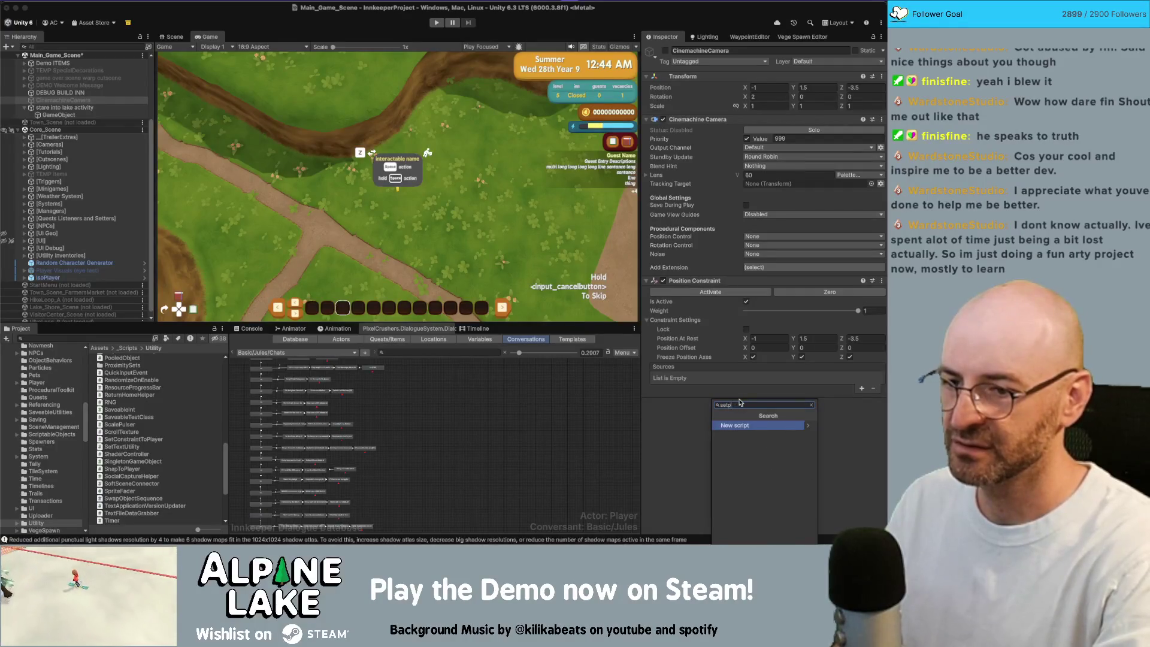
type("con")
key("Return")
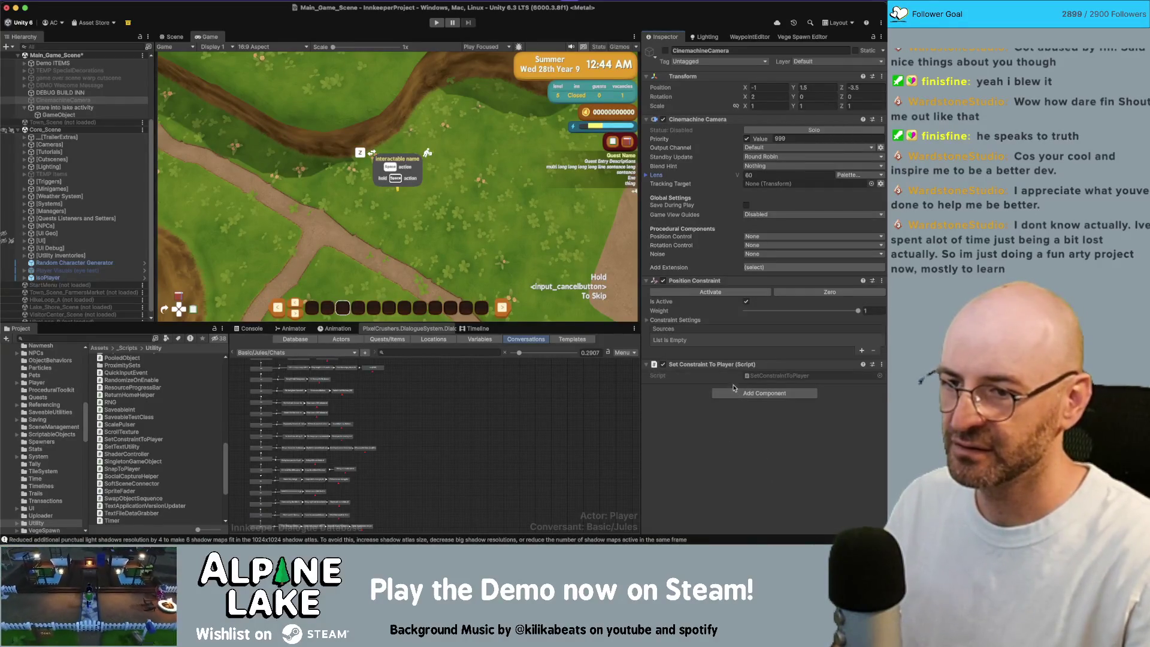
left_click(648, 321)
left_click(648, 321)
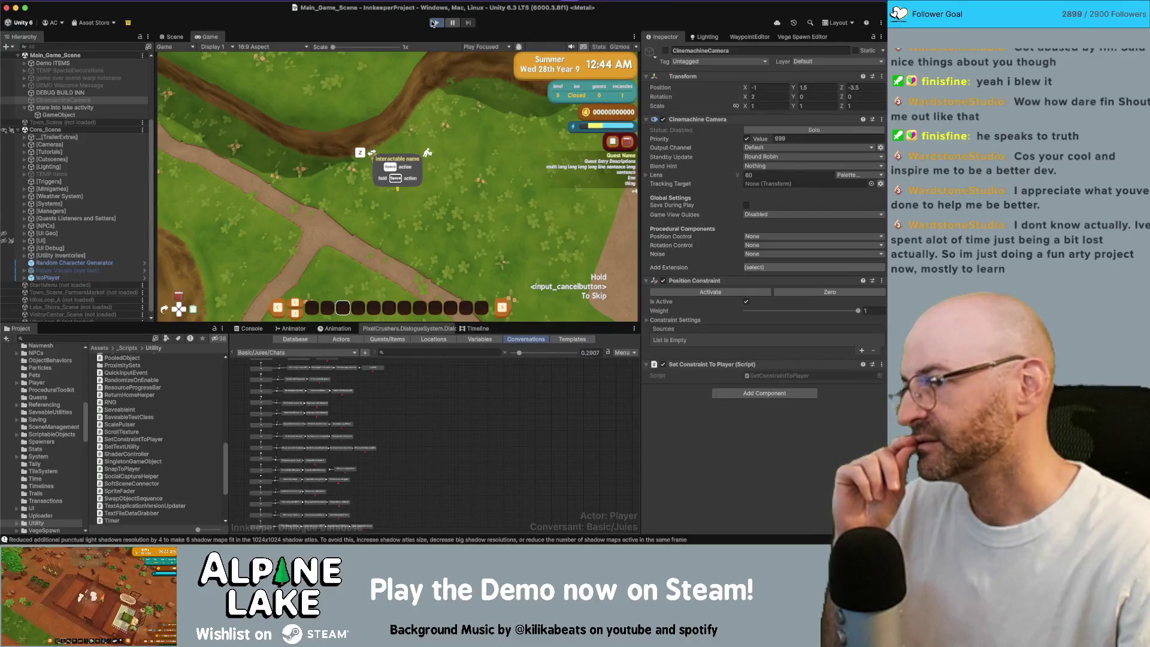
Enter Play mode to test the lake camera following the PlayerCharacter.
left_click(432, 23)
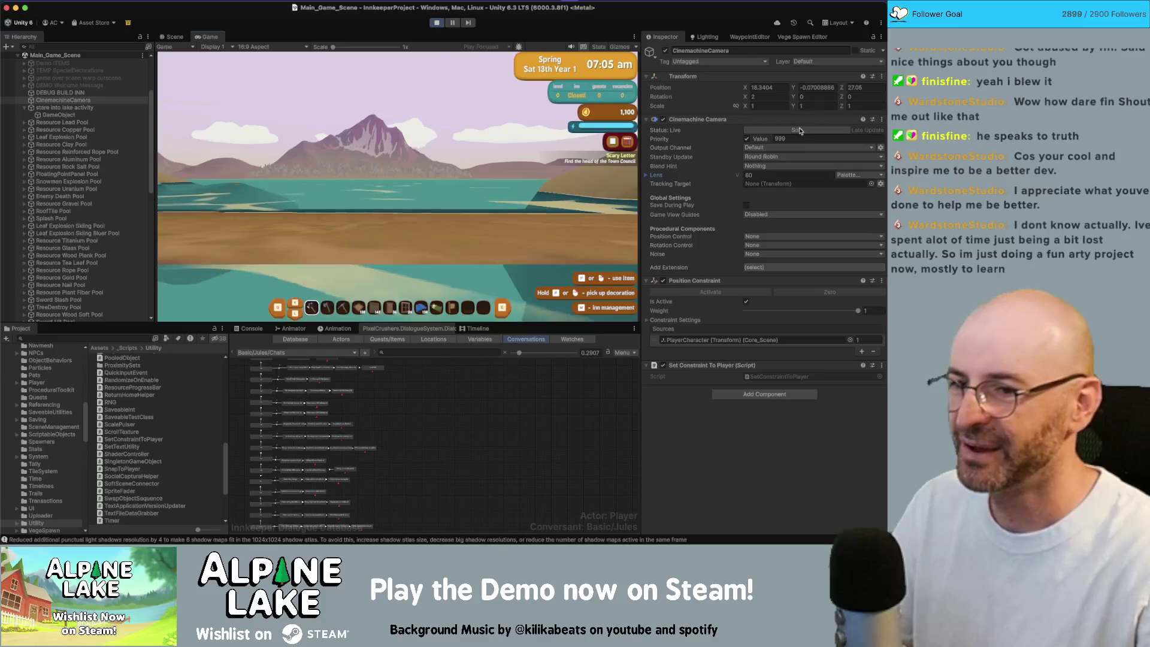
Zero the rest position and try a constraint offset of 1.5, 1.5, -3 while playing.
left_click(646, 320)
left_click(758, 337)
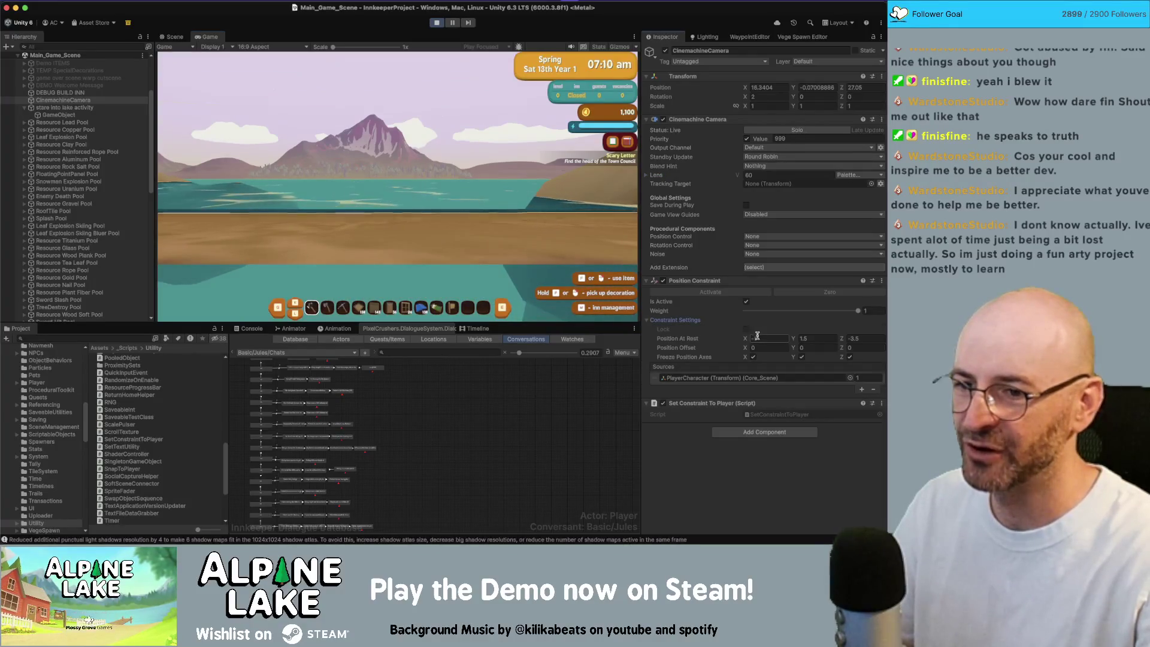
type("0")
key("Tab")
type("0")
key("Tab")
type("0")
left_click(773, 347)
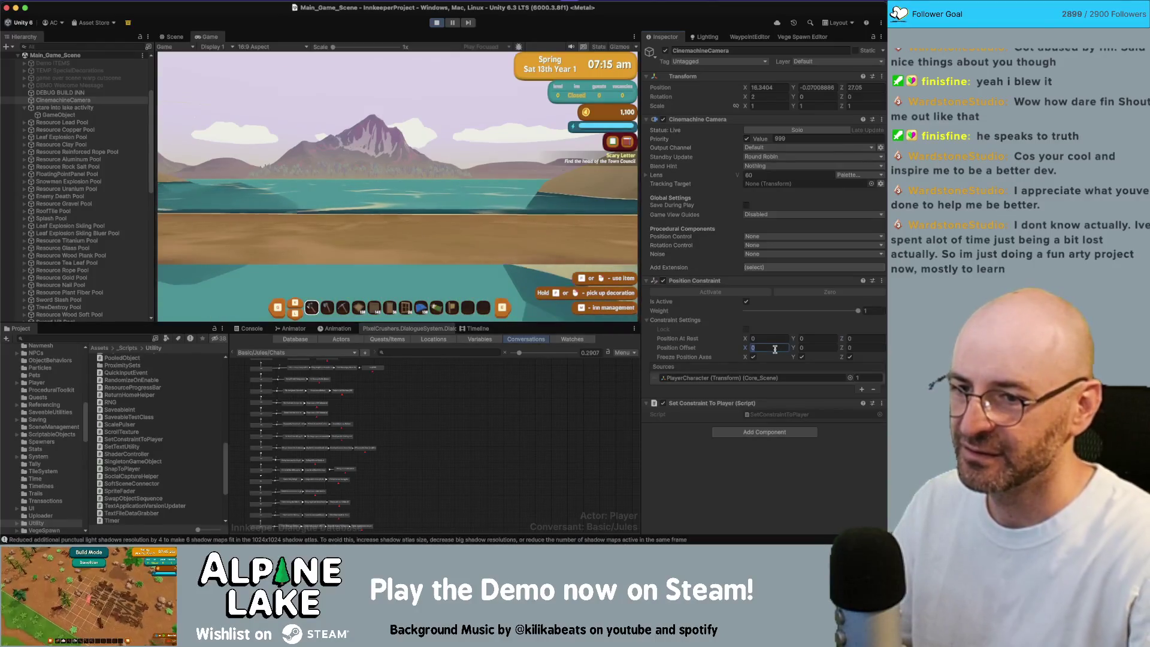
type("1.5")
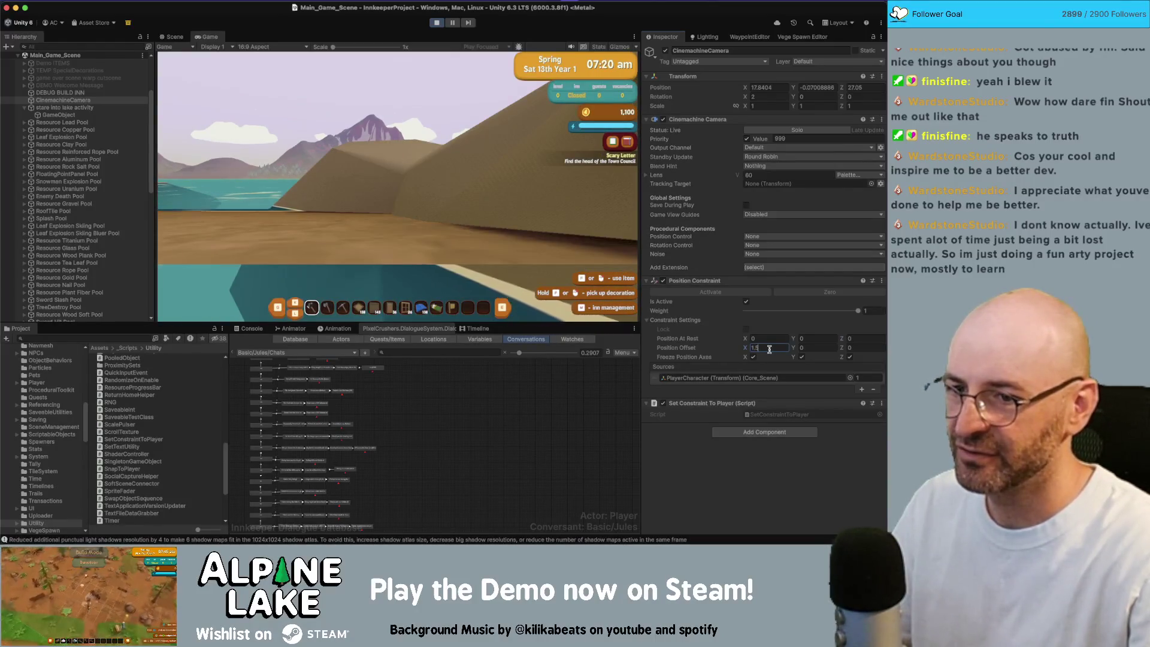
key("Tab")
type("1.5")
key("Tab")
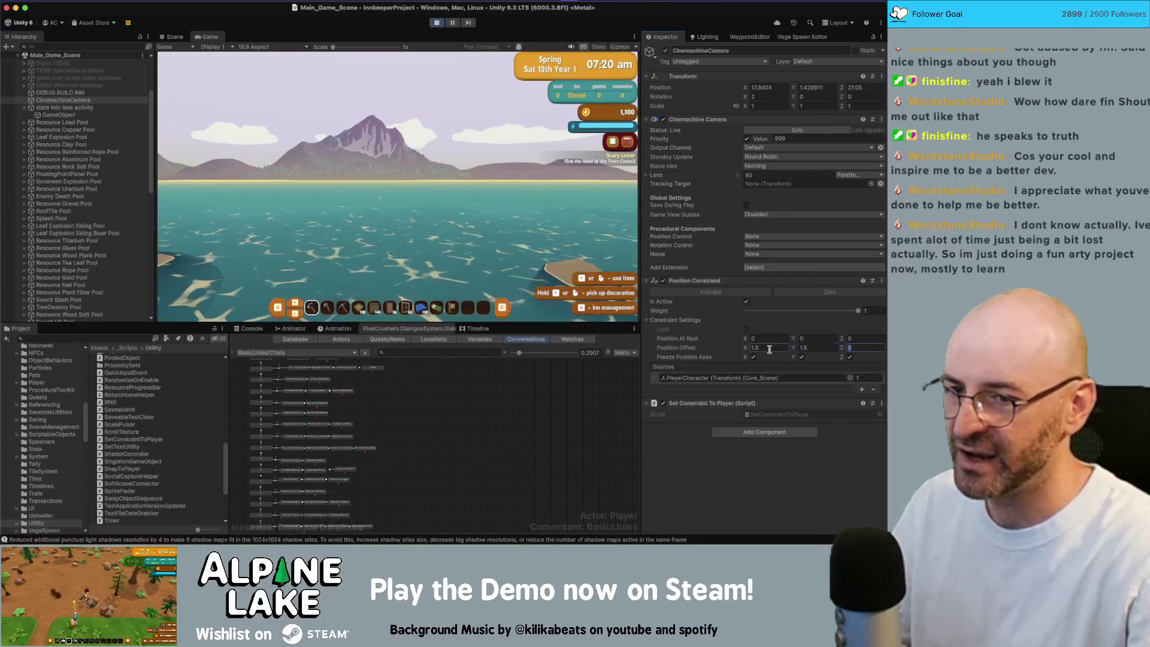
type("-3")
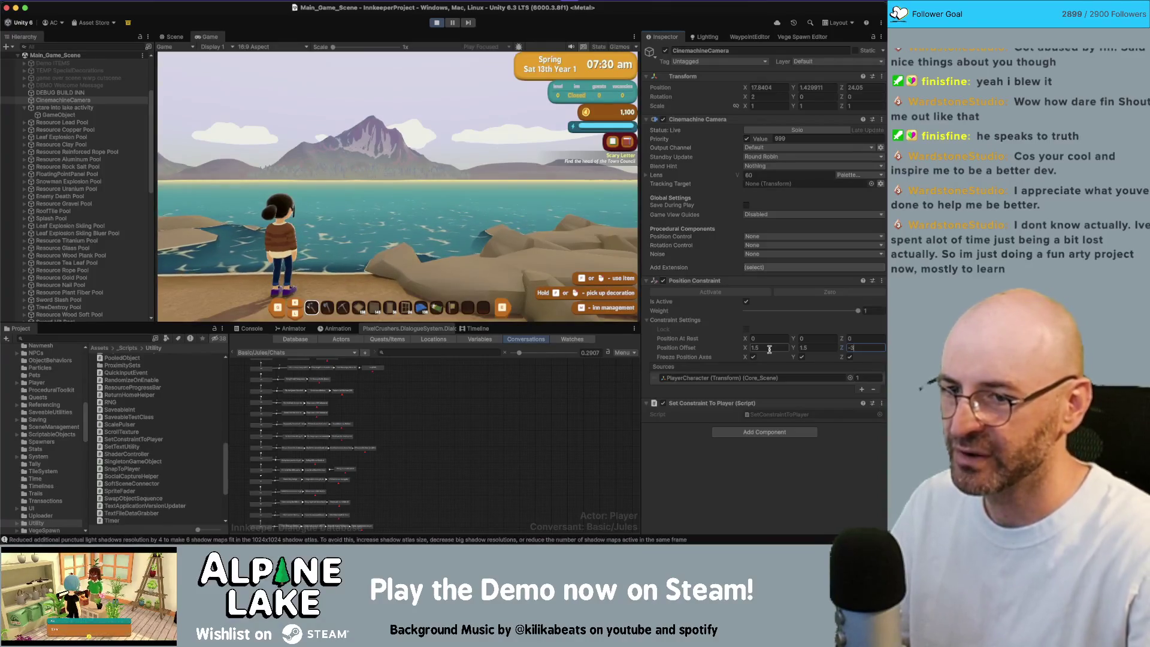
Refine the Position Offset to X 0.5, Y 1, Z -2.
left_click_drag(745, 350, 725, 349)
left_click(756, 349)
type(".5")
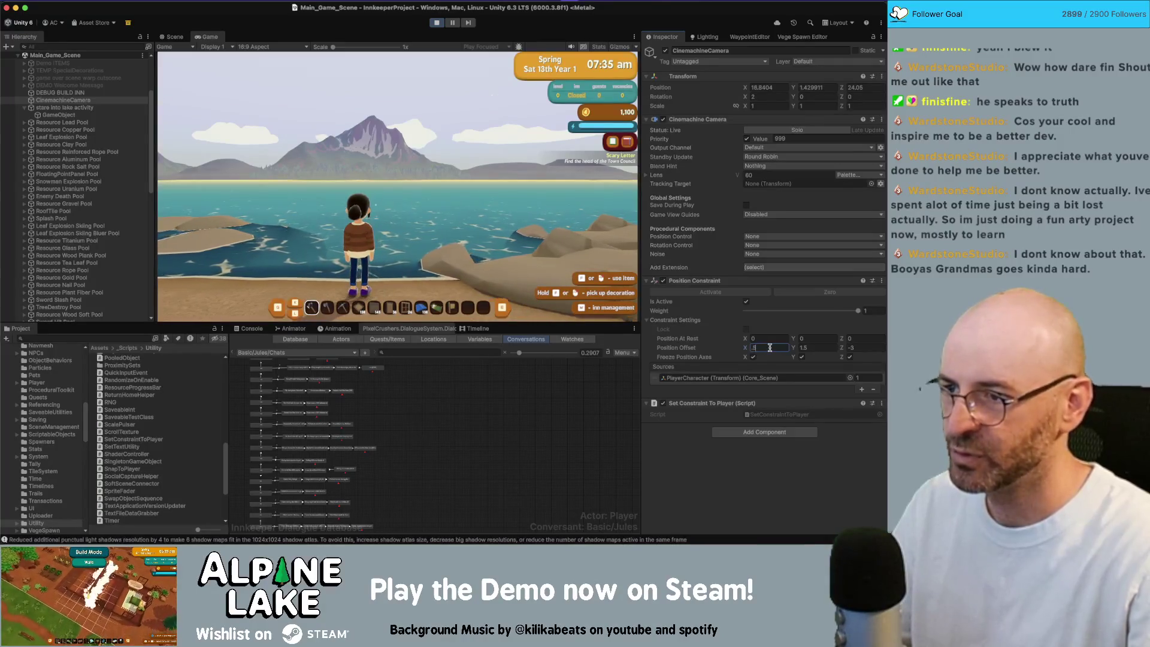
left_click(855, 348)
type("-2")
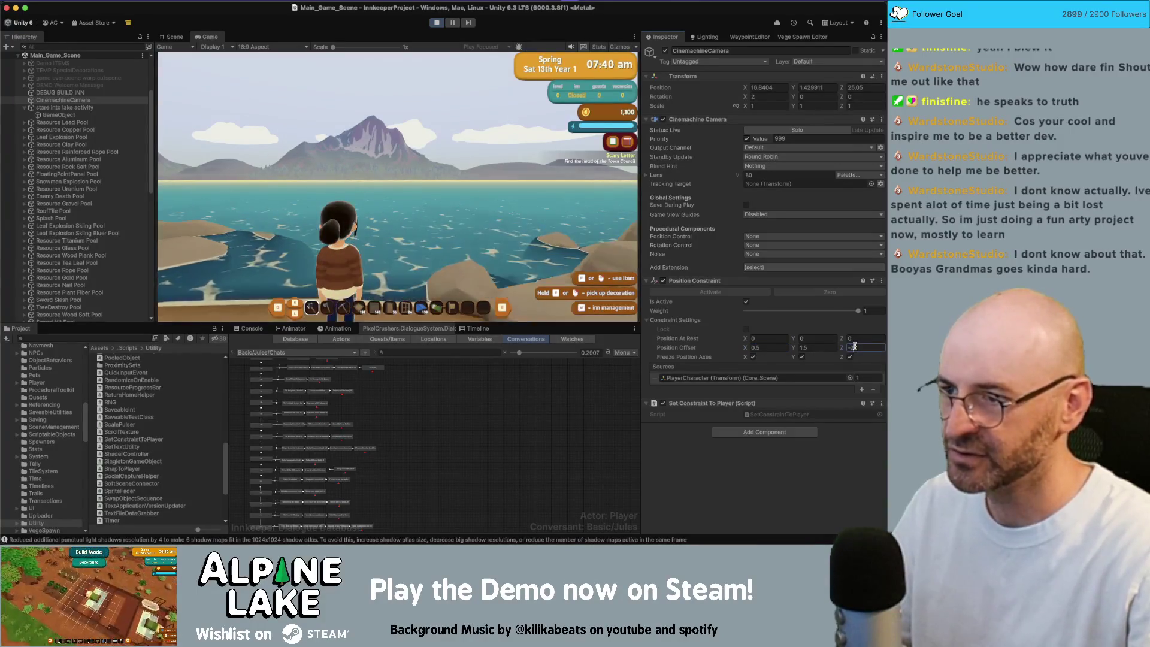
left_click(813, 348)
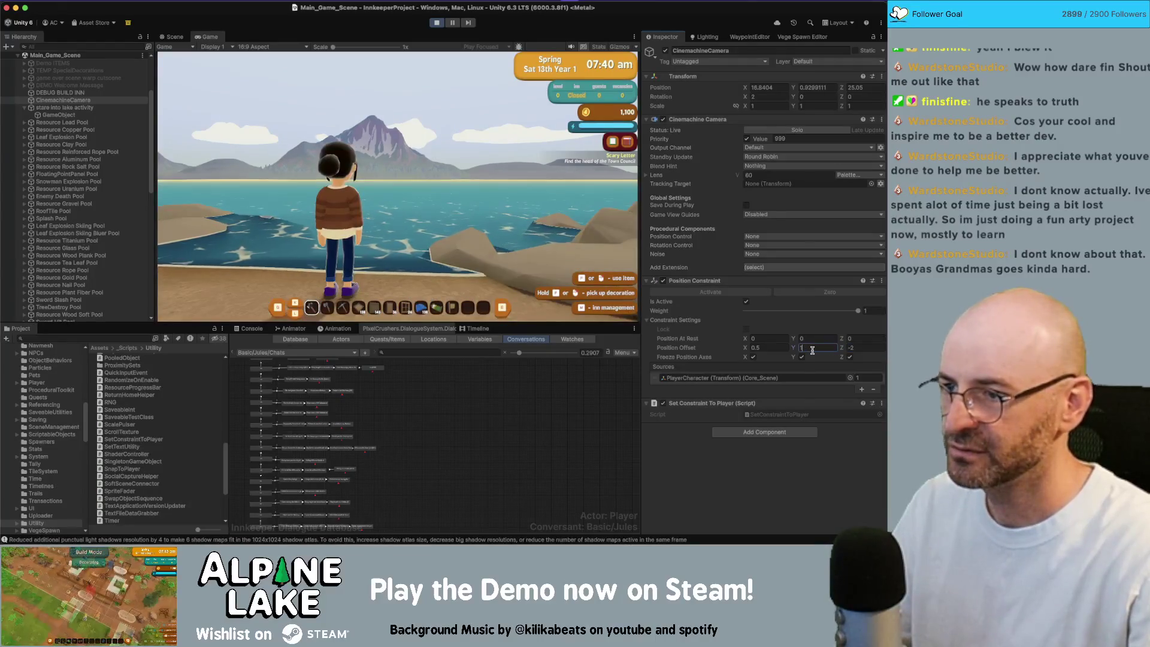
type("1.5")
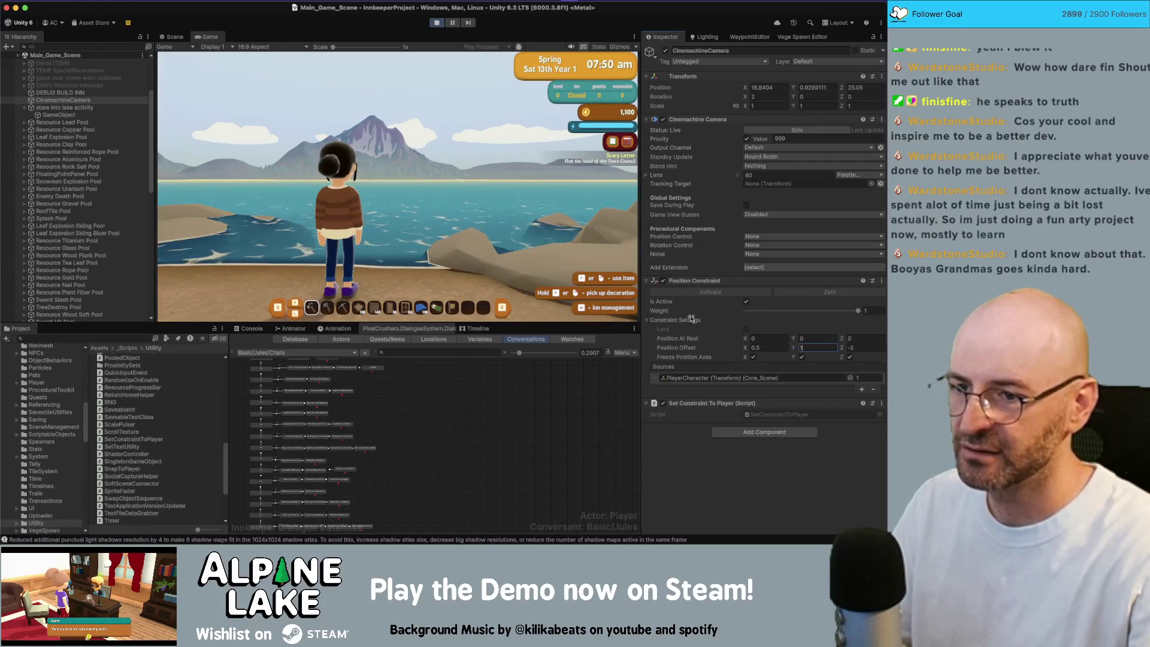
key("Tab")
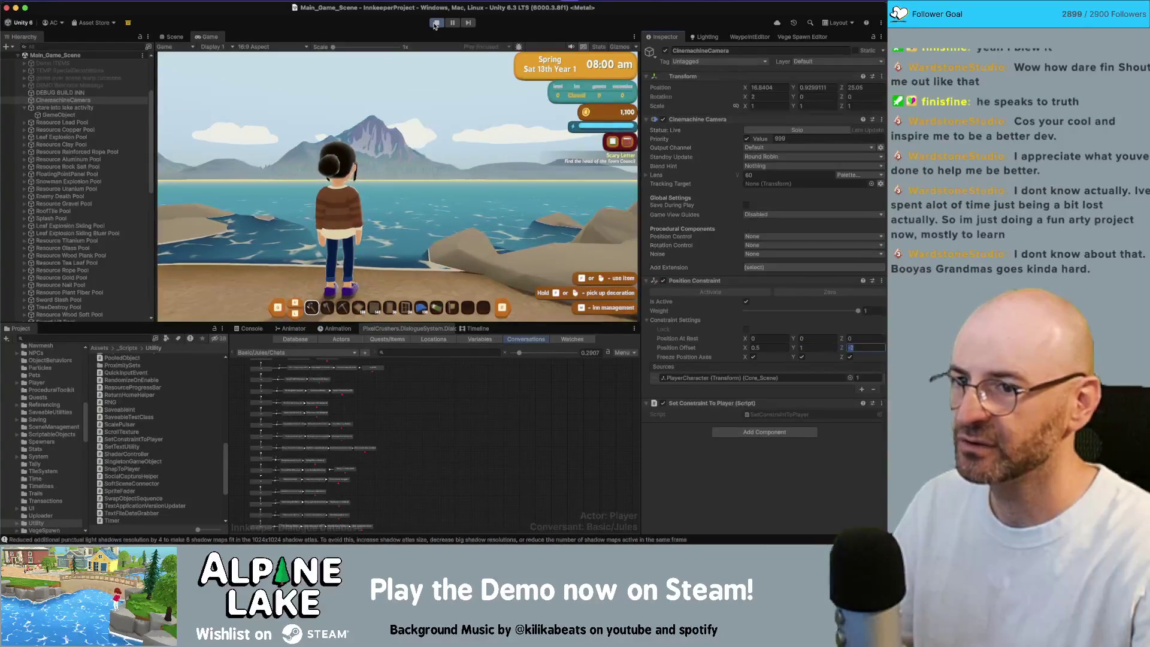
Stop Play mode and re-enter offset 0.5, 1, -2 with rest position 0, 0, 0.
left_click(436, 24)
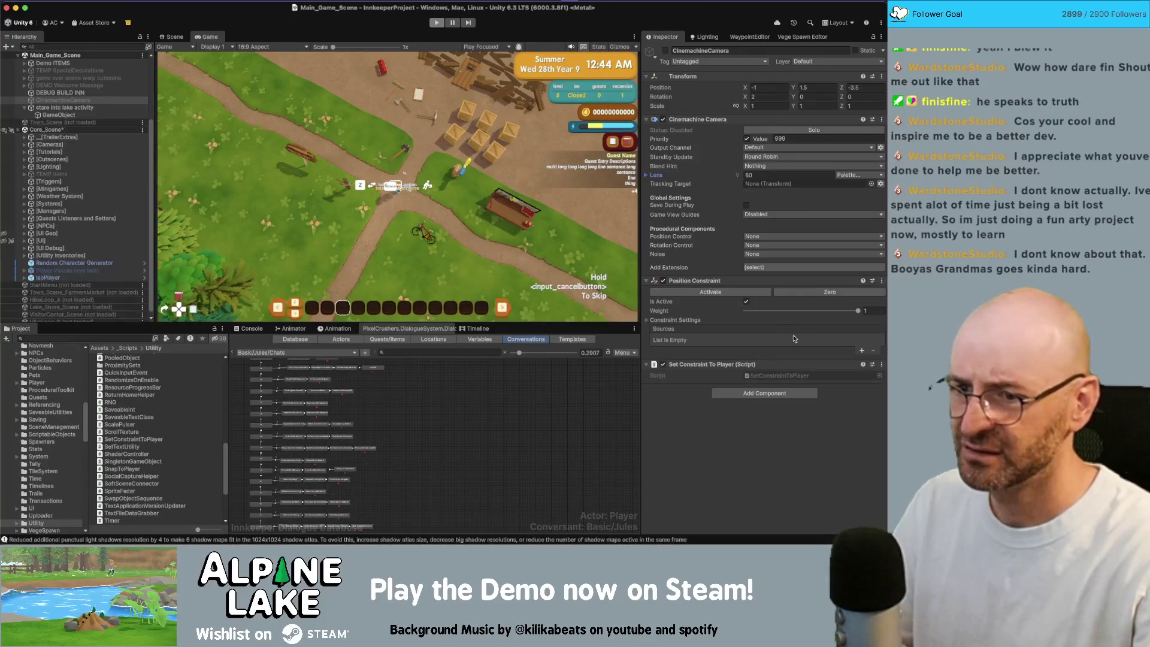
left_click(652, 322)
left_click(772, 347)
key("Tab")
type("2")
left_click(768, 337)
type("0")
key("Tab")
type("0")
key("Tab")
type("0")
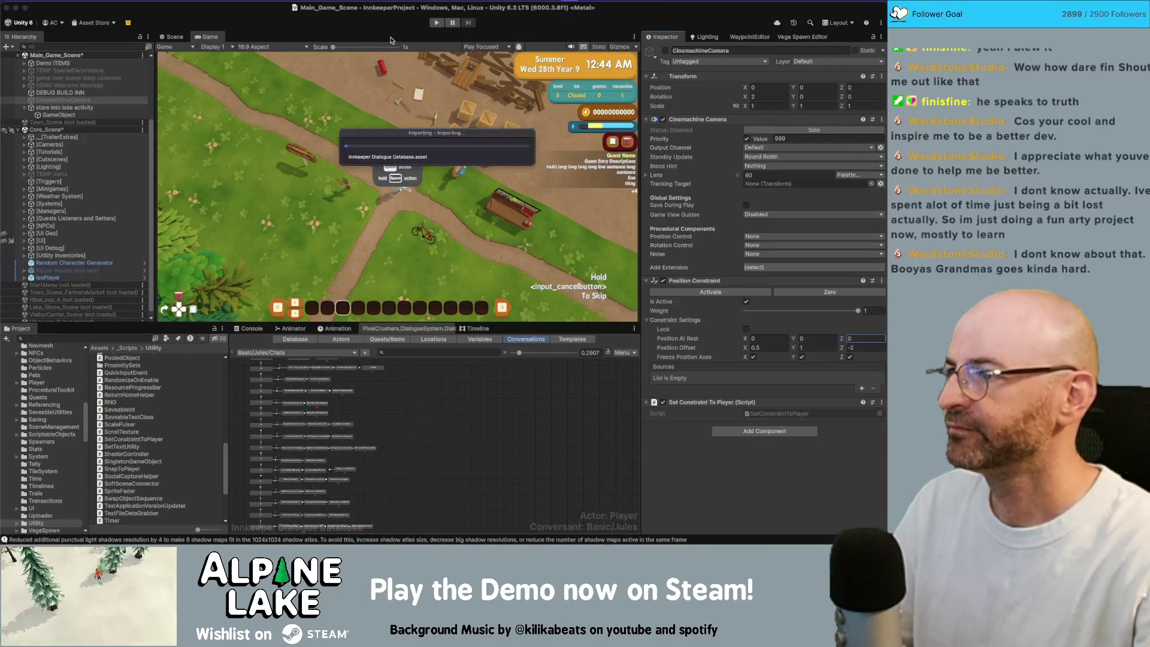
Play-test by walking the character to the lakeshore and back, then stop and switch to Rider.
left_click(434, 23)
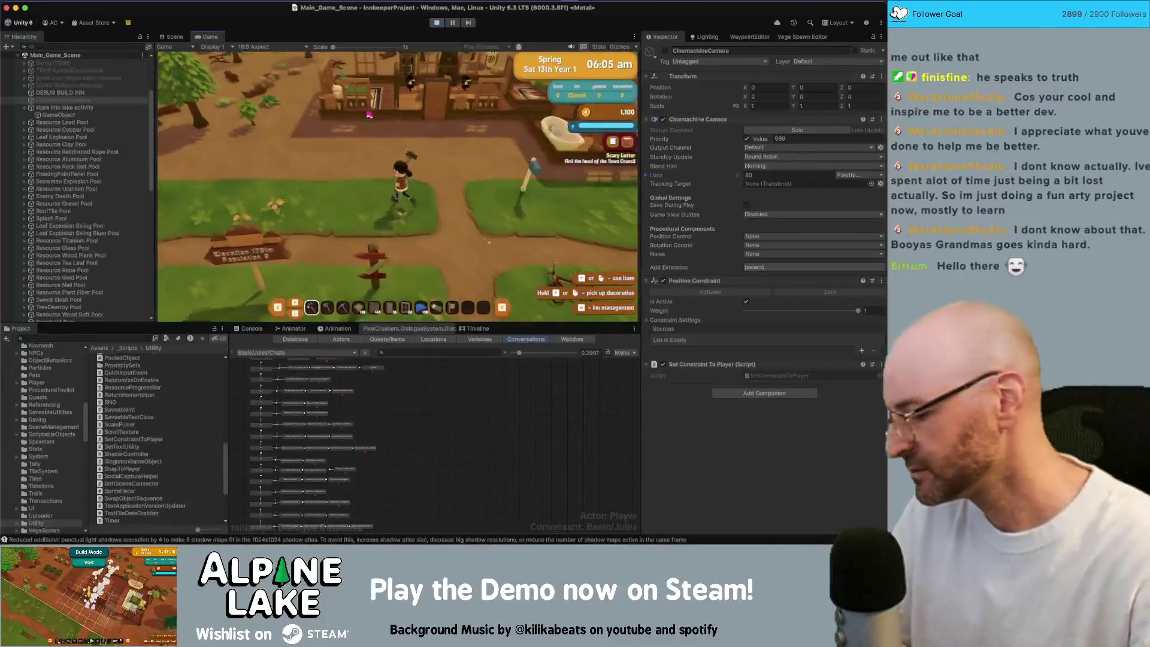
key("w")
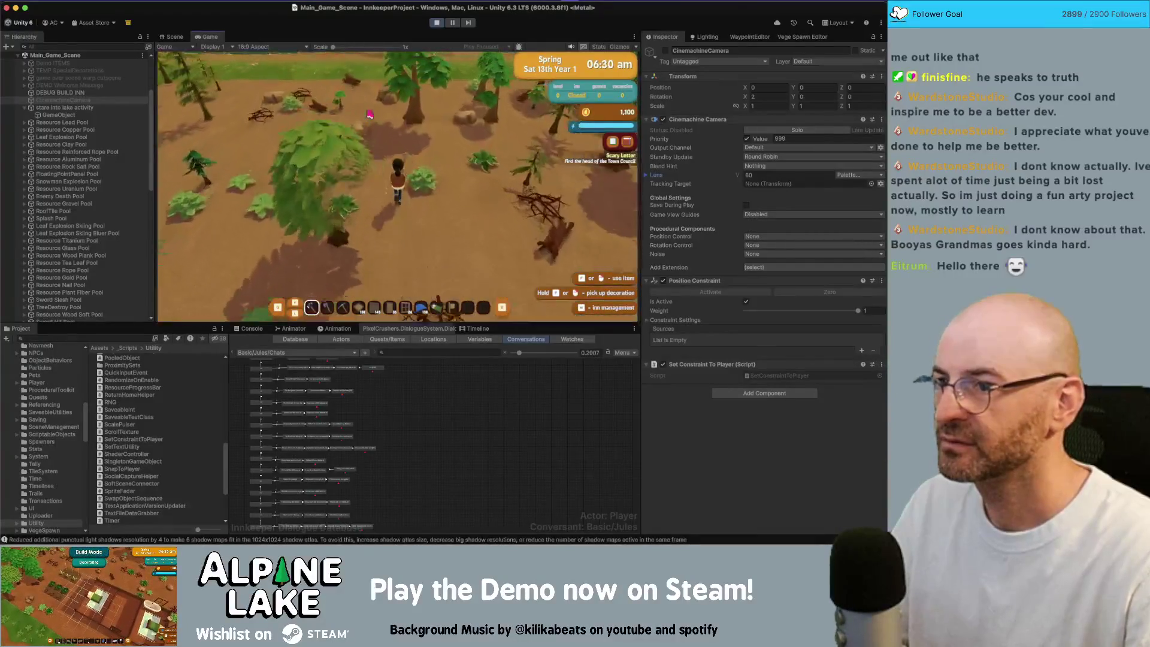
key("w")
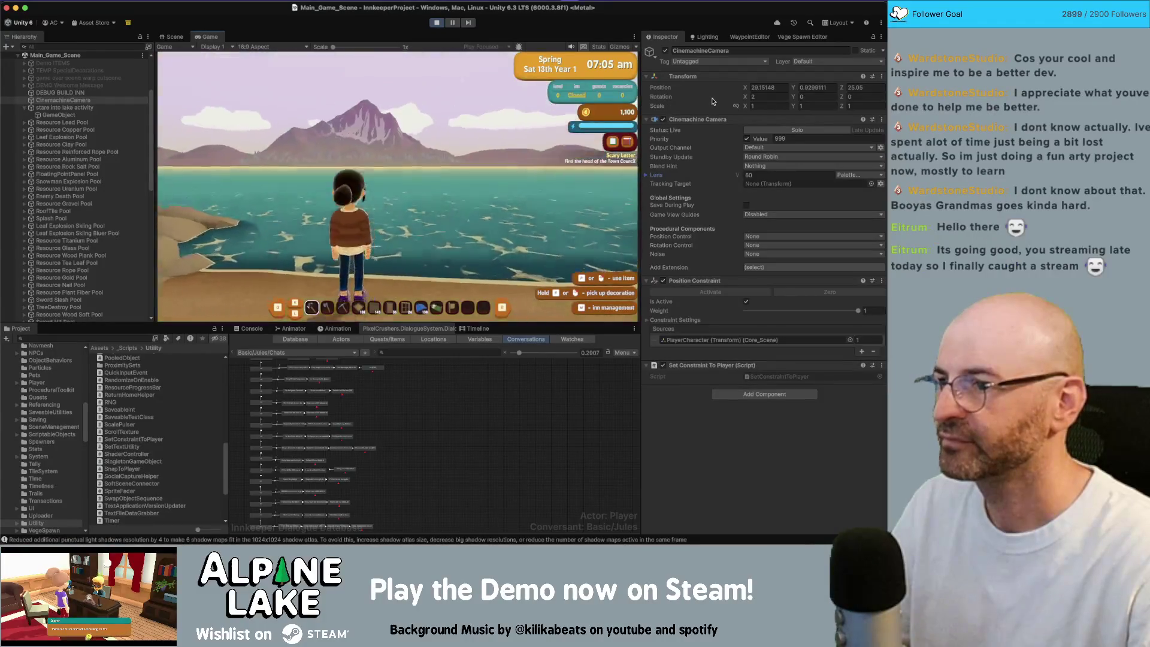
key("s")
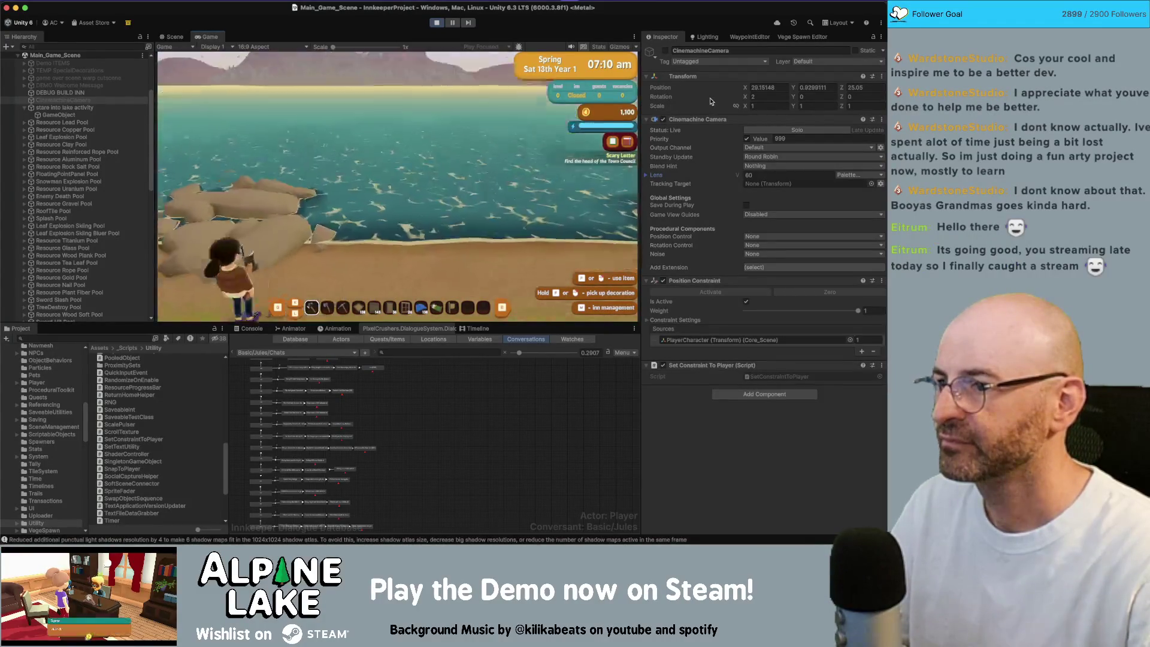
key("w")
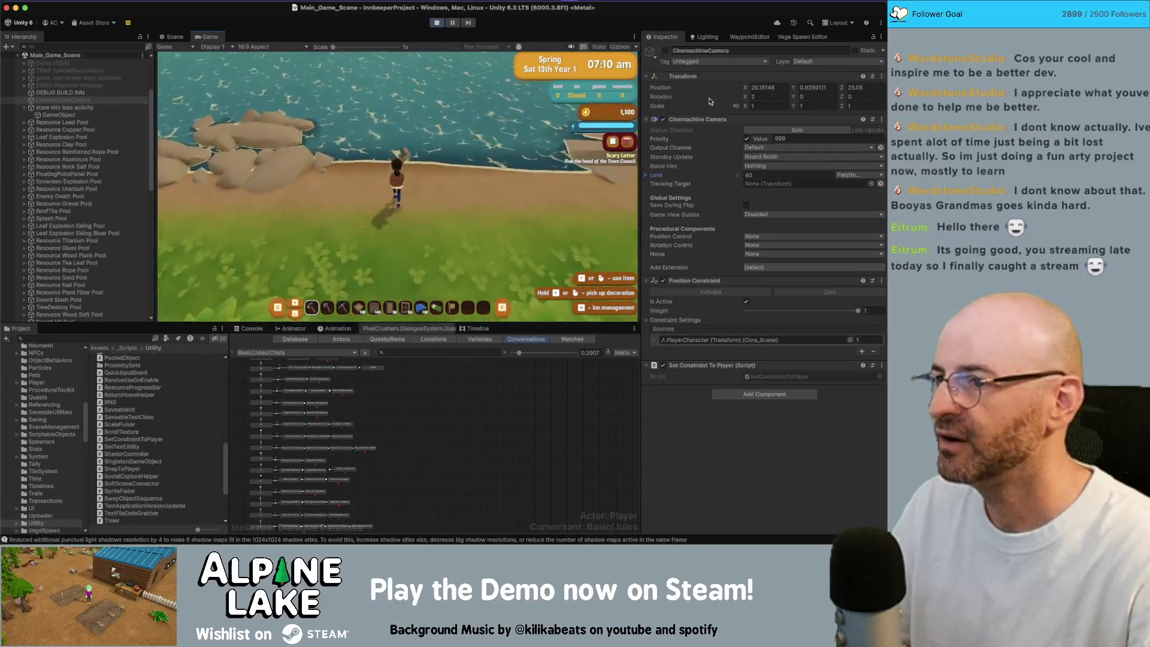
left_click(436, 23)
key("super+Tab")
key("super+Tab")
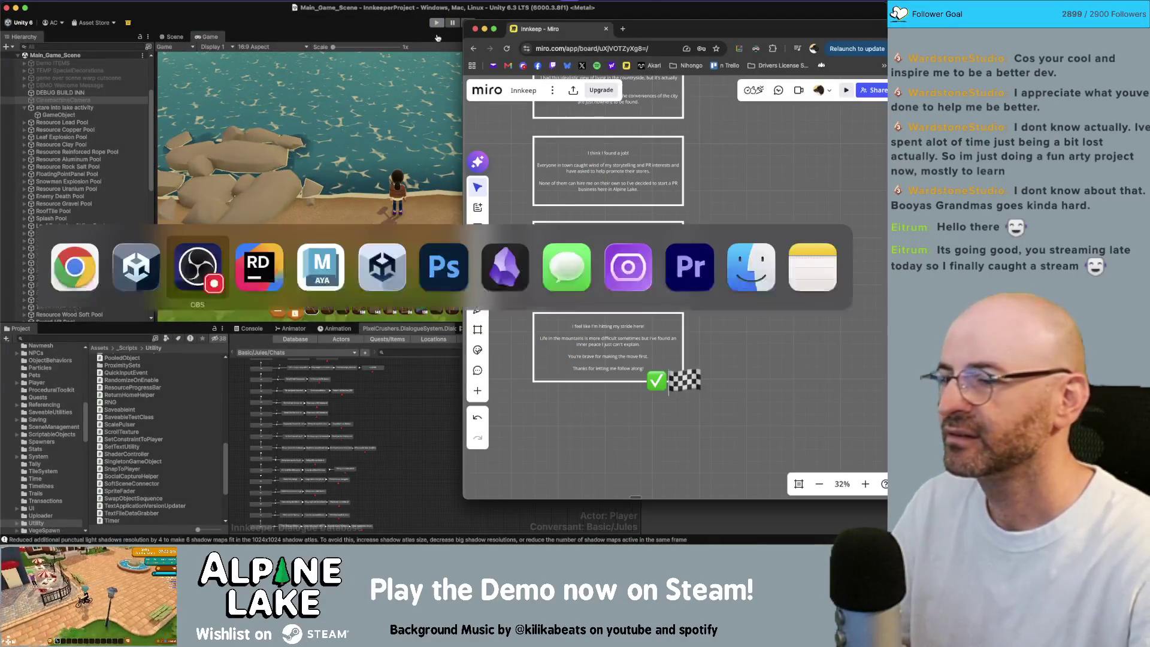
key("super+Tab")
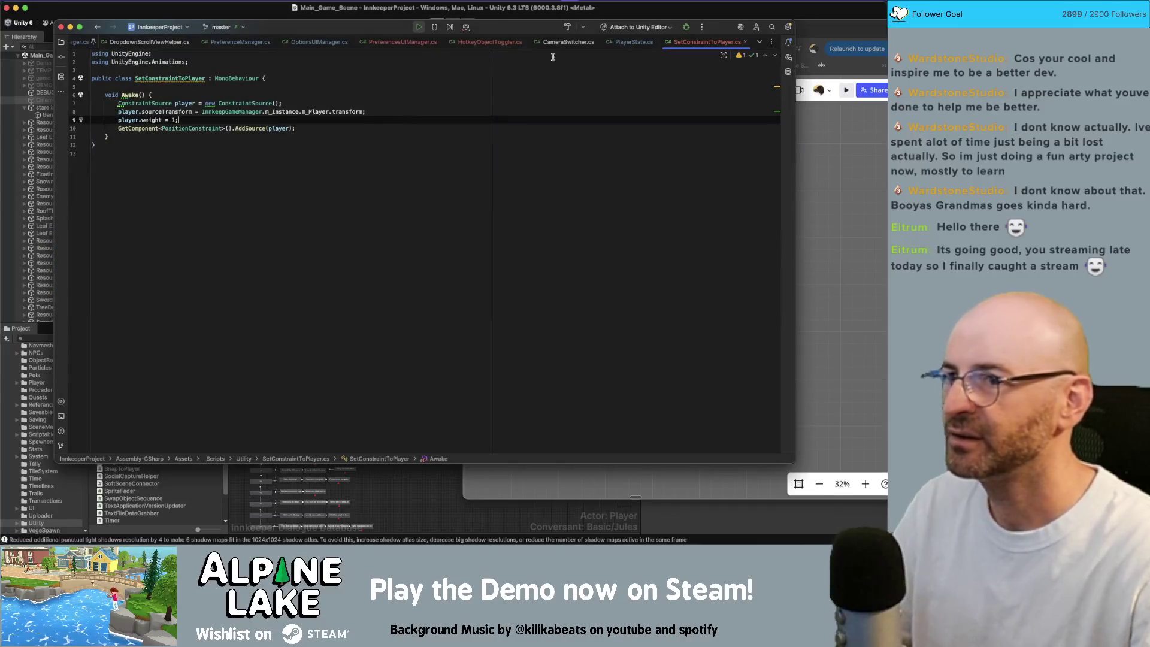
In PlayerState.cs, inspect the m_SnapToLocationPosition condition and activityInteraction usages.
left_click(634, 41)
left_click(315, 232)
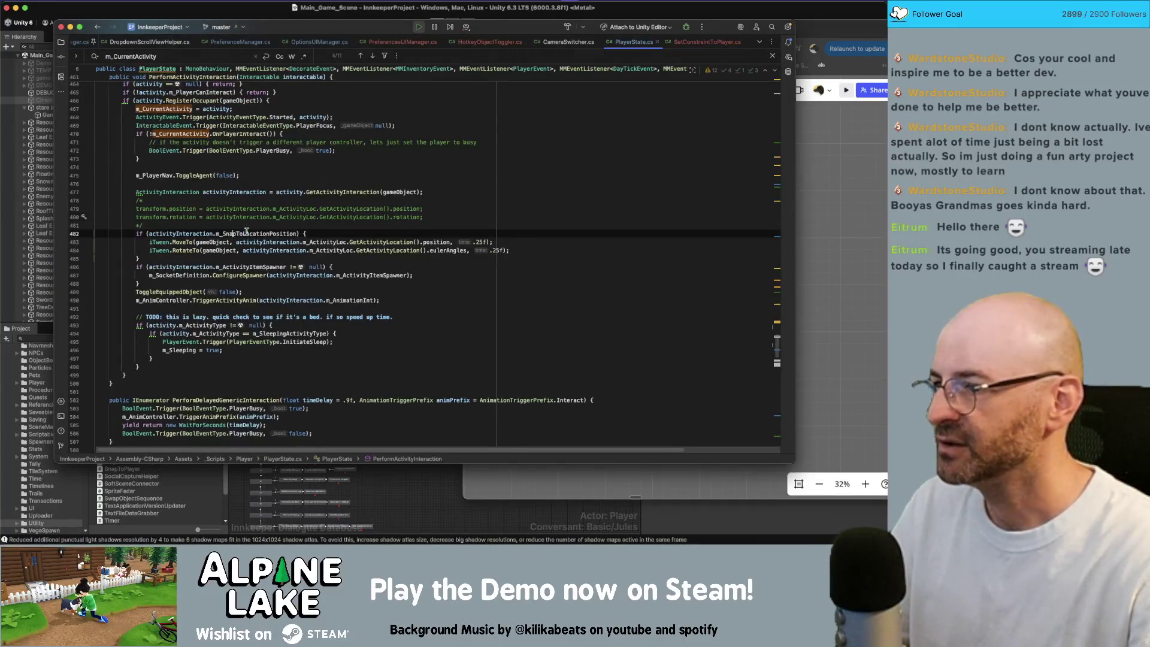
key("super+shift+Left")
key("ctrl+c")
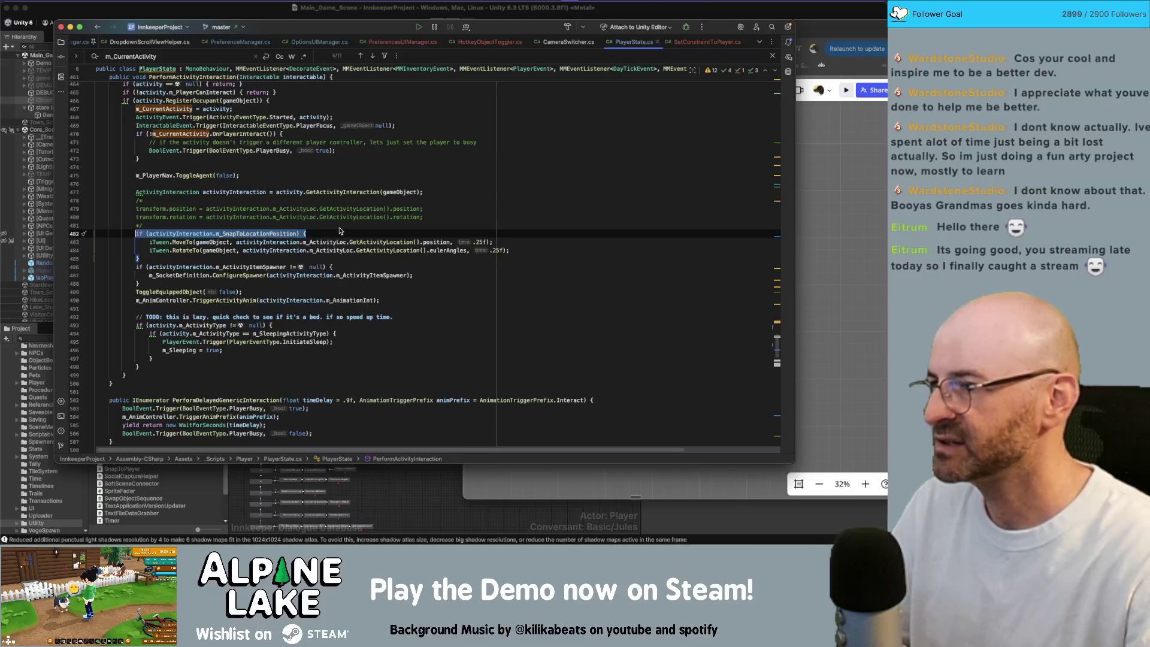
left_click(266, 242)
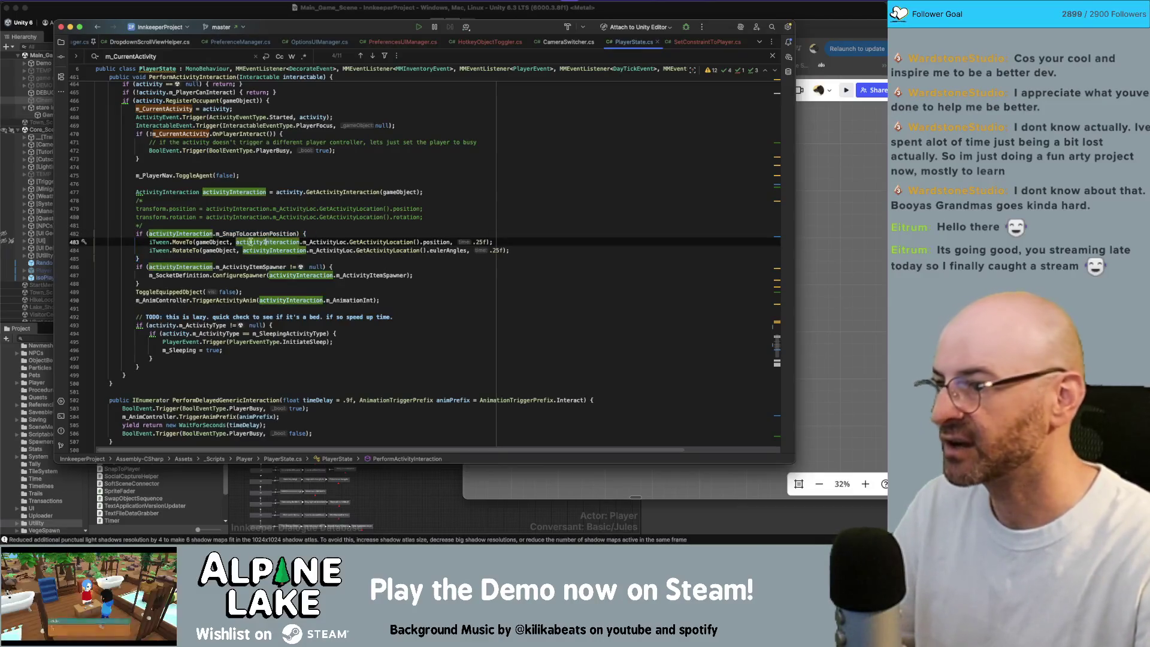
left_click(377, 242)
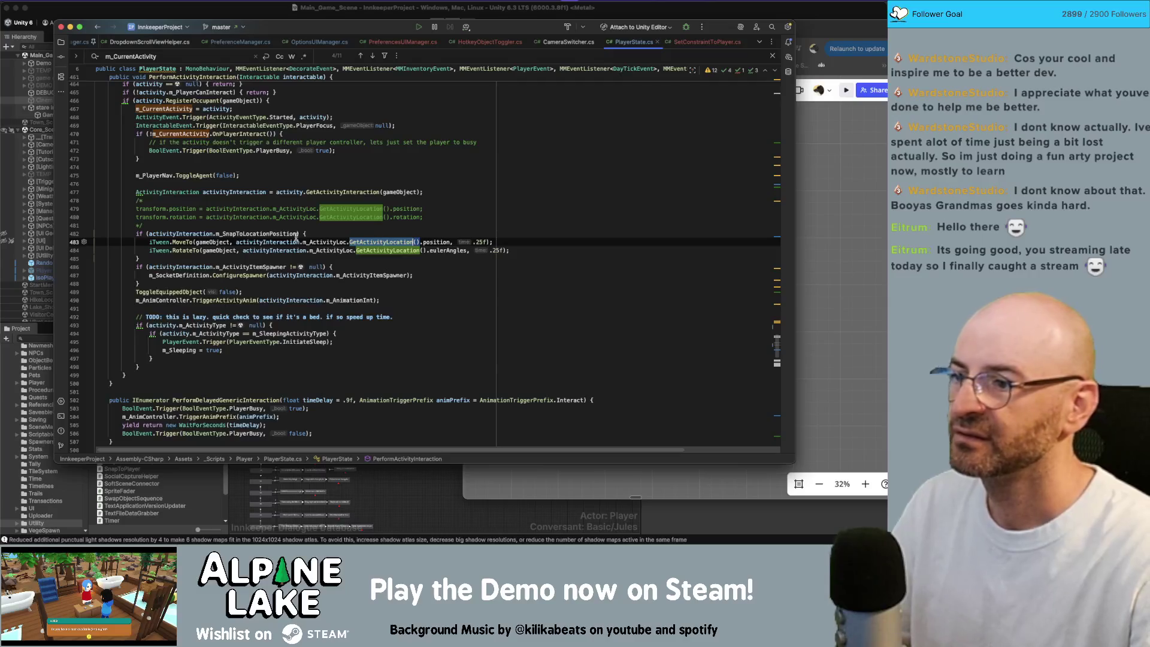
left_click(270, 233)
key("alt+Up")
key("alt+Up")
key("alt+Up")
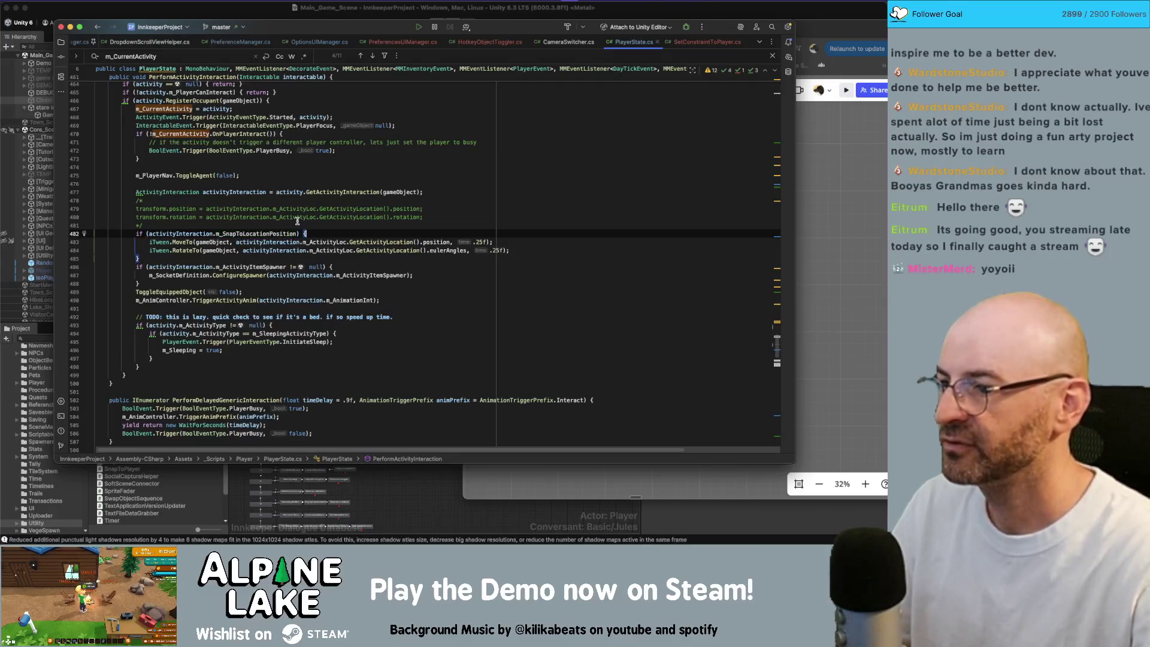
left_click(287, 241)
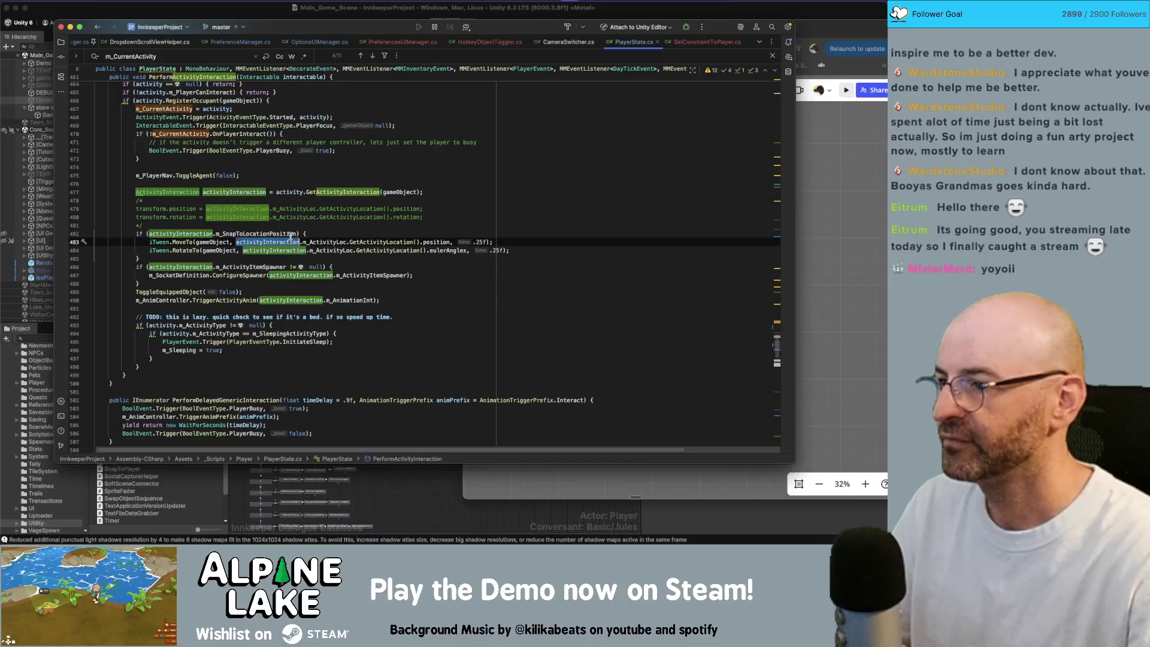
key("Home")
key("alt+Right")
key("alt+Right")
key("alt+Right")
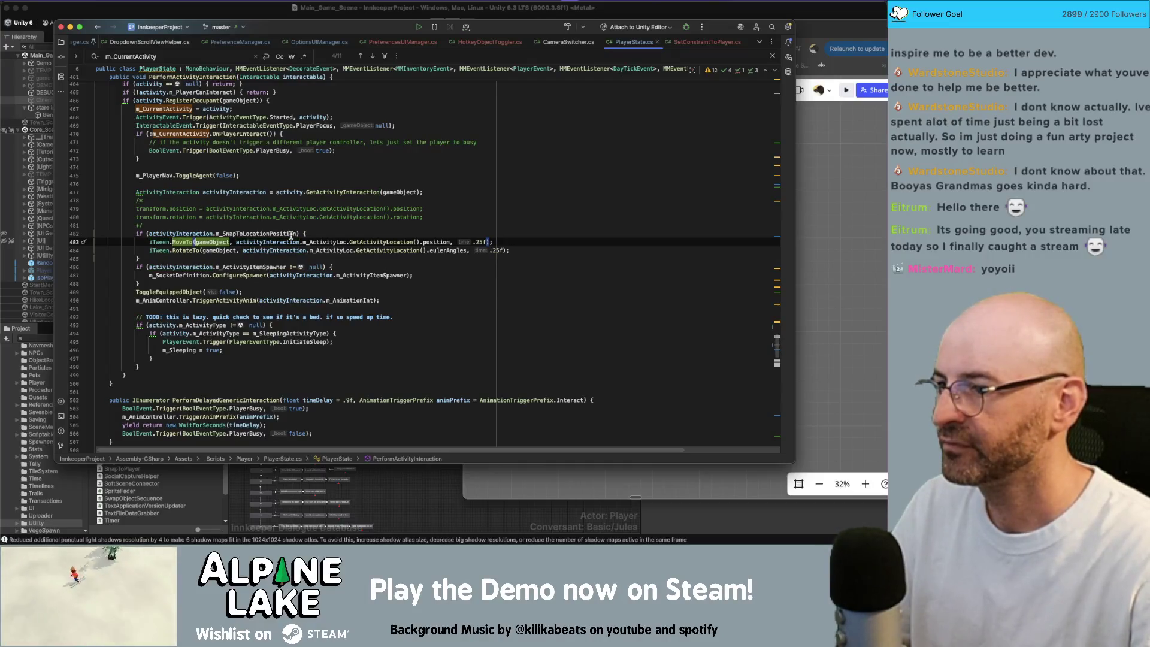
key("alt+Up")
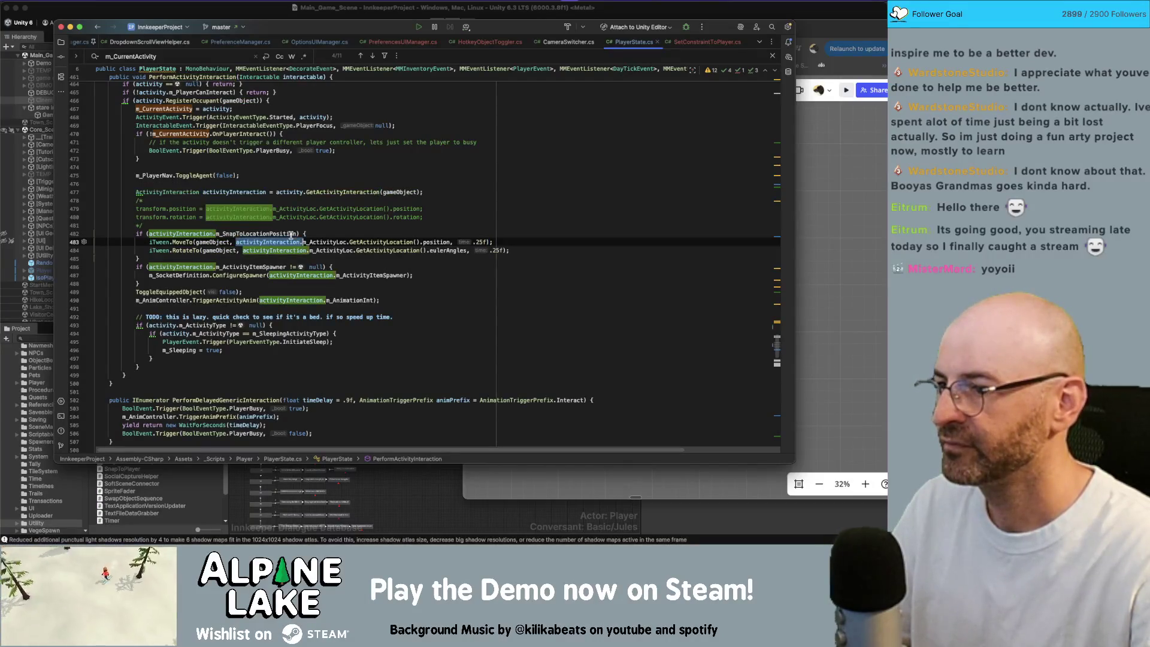
Search the file for activityInteraction and step through the matches.
key("super+f")
key("Return")
key("Return")
key("Return")
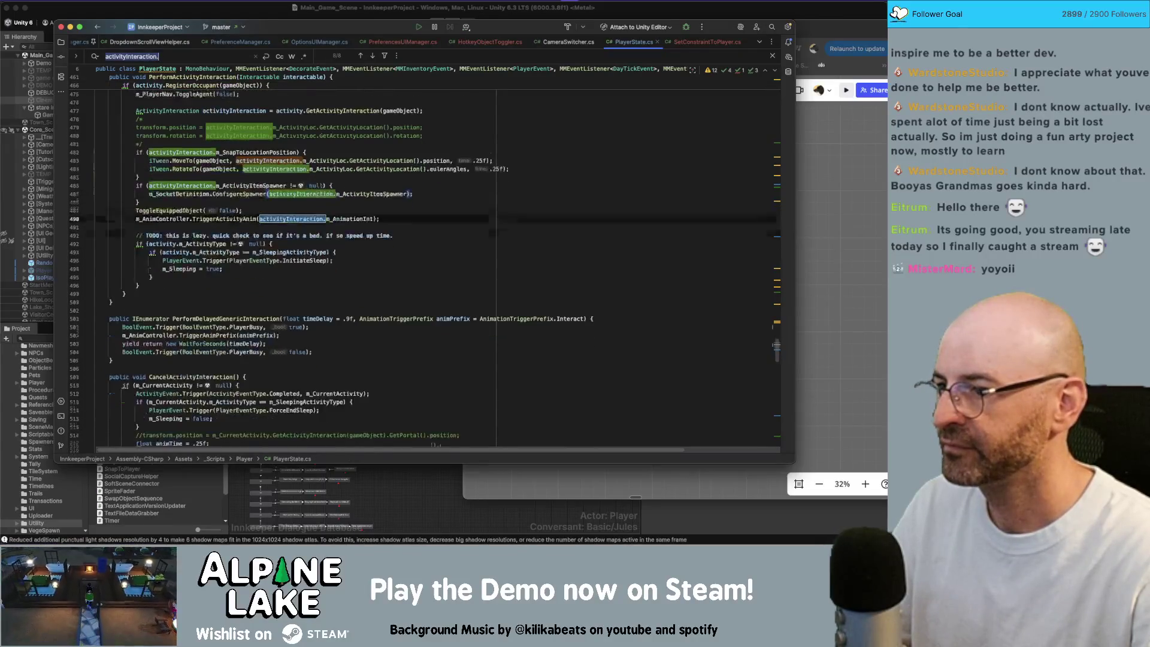
key("shift+Return")
key("shift+Return")
key("shift+Return")
left_click(369, 212)
left_click(384, 199)
key("super+f")
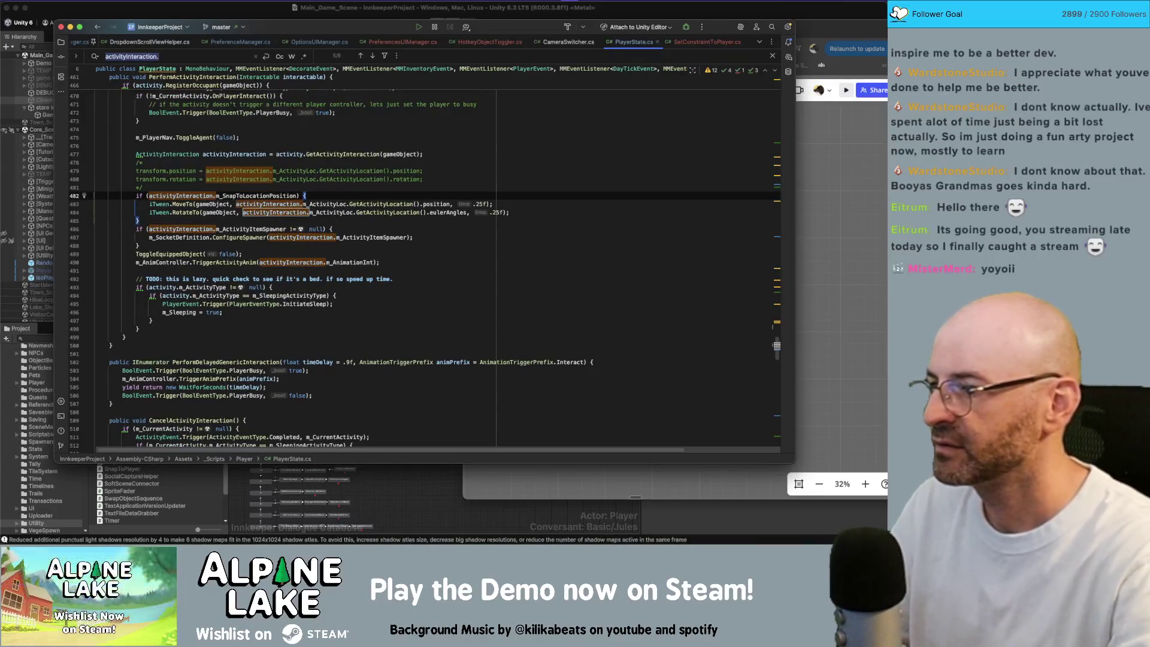
Search for 'activity', scroll to CancelActivityInteraction and paste a snap-to-location check above the move call.
scroll(381, 198, "up", 1)
scroll(381, 197, "up", 5)
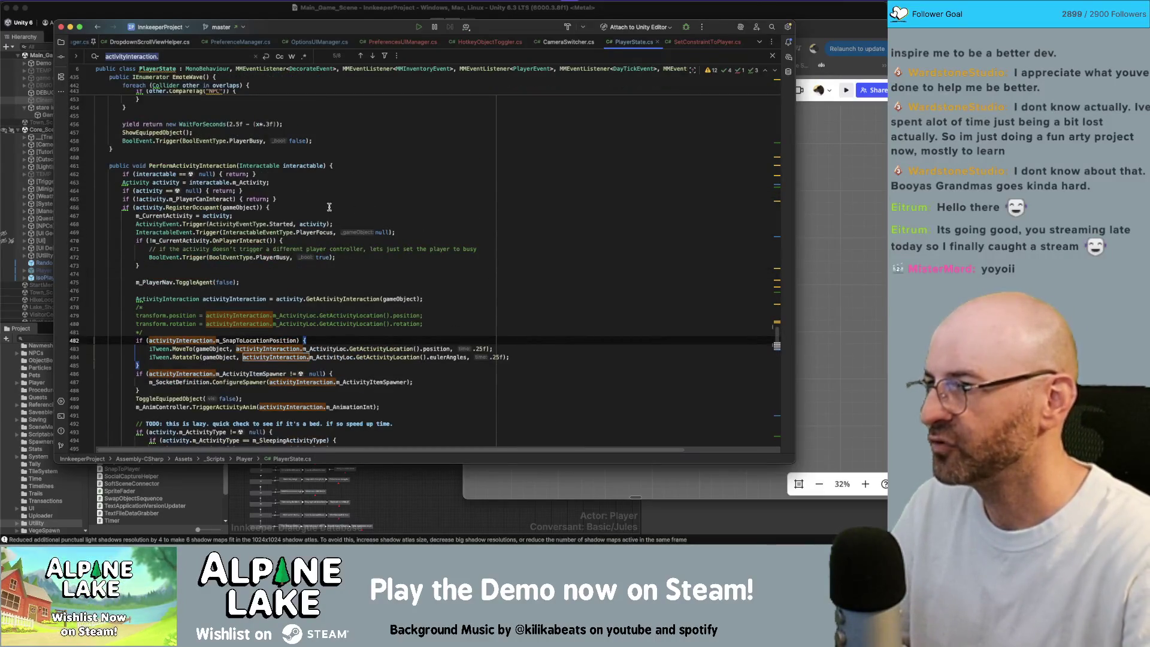
type("actv")
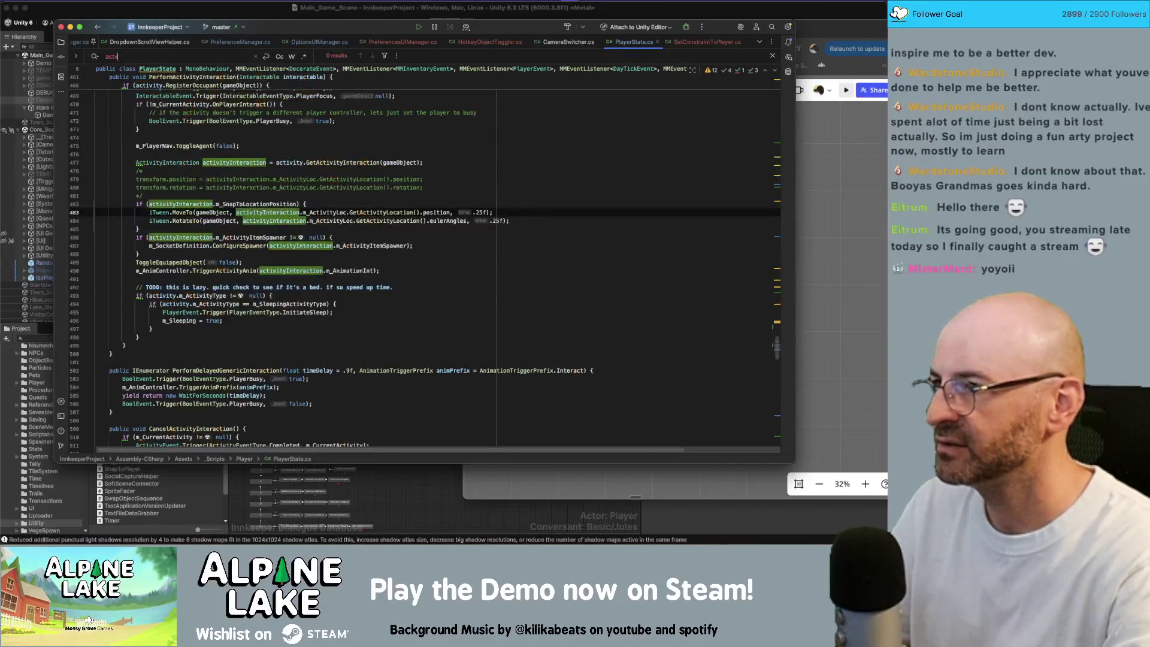
key("BackSpace")
type("vity")
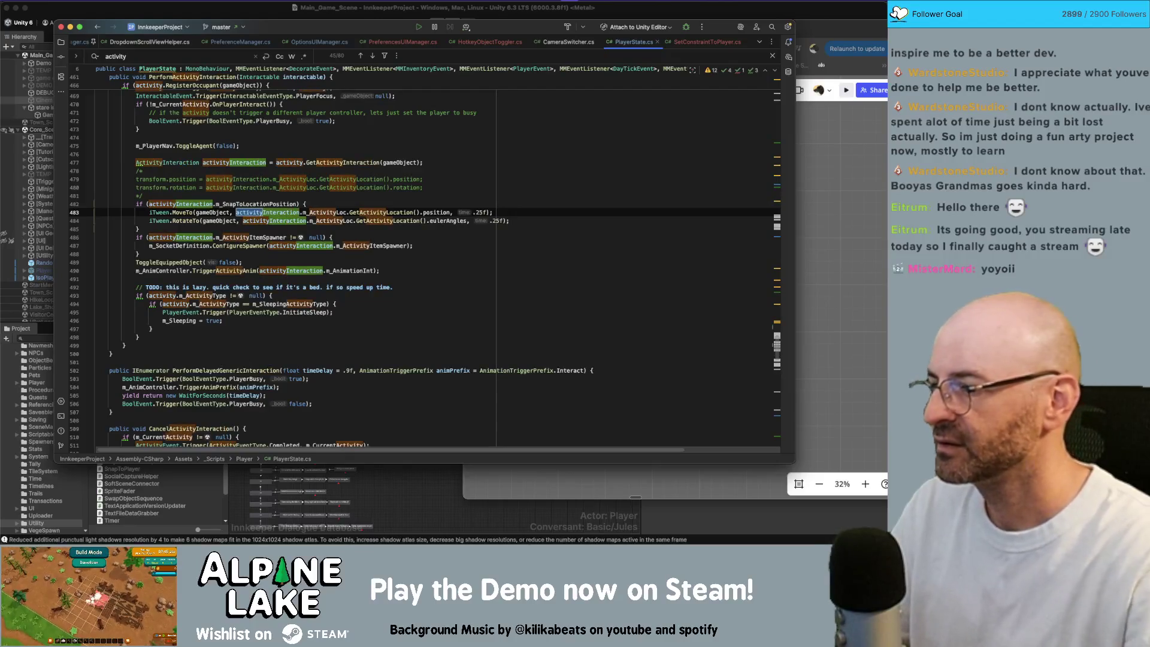
scroll(362, 362, "down", 7)
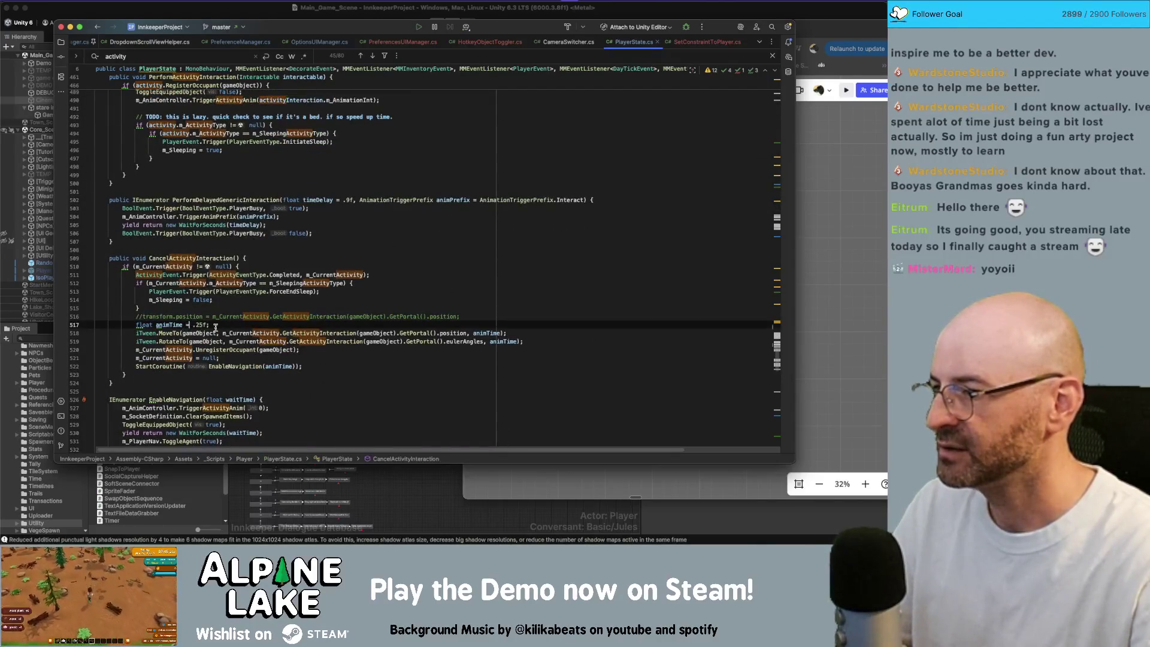
key("ctrl+v")
Add a closing brace after the iTween MoveTo and RotateTo calls.
key("Return")
key("BackSpace")
key("Down")
left_click(506, 350)
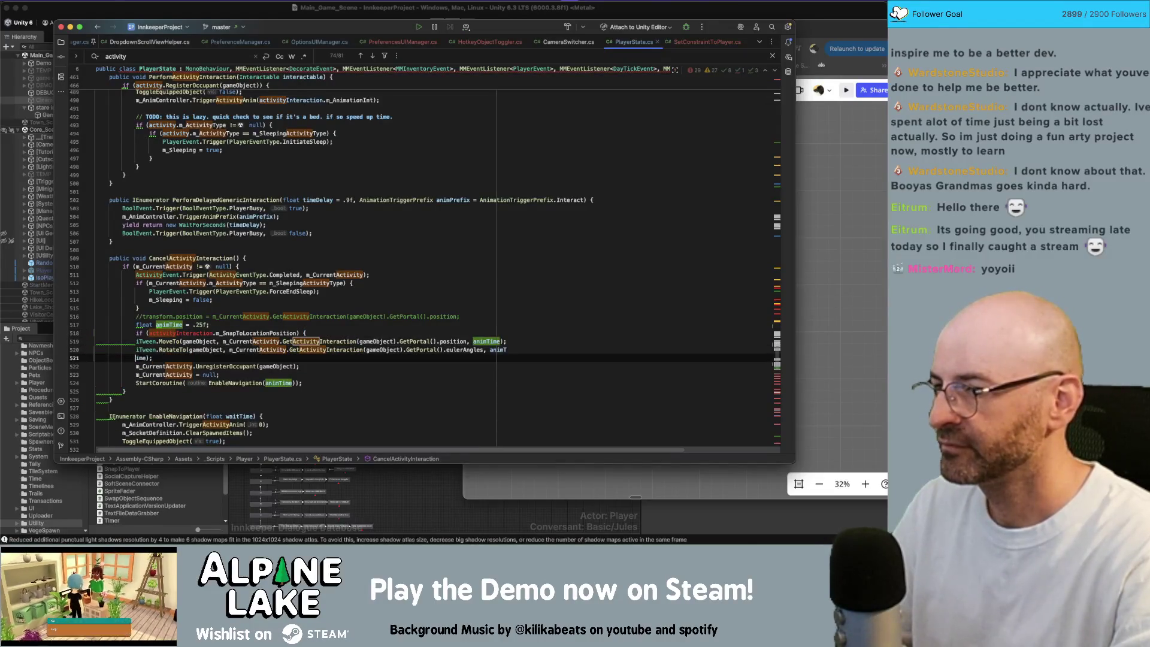
key("Return")
type("}")
key("Return")
Complete the condition as m_CurrentActivity.GetActivityInteraction(gameObject).m_SnapToLocationPosition.
left_click(147, 333)
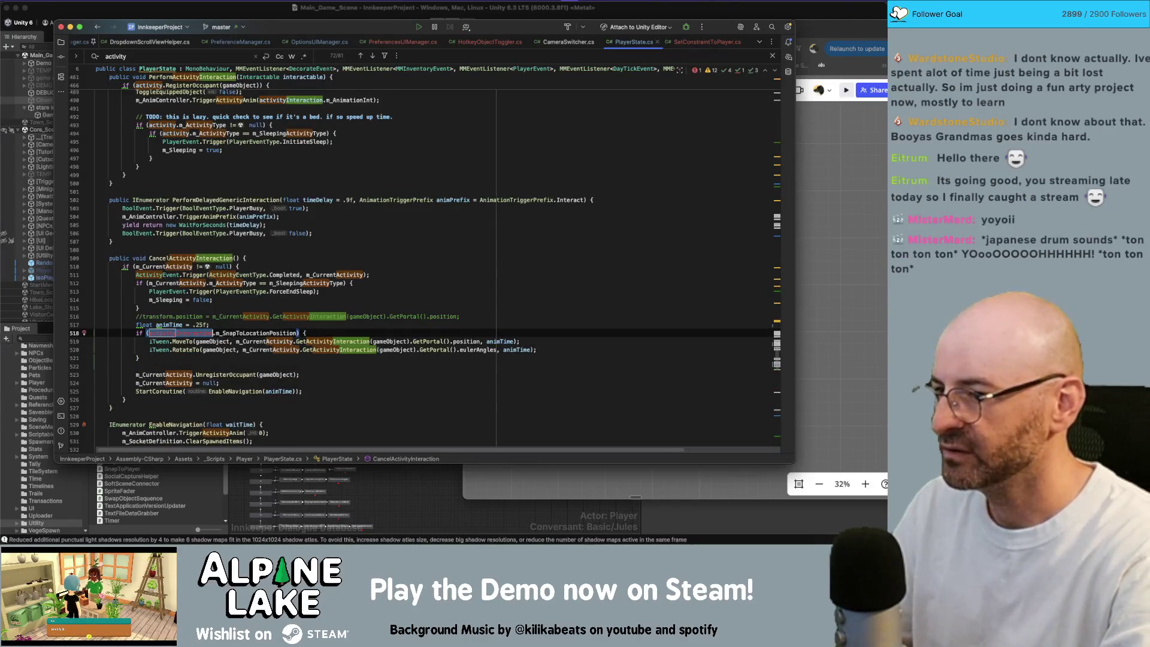
type("m_Curre")
key("Return")
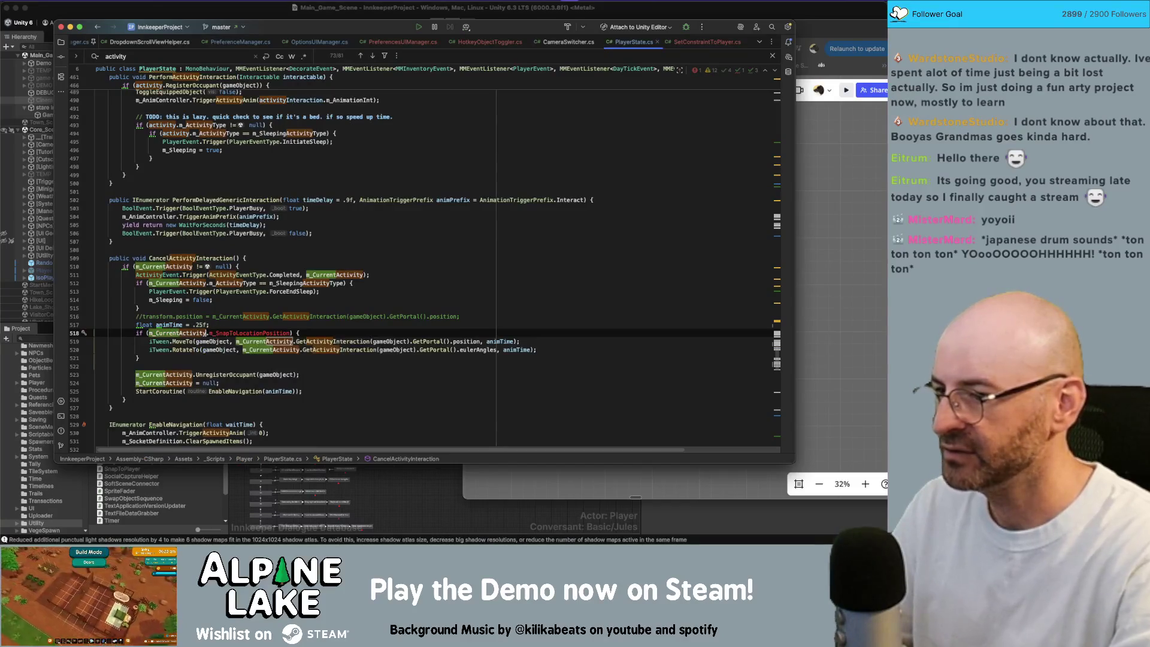
type(".GetAct")
key("Return")
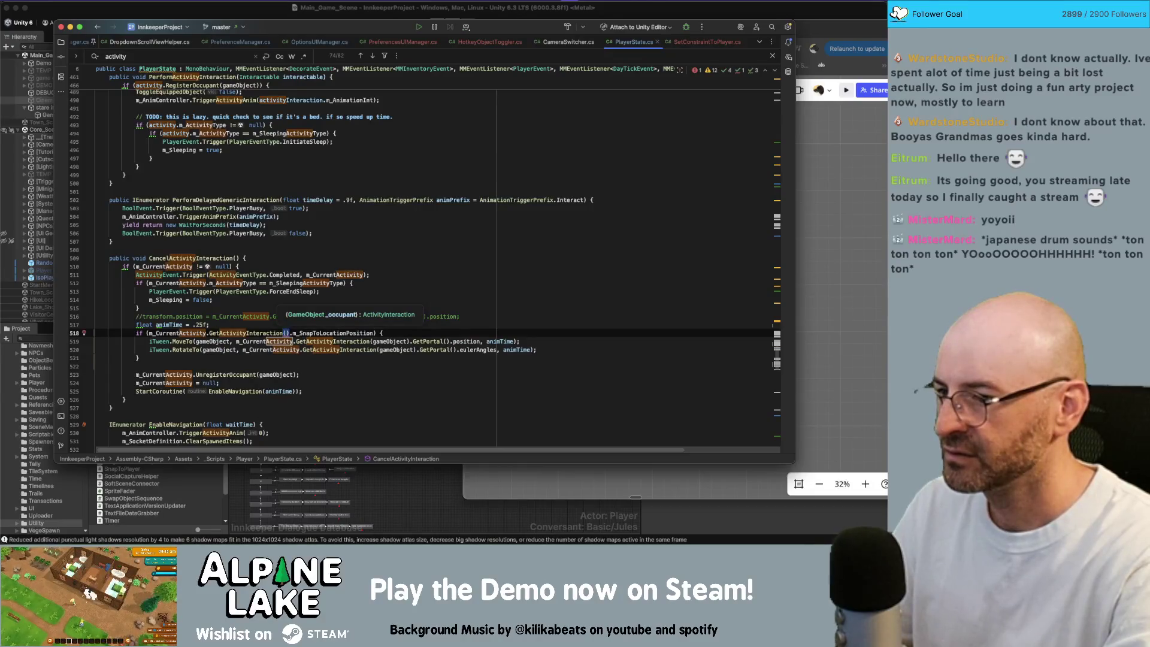
type("gameObject")
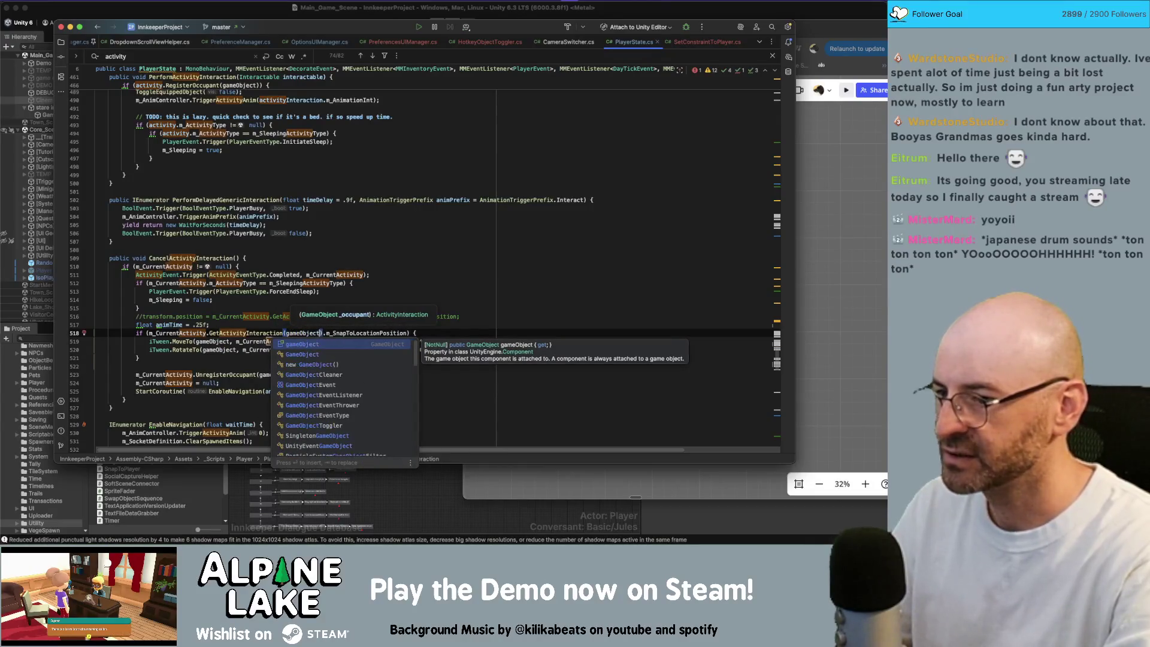
type(")")
left_click(395, 283)
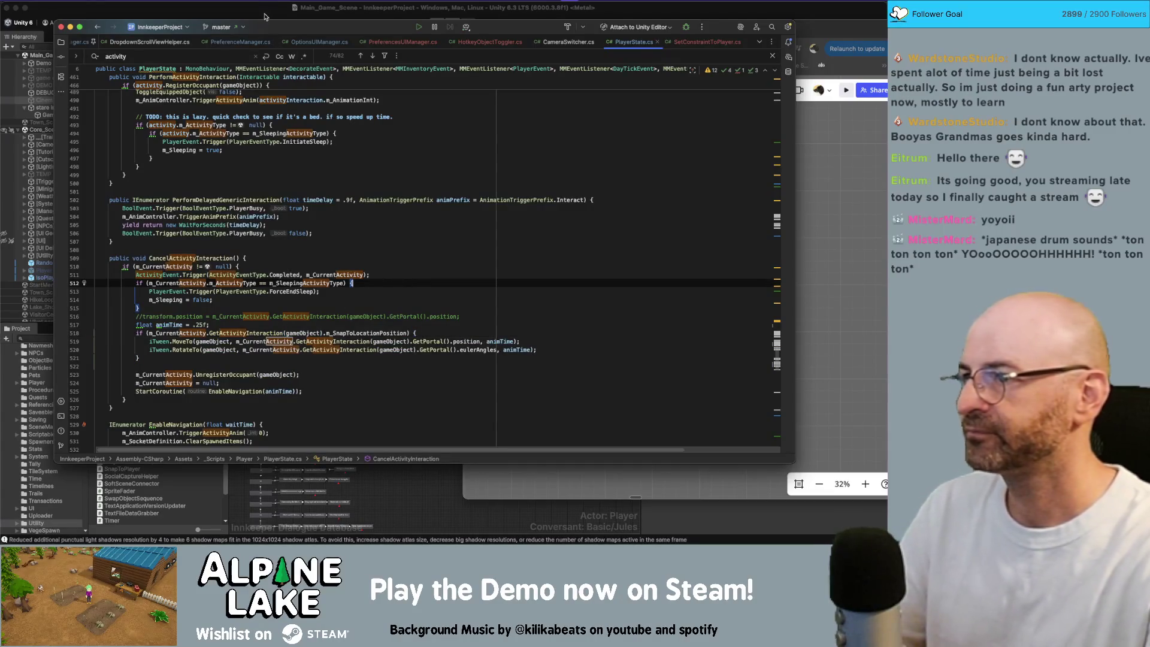
left_click(419, 27)
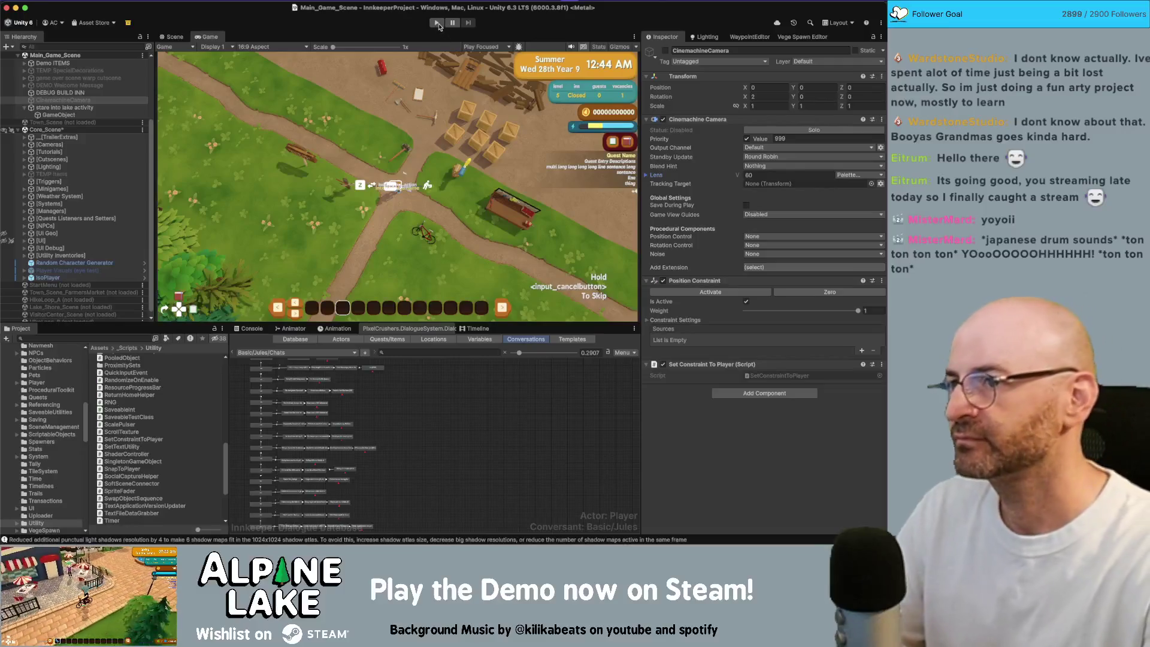
Play-test the code change, then show the lakeshore in the Scene view.
left_click(437, 23)
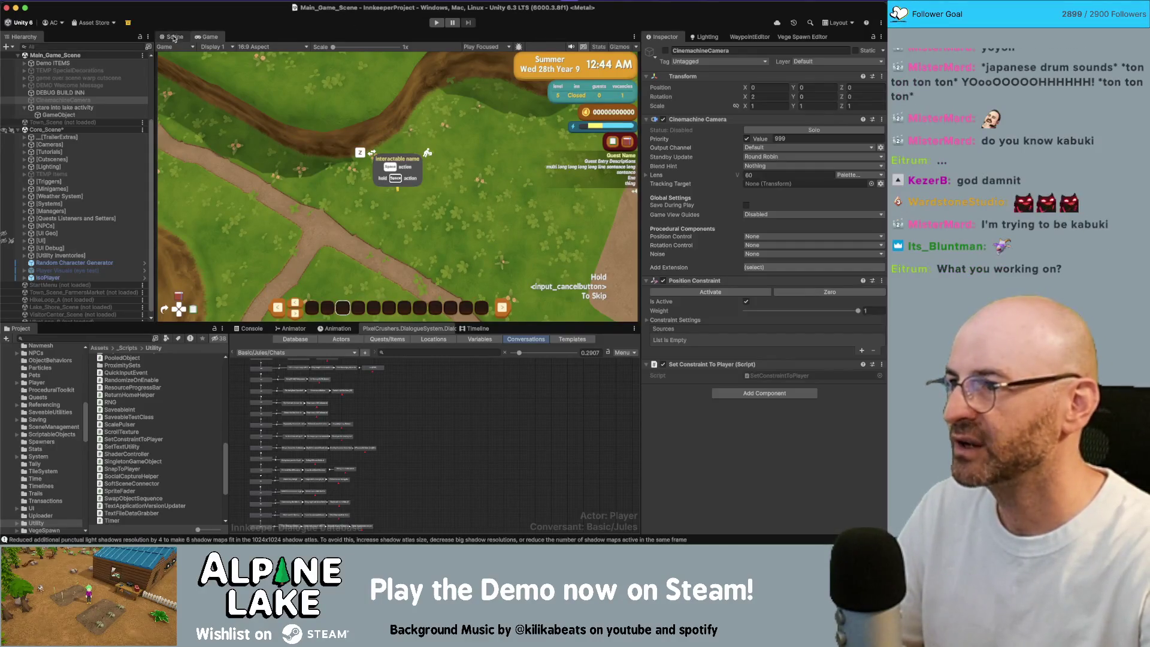
left_click(173, 38)
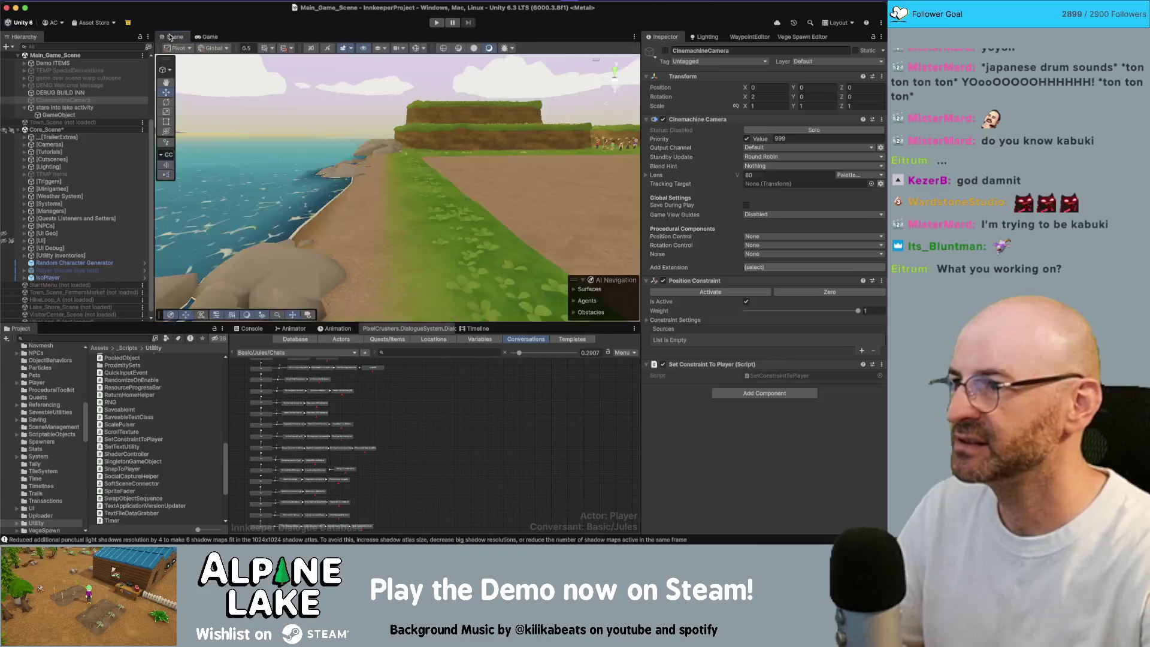
Face the Scene view toward the lake, select the stare into lake activity object, and open its Interactable component's options.
left_click_drag(281, 178, 368, 169)
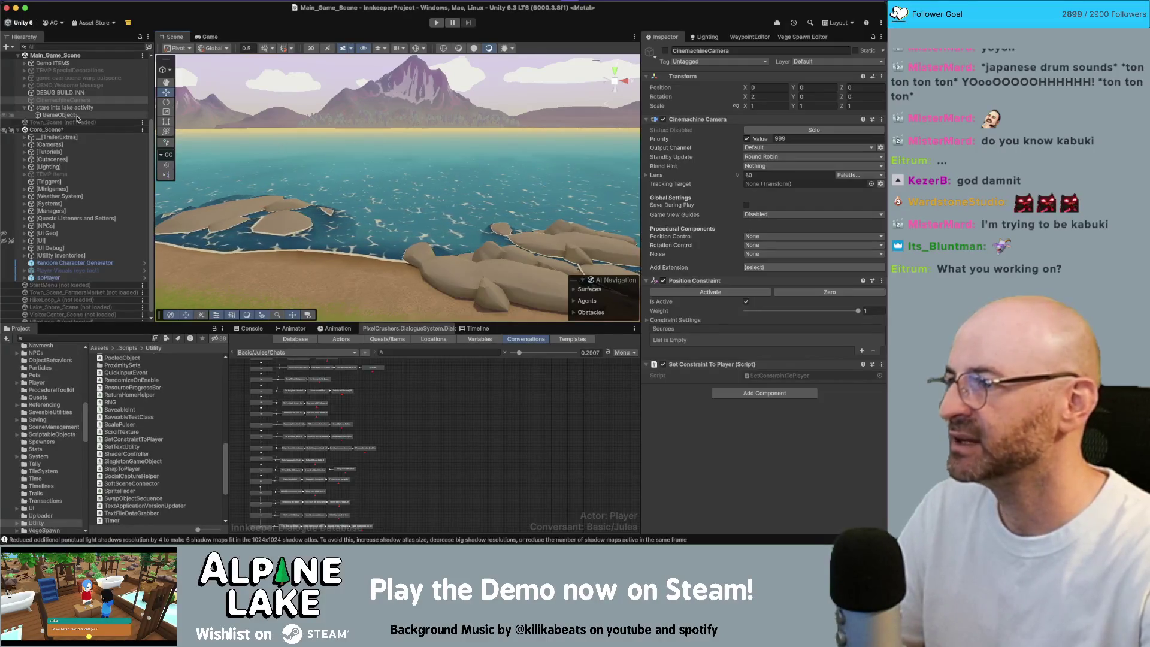
left_click(70, 107)
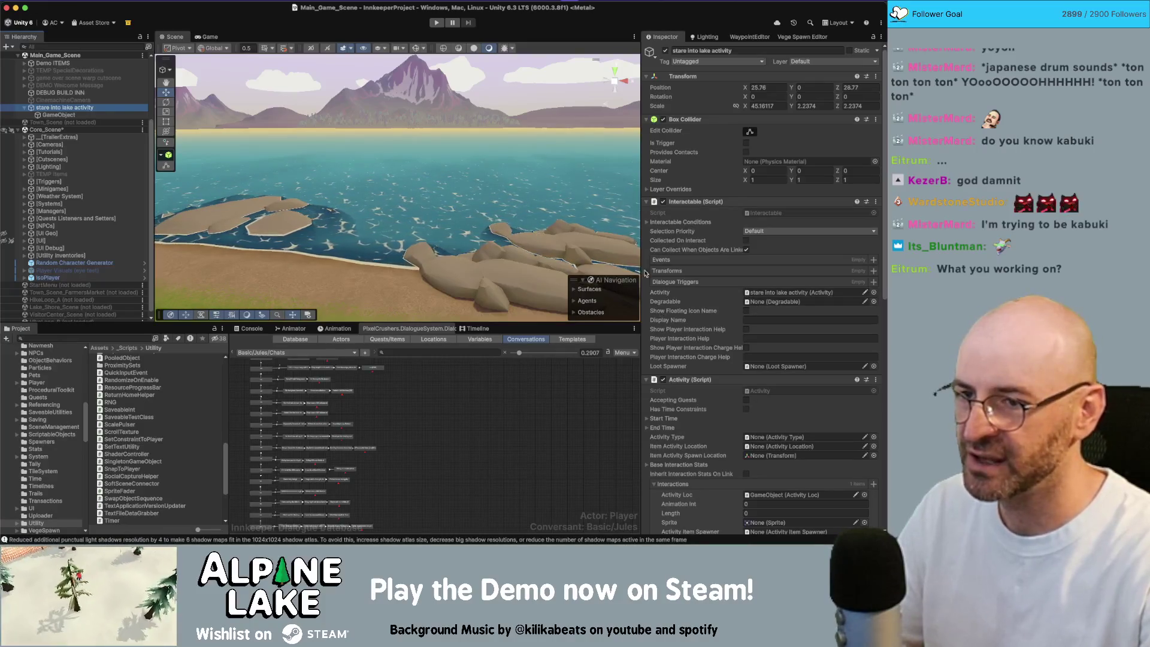
right_click(701, 203)
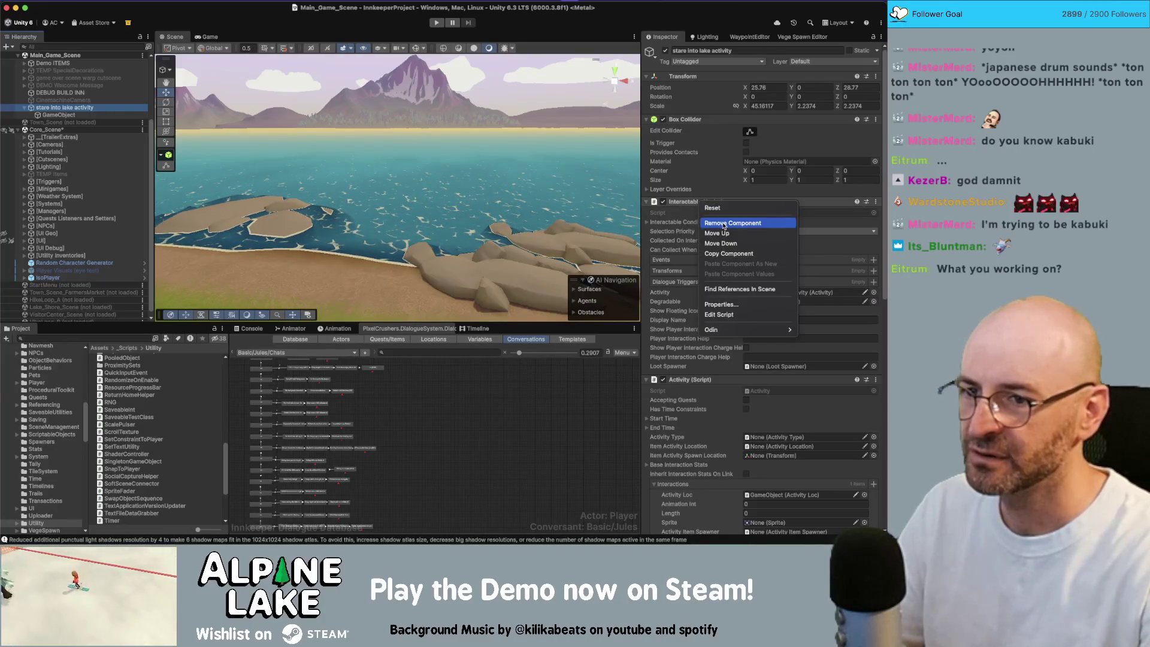
Remove the Interactable and Activity components from the stare into lake activity object.
left_click(724, 224)
right_click(702, 201)
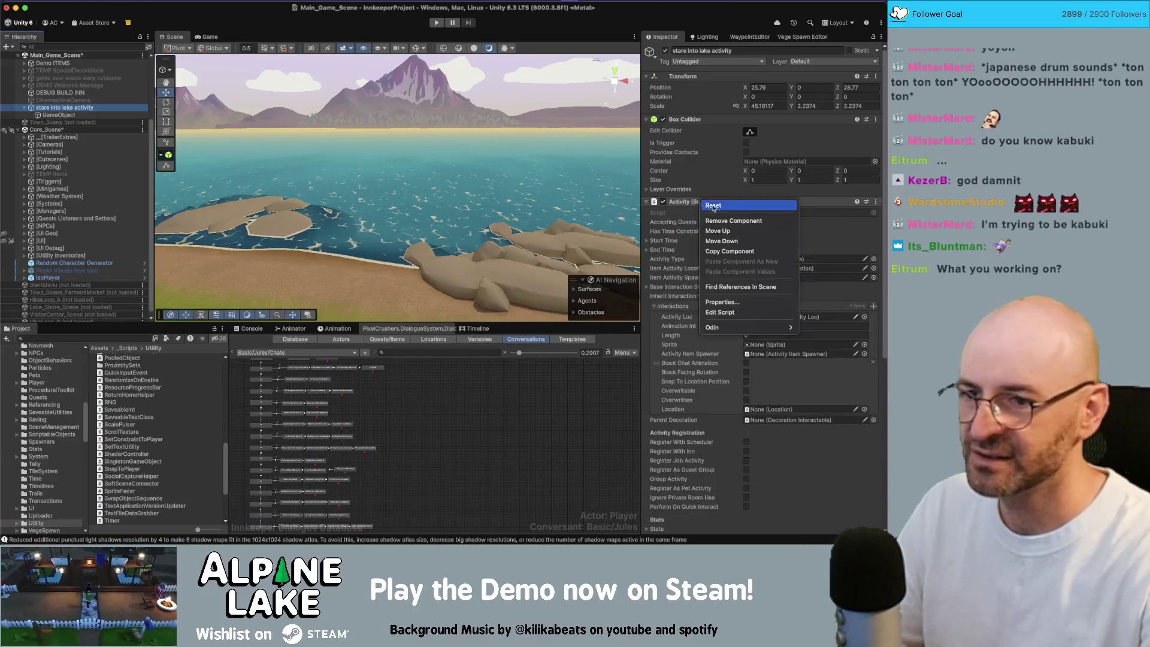
left_click(723, 221)
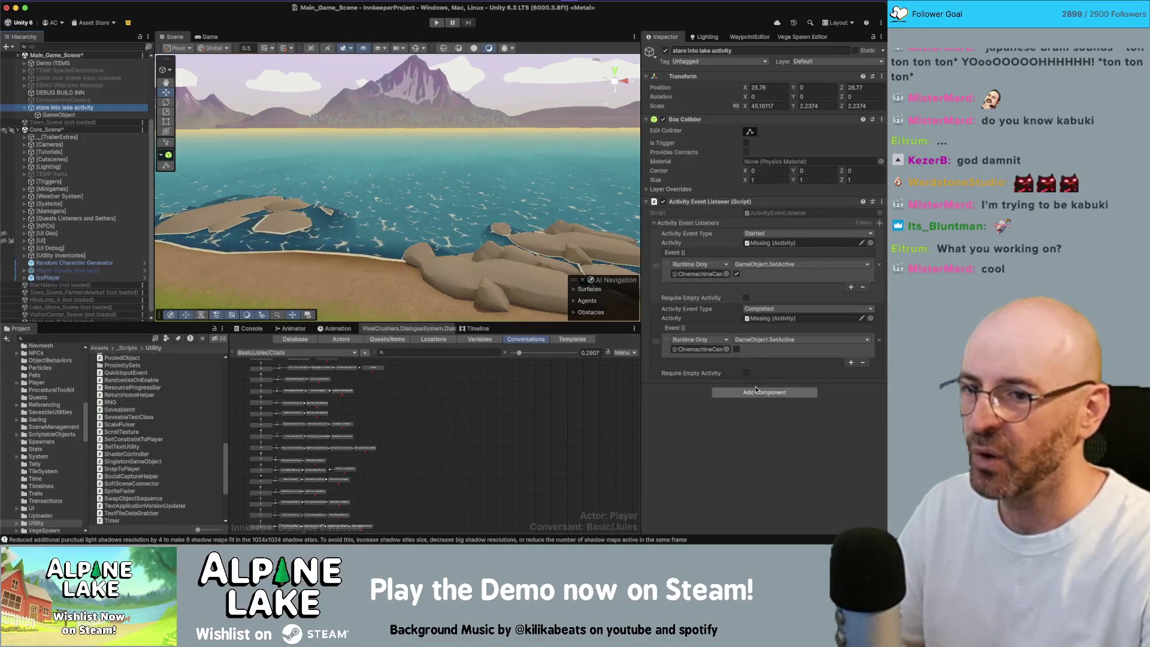
Add a Collision Event component and copy the existing event entry into On Collision Enter.
left_click(748, 392)
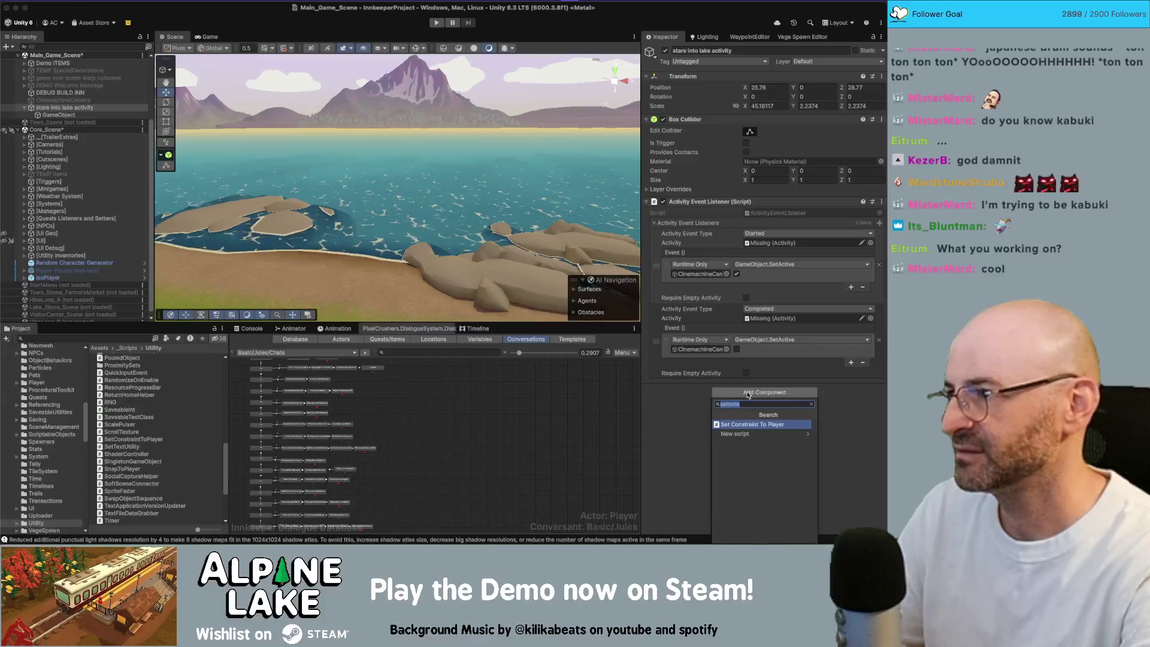
type("colli")
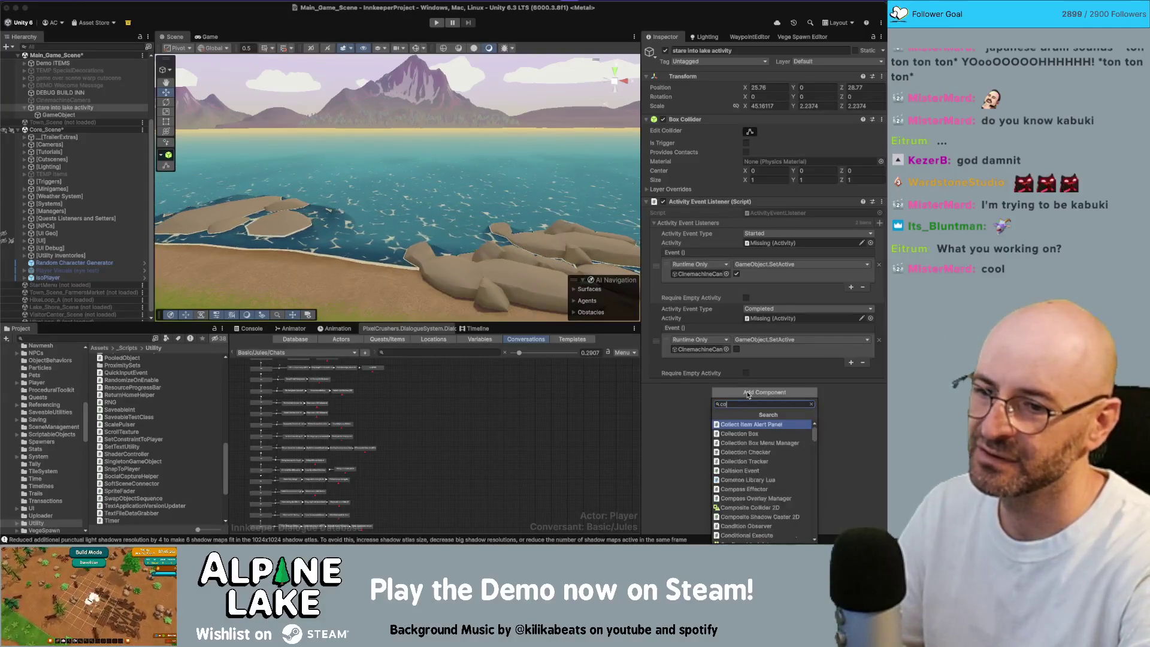
key("Return")
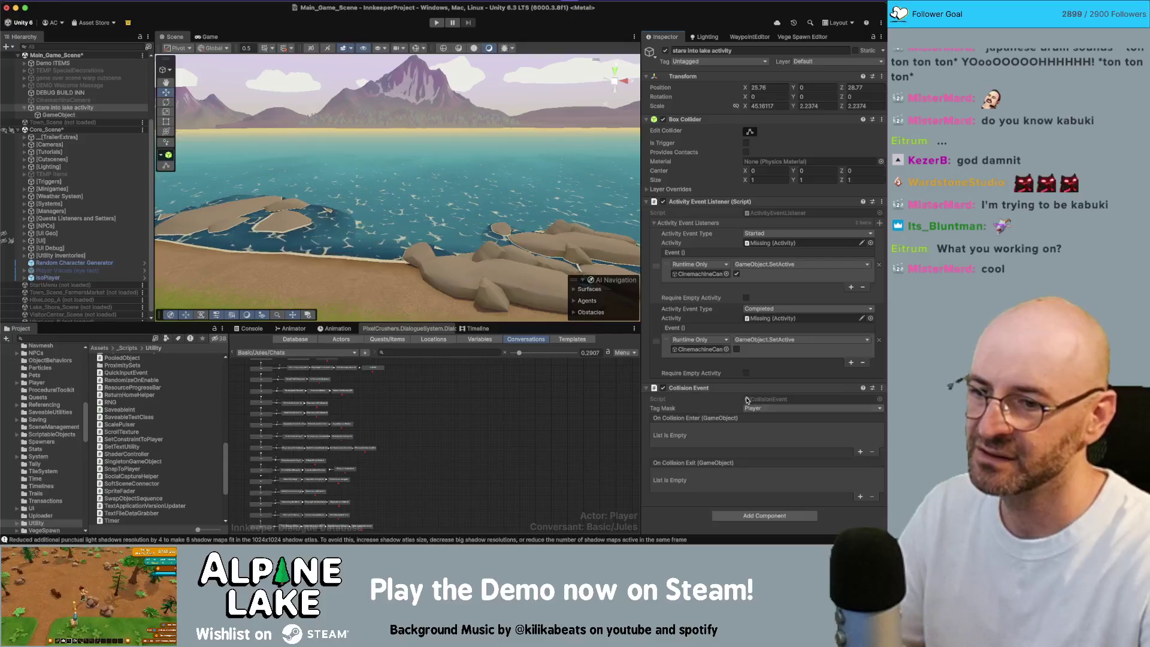
left_click(860, 452)
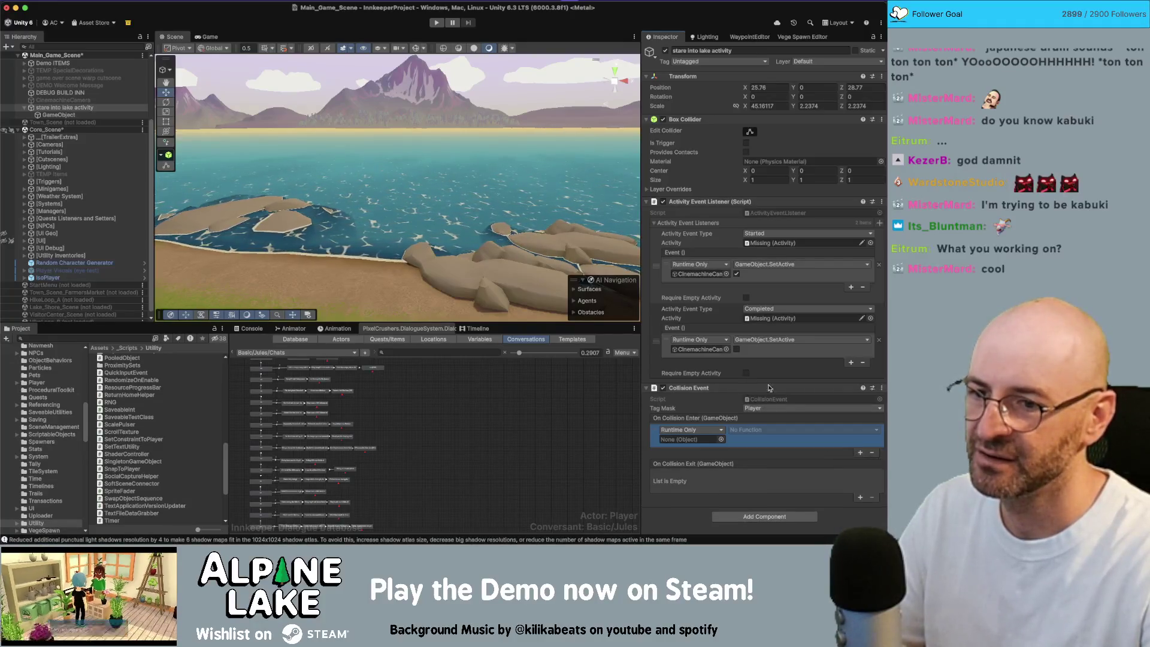
right_click(681, 259)
left_click(695, 279)
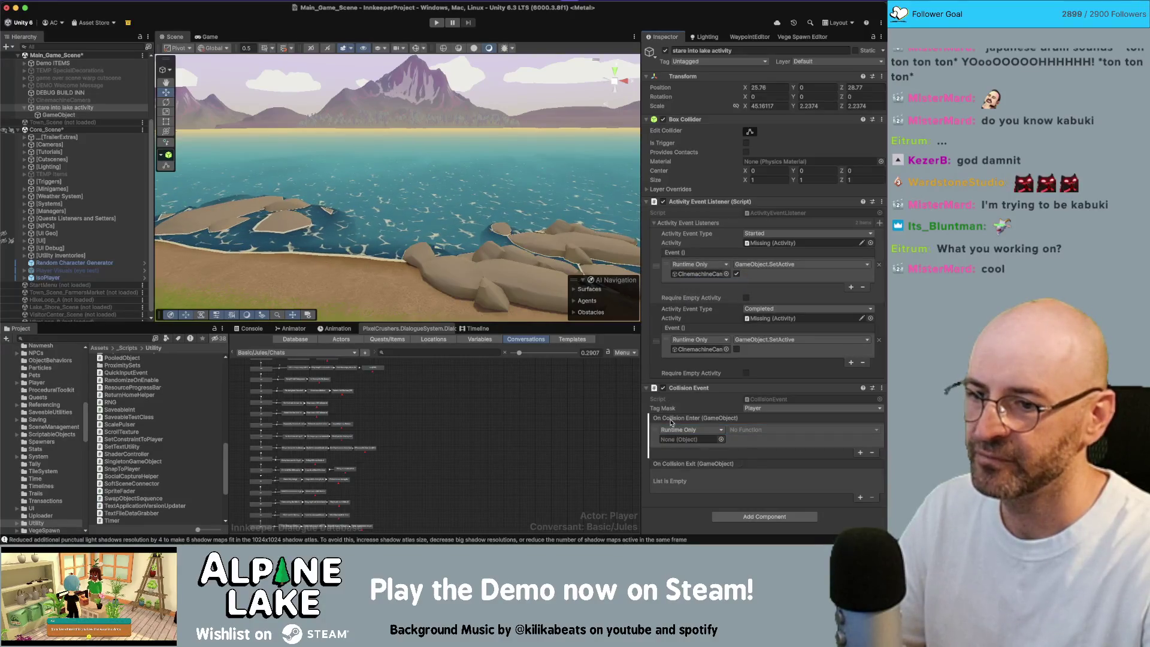
right_click(672, 422)
left_click(693, 444)
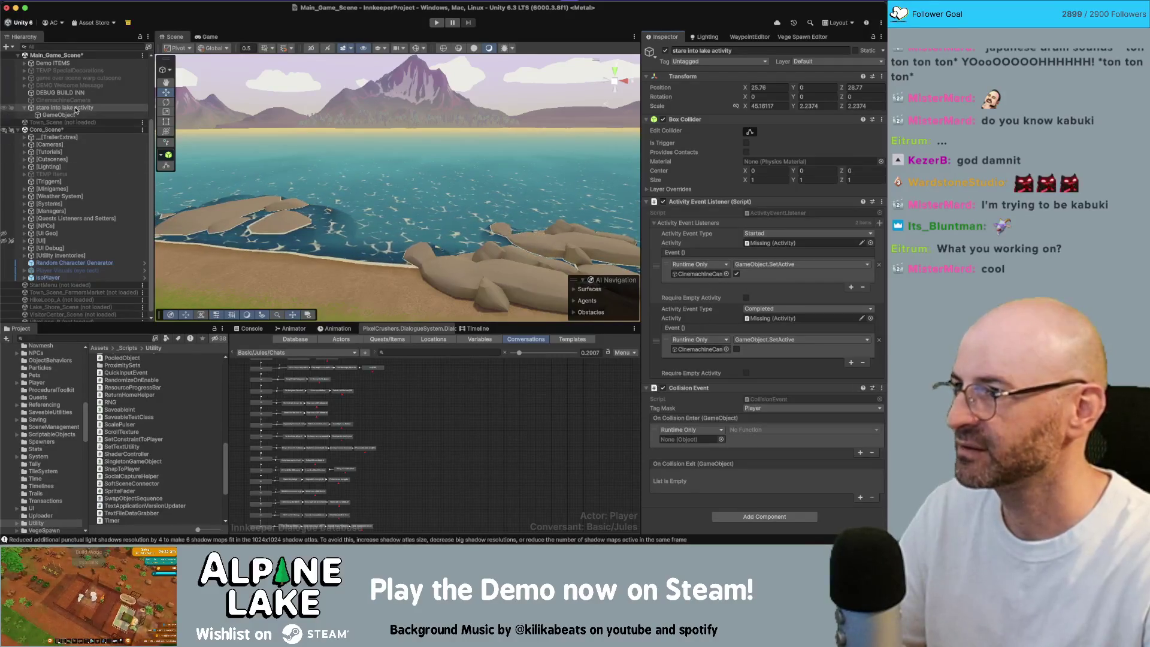
Delete the empty child GameObject and make CinemachineCamera the On Collision Enter target.
left_click(71, 115)
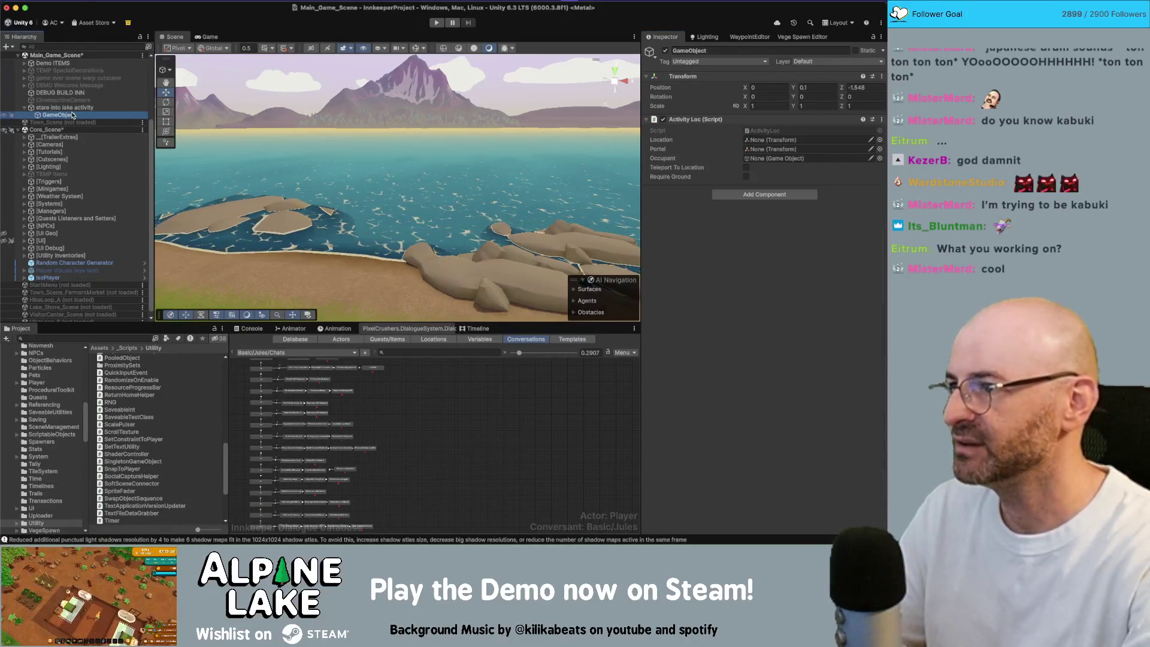
key("Delete")
left_click(70, 104)
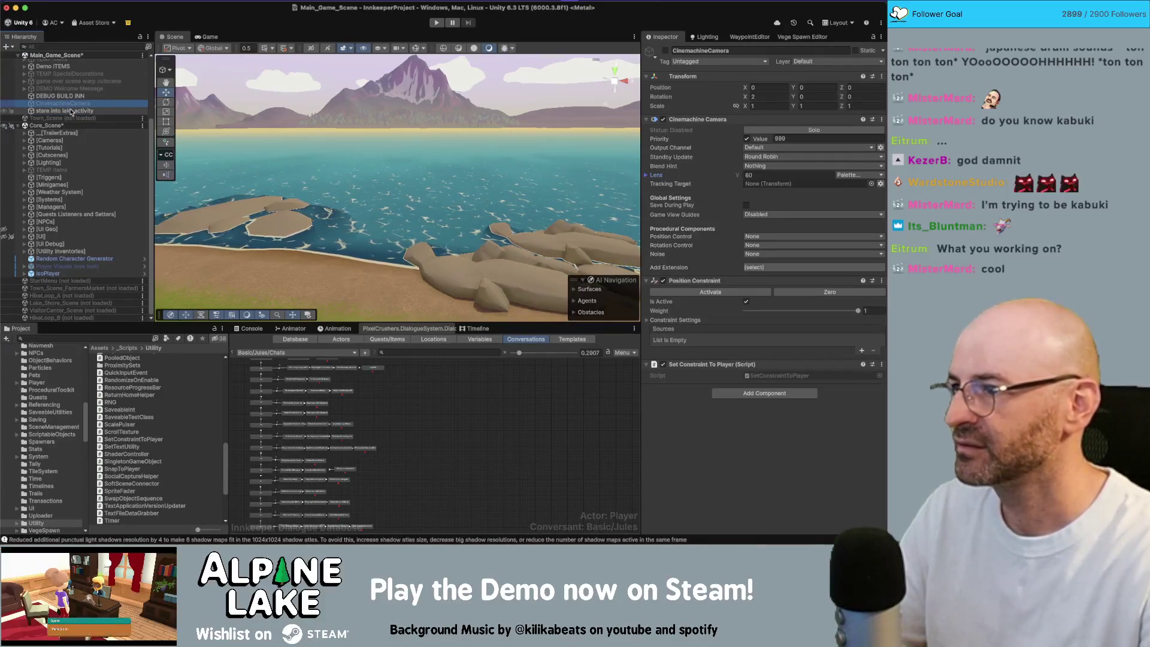
left_click(65, 111)
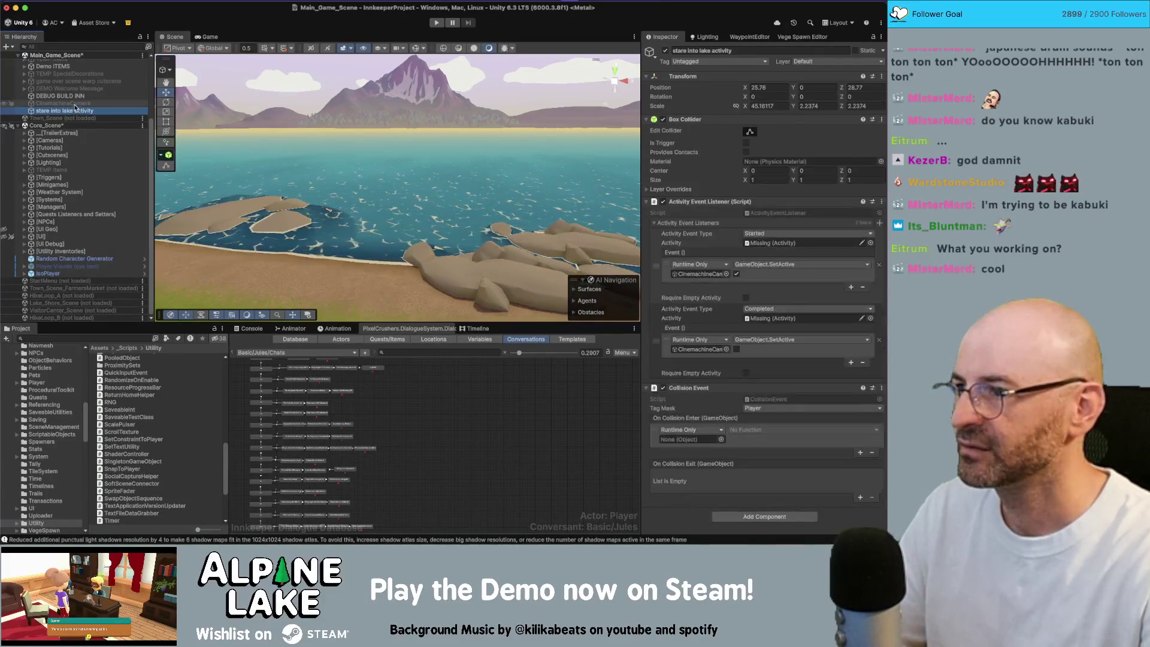
left_click_drag(67, 104, 77, 104)
left_click_drag(705, 438, 704, 440)
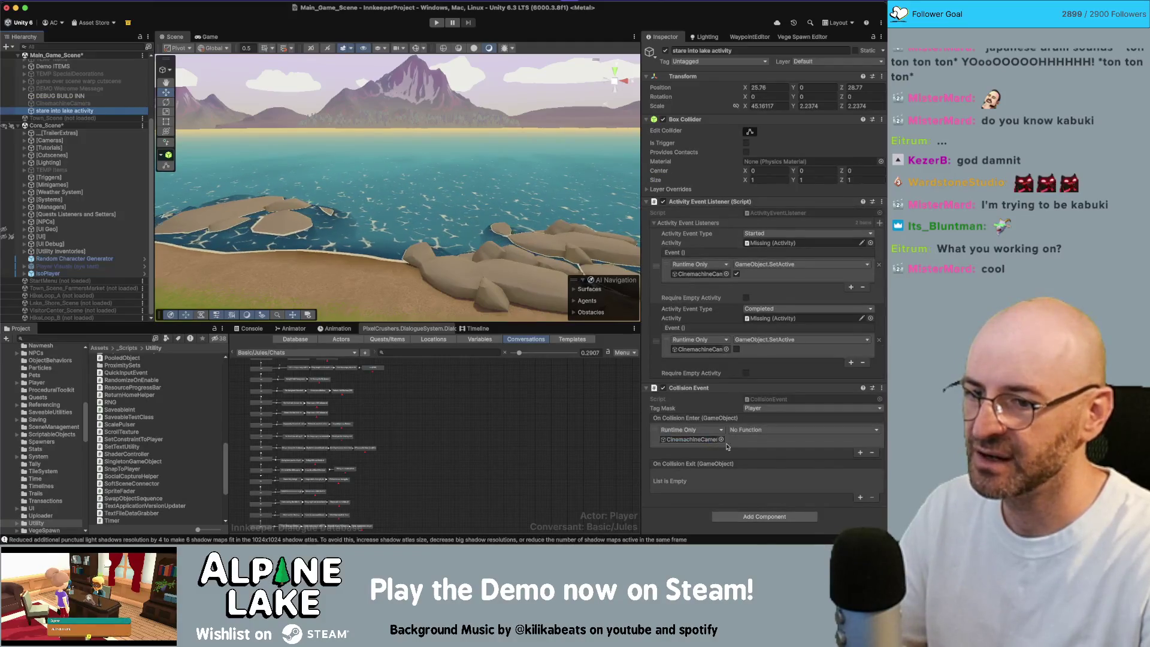
Add an On Collision Exit entry targeting CinemachineCamera and remove the Activity Event Listener.
left_click(860, 497)
left_click_drag(67, 103, 704, 486)
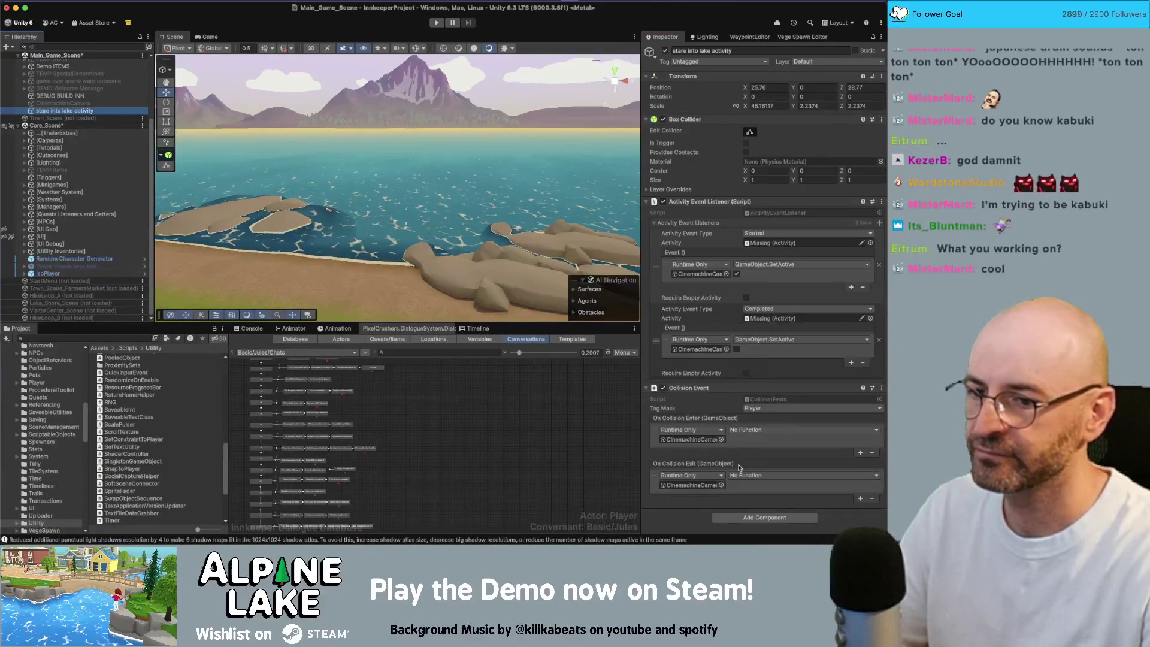
right_click(708, 202)
left_click(726, 223)
Make On Collision Exit call SetActive unchecked and On Collision Enter call SetActive checked.
left_click(745, 243)
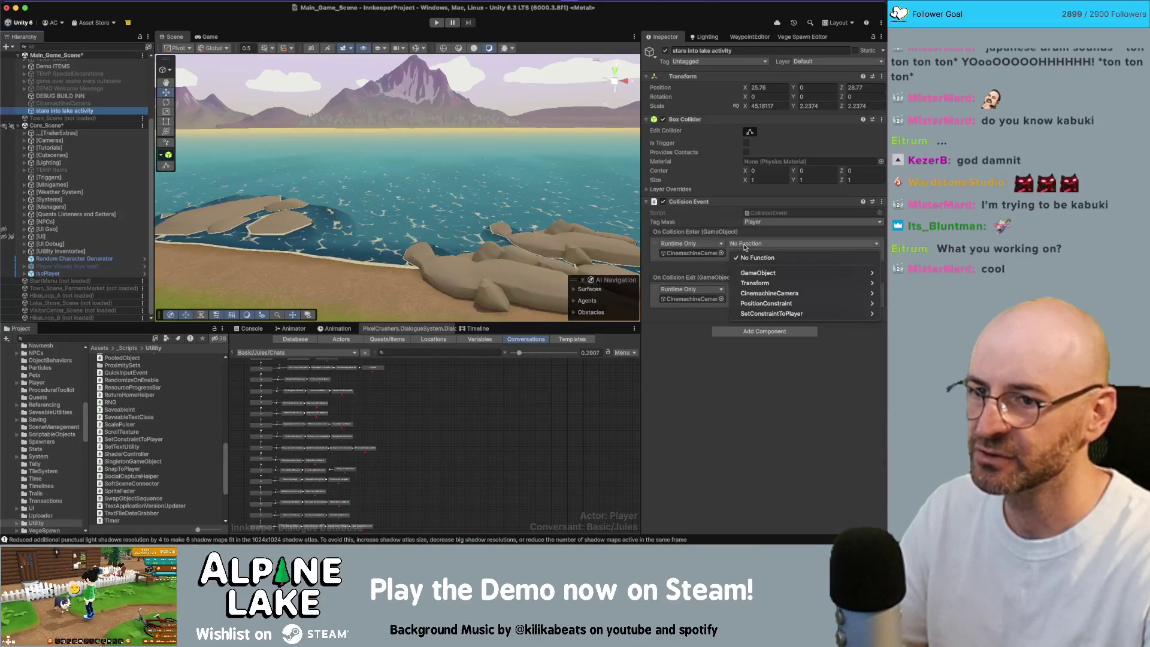
mouse_move(767, 292)
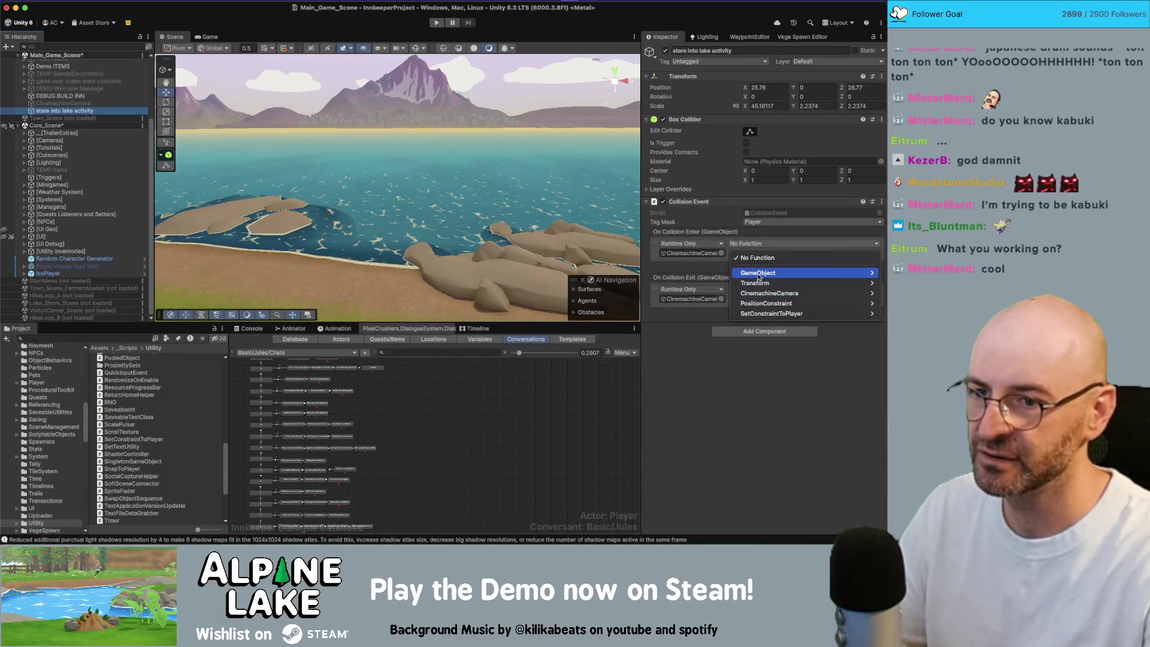
key("Escape")
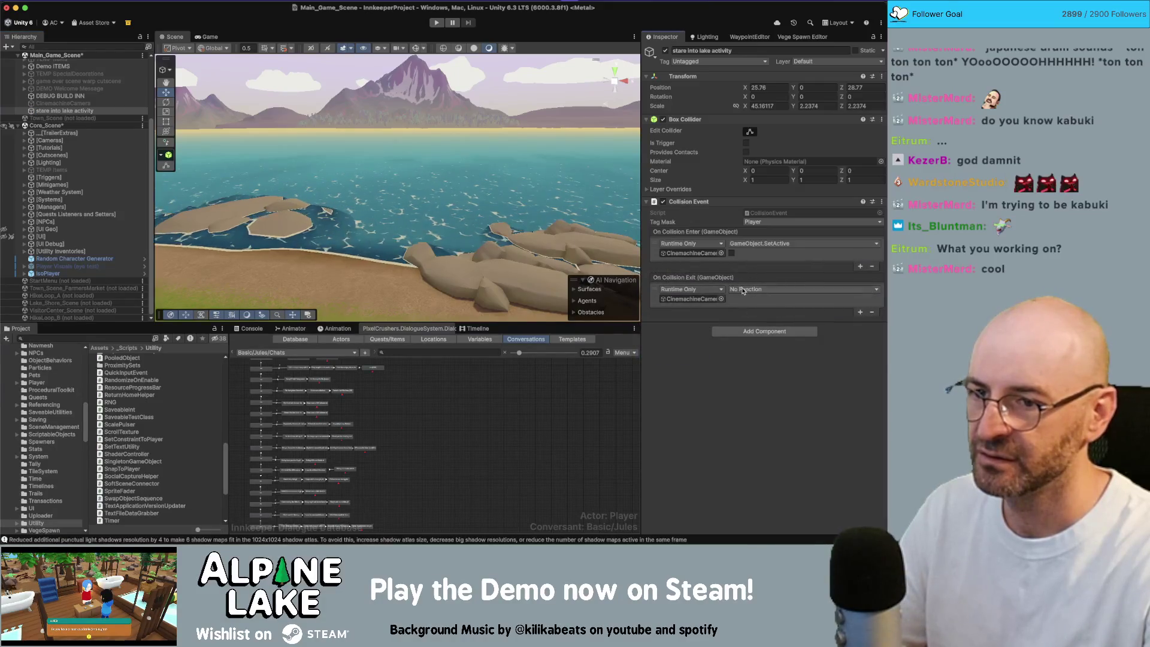
left_click(755, 289)
mouse_move(755, 319)
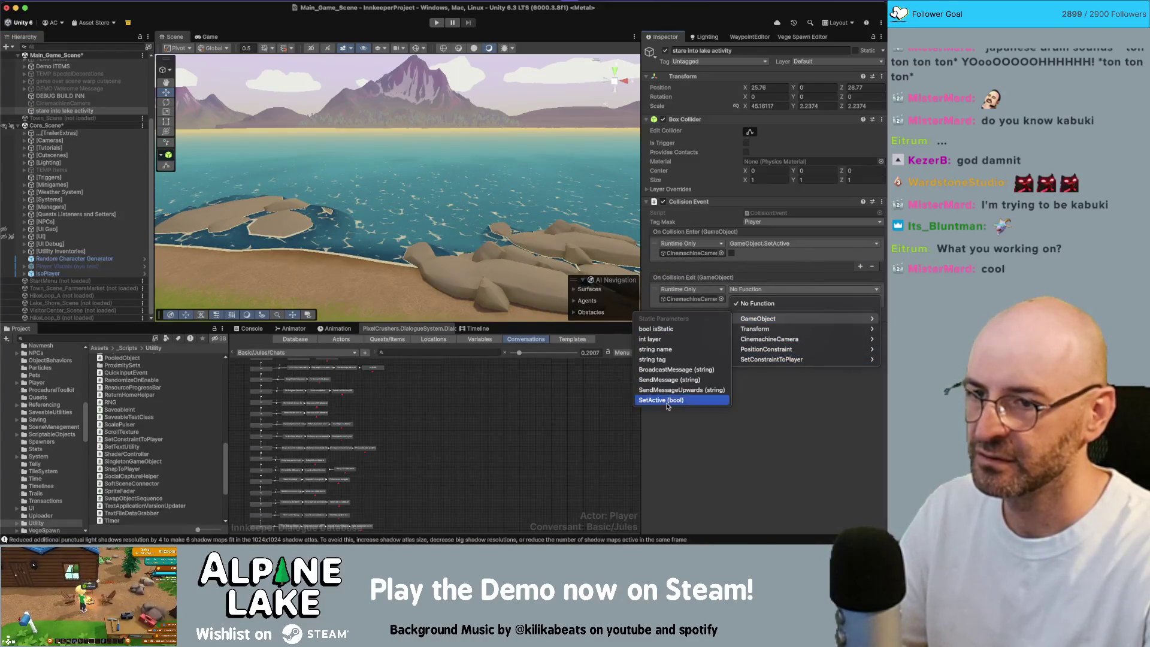
left_click(661, 400)
left_click(731, 253)
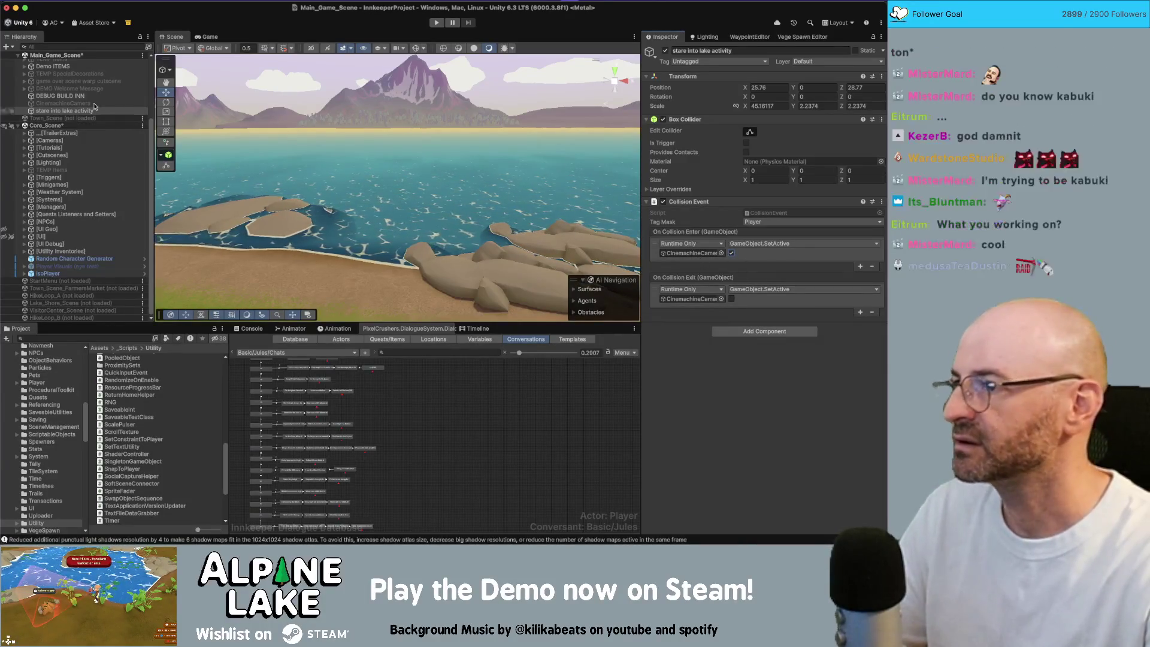
left_click_drag(60, 96, 76, 104)
key("Down")
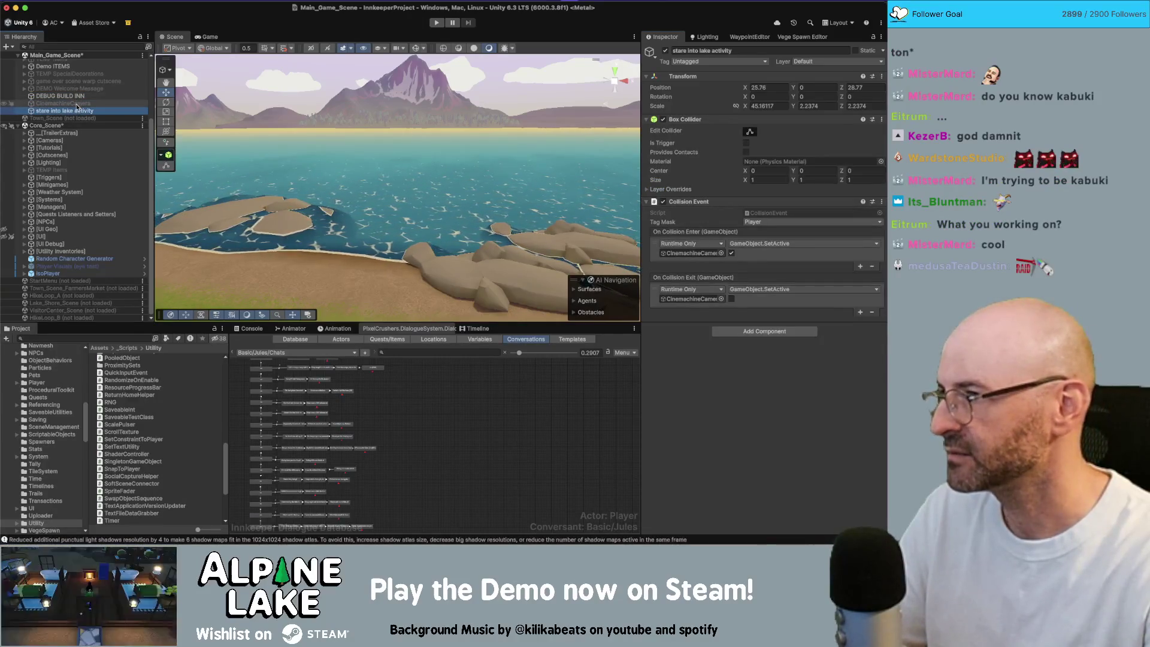
Drag the lake trigger along the shoreline to 25.76, 0.38, 27.5 and frame it.
scroll(379, 152, "down", 2)
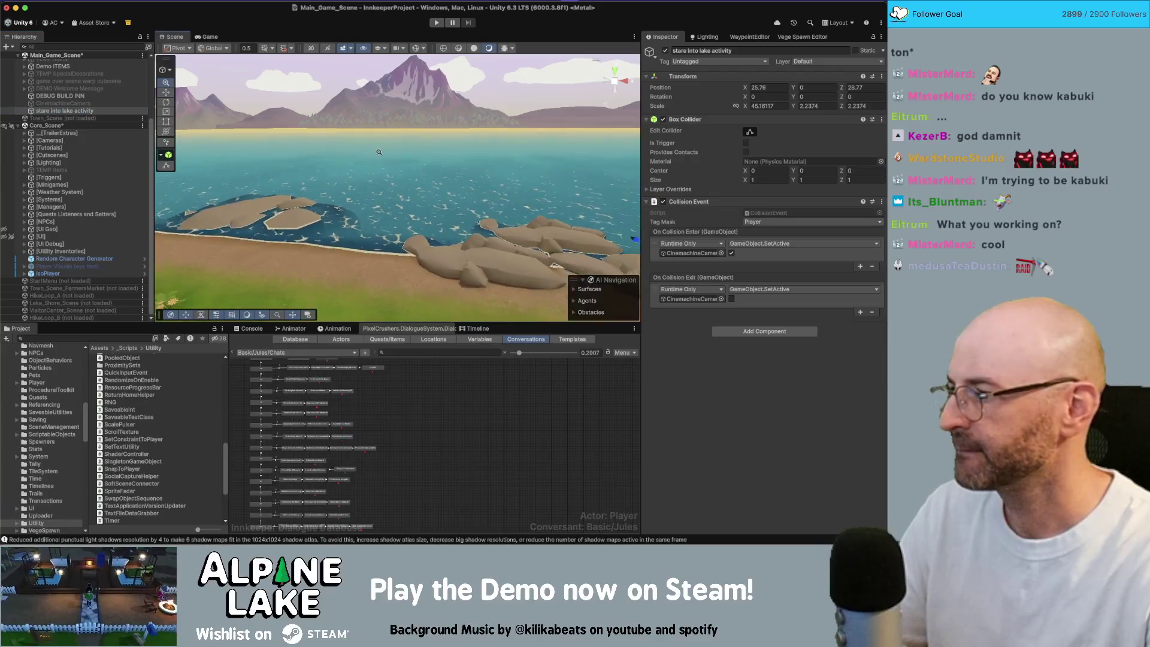
scroll(360, 150, "down", 2)
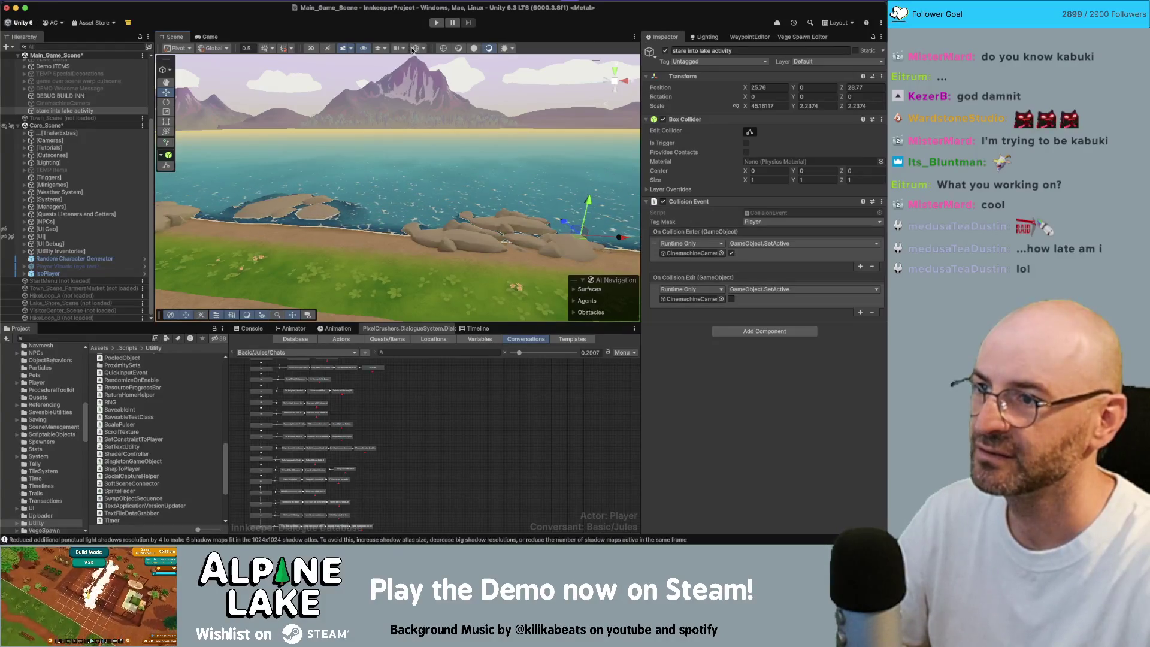
scroll(319, 176, "up", 5)
mouse_move(319, 177)
left_mouse_down()
mouse_move(370, 174)
mouse_move(380, 189)
left_mouse_up()
key("f")
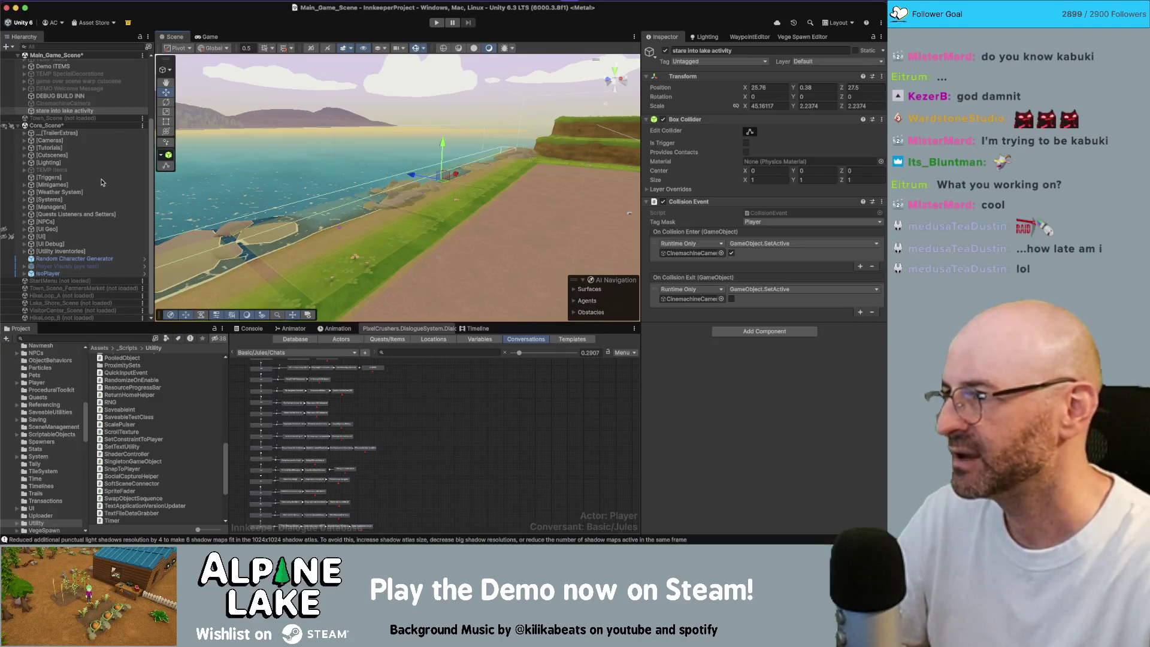
left_click(108, 140)
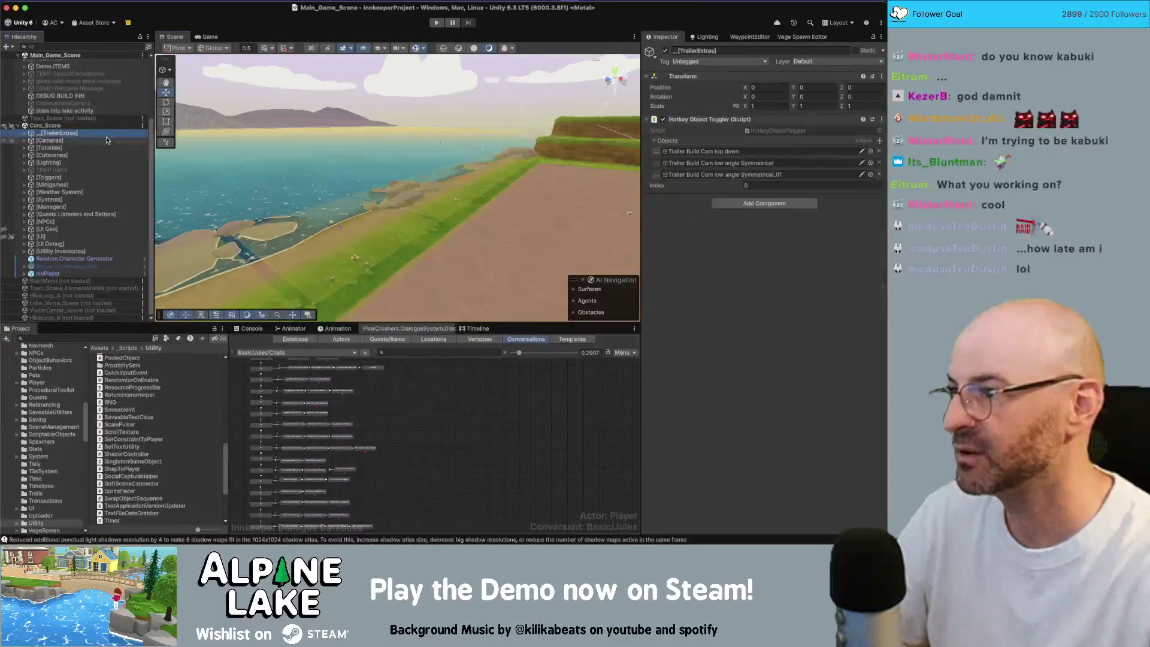
Find the CM vcam Slow camera name in MainCamera's Cinemachine Brain Custom Blends table.
key("Right")
key("Down")
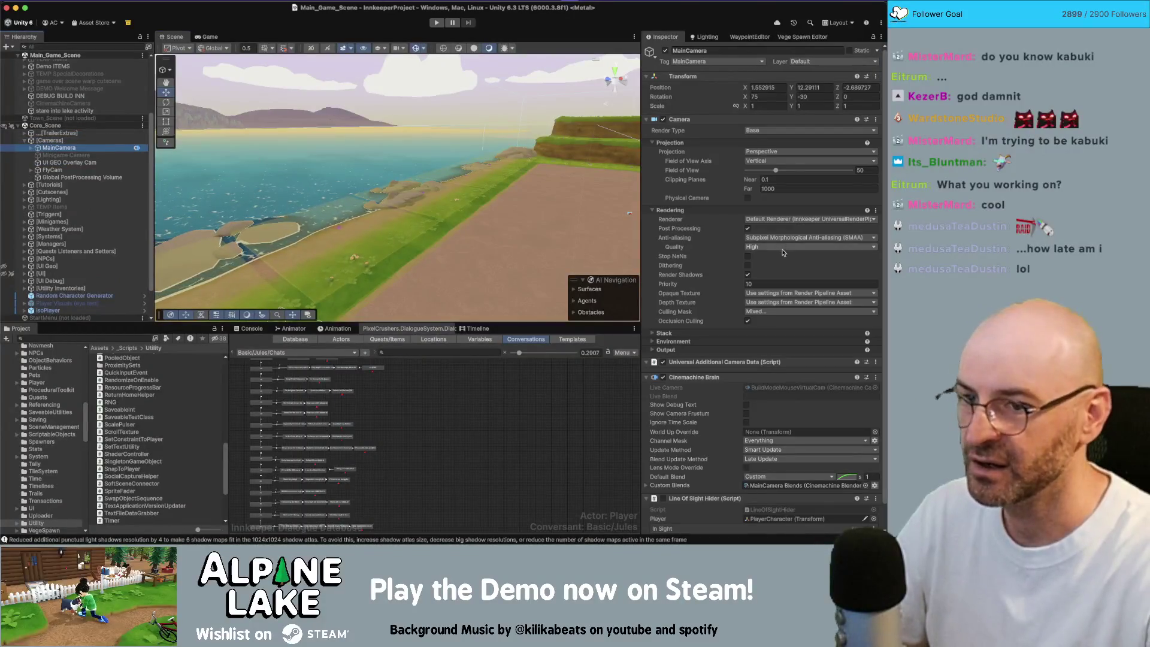
scroll(763, 261, "down", 2)
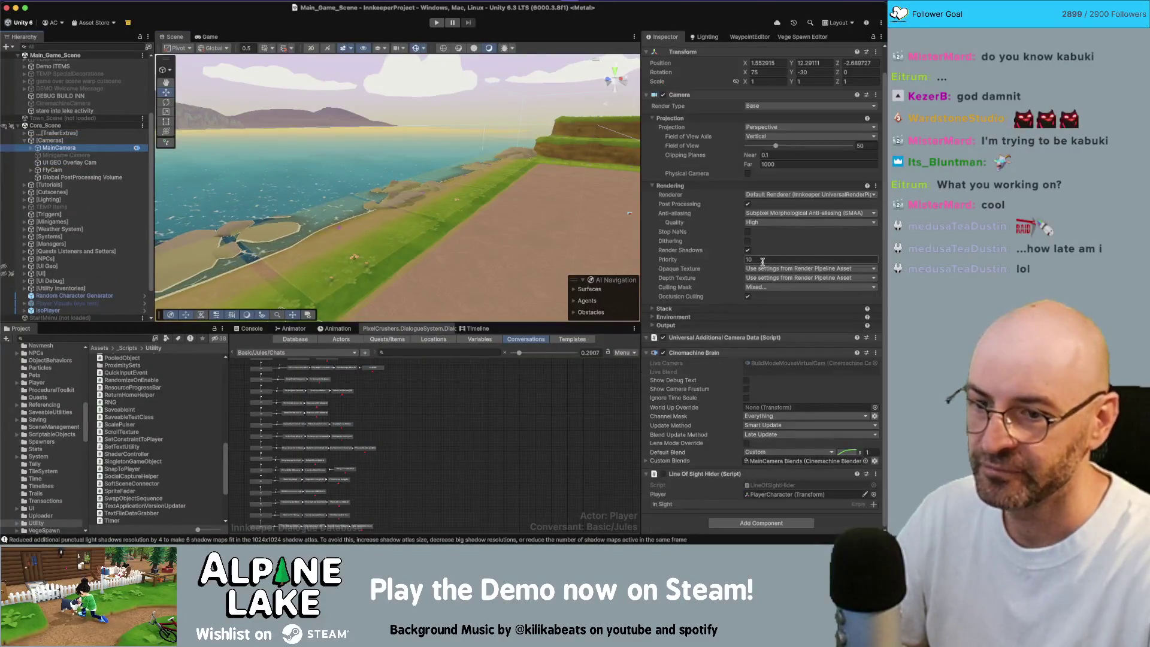
left_click(648, 462)
scroll(728, 359, "down", 4)
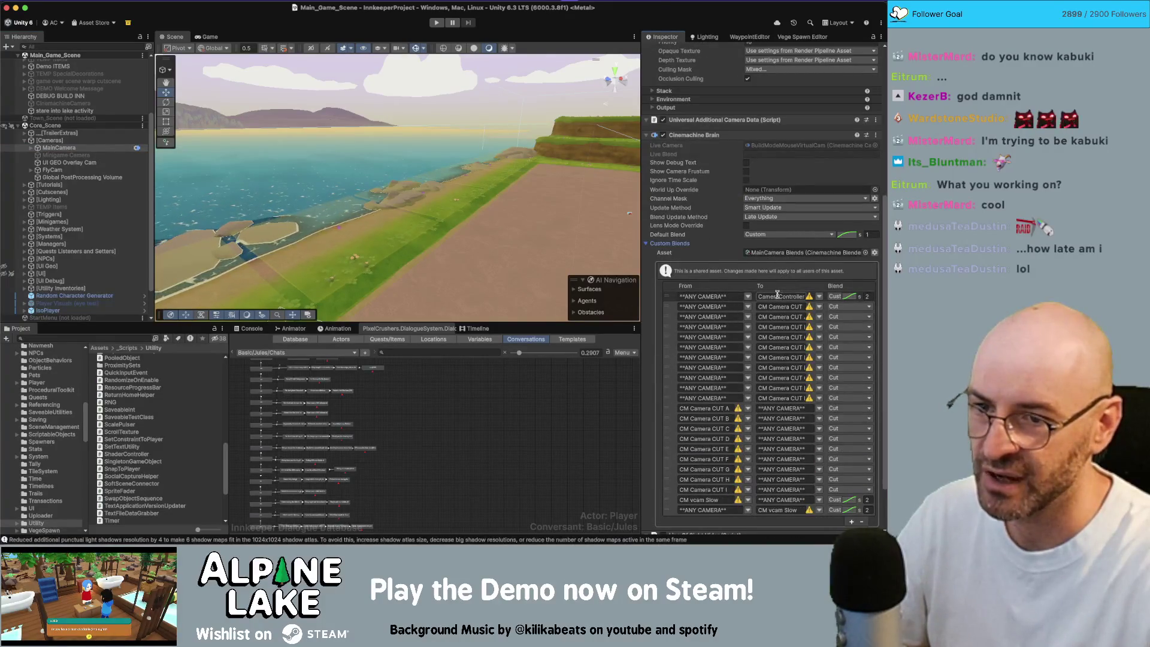
left_click(786, 293)
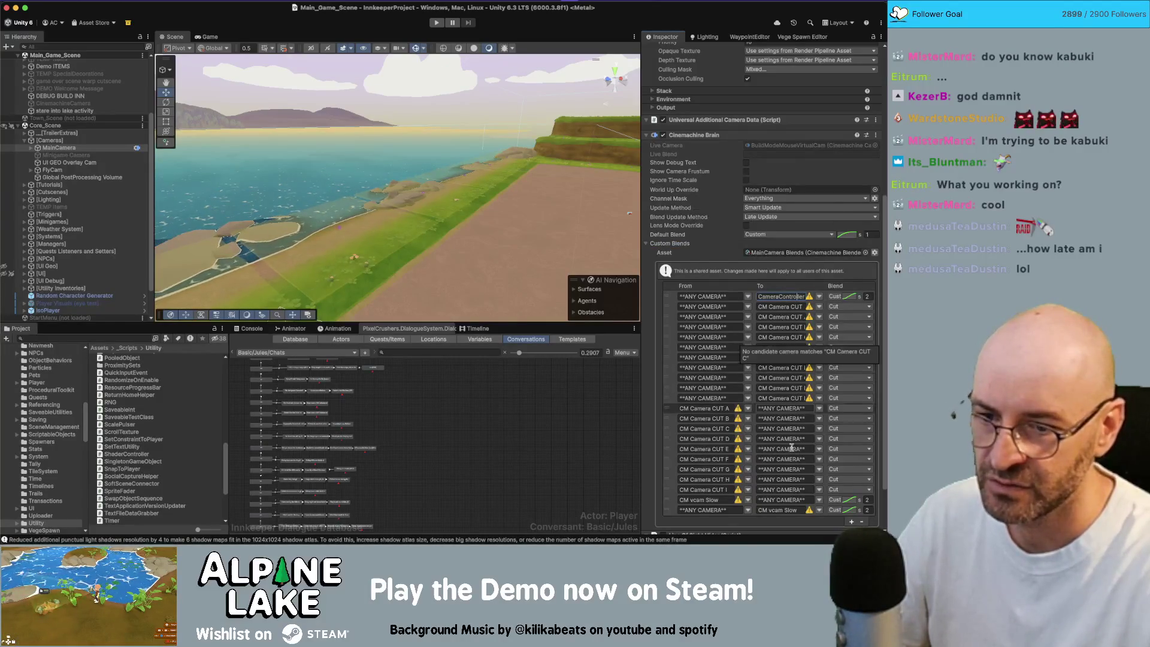
left_click(730, 499)
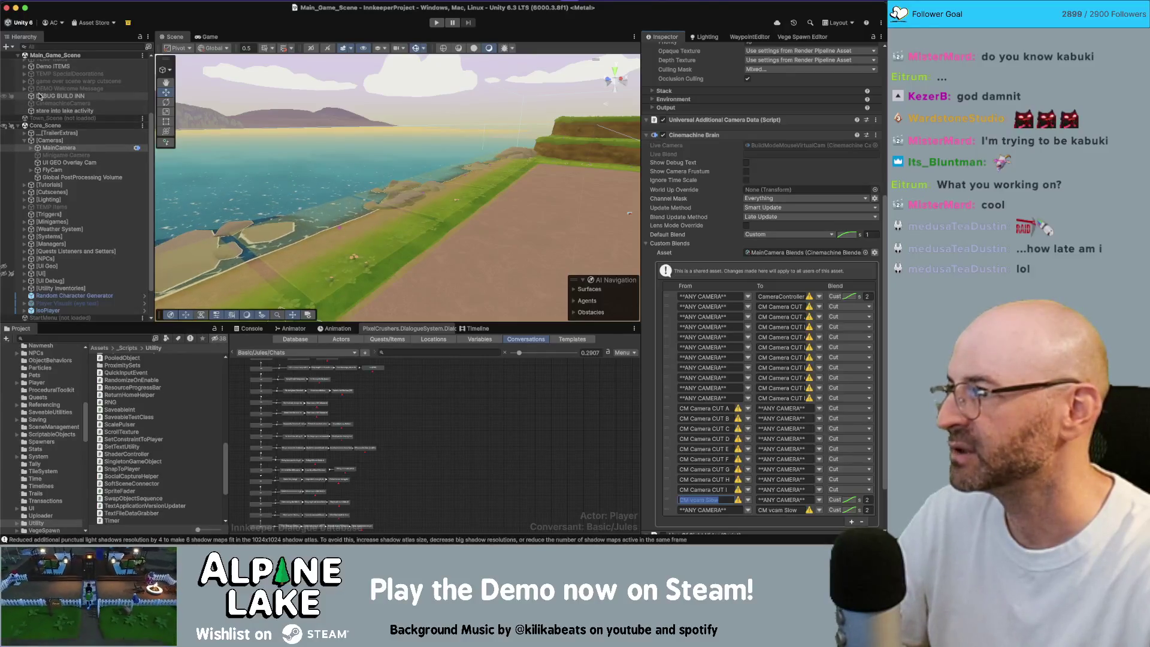
Rename the lake's Cinemachine camera to CM vcam Slow, save the scene, and enter Play mode.
left_click(54, 105)
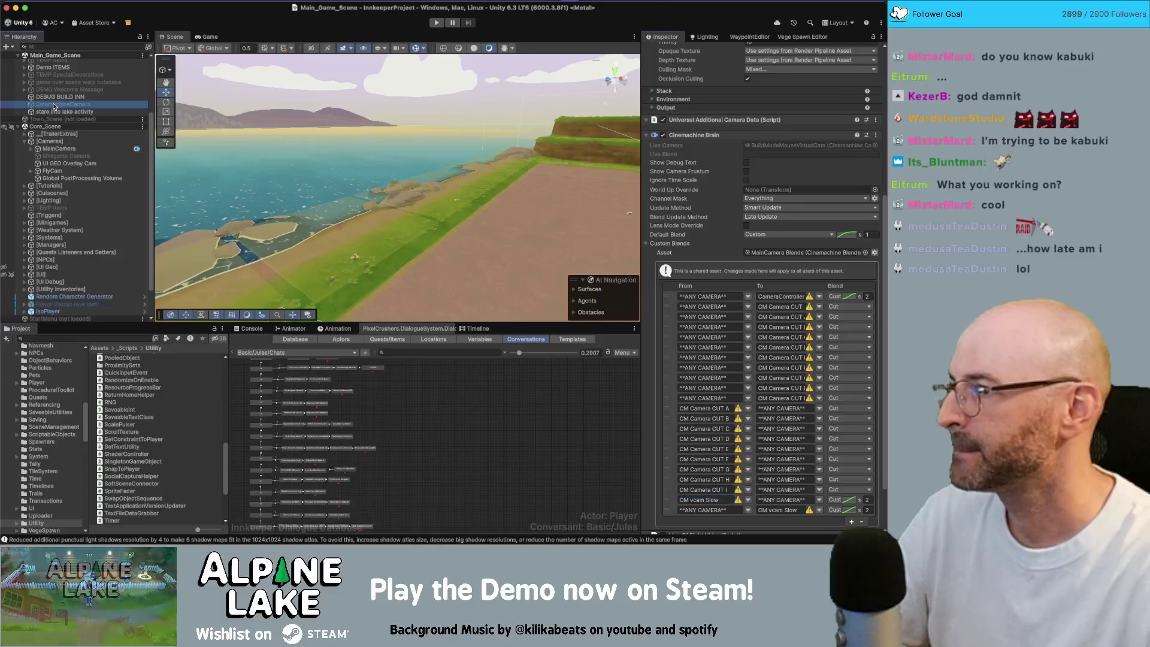
double_click(54, 105)
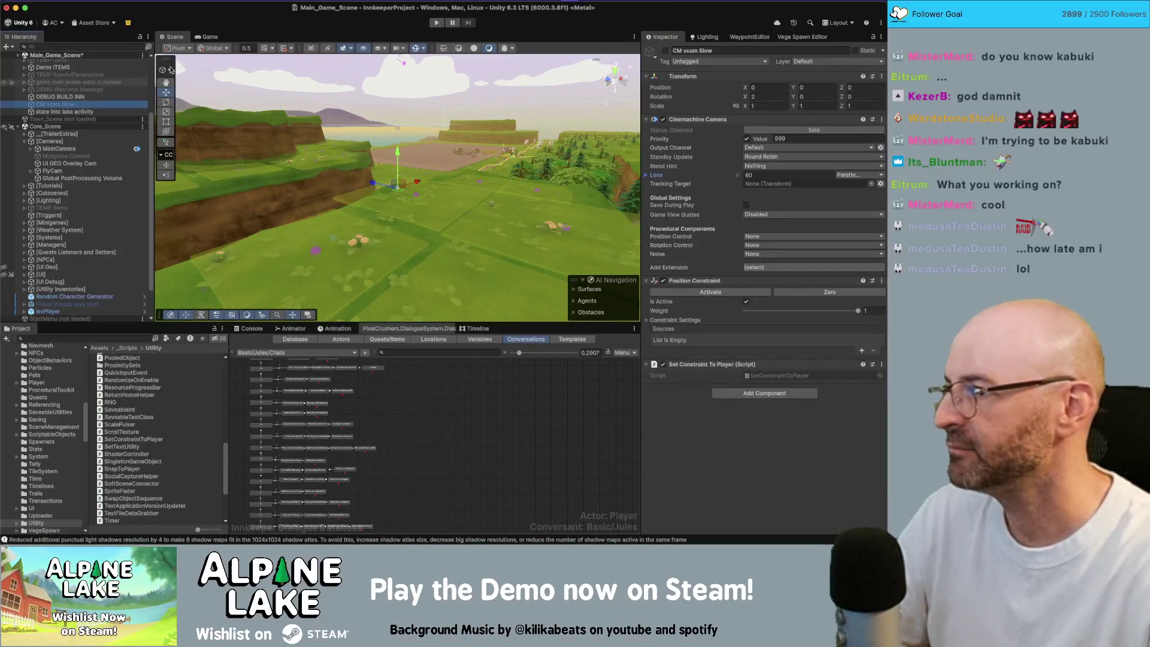
key("ctrl+s")
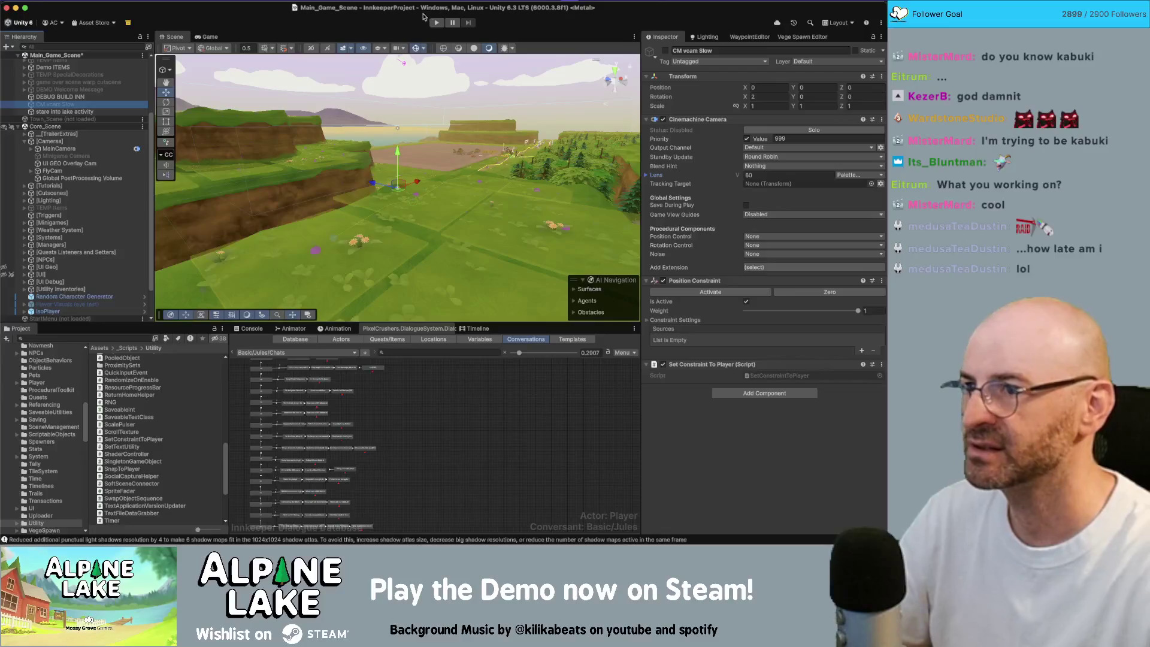
left_click(437, 24)
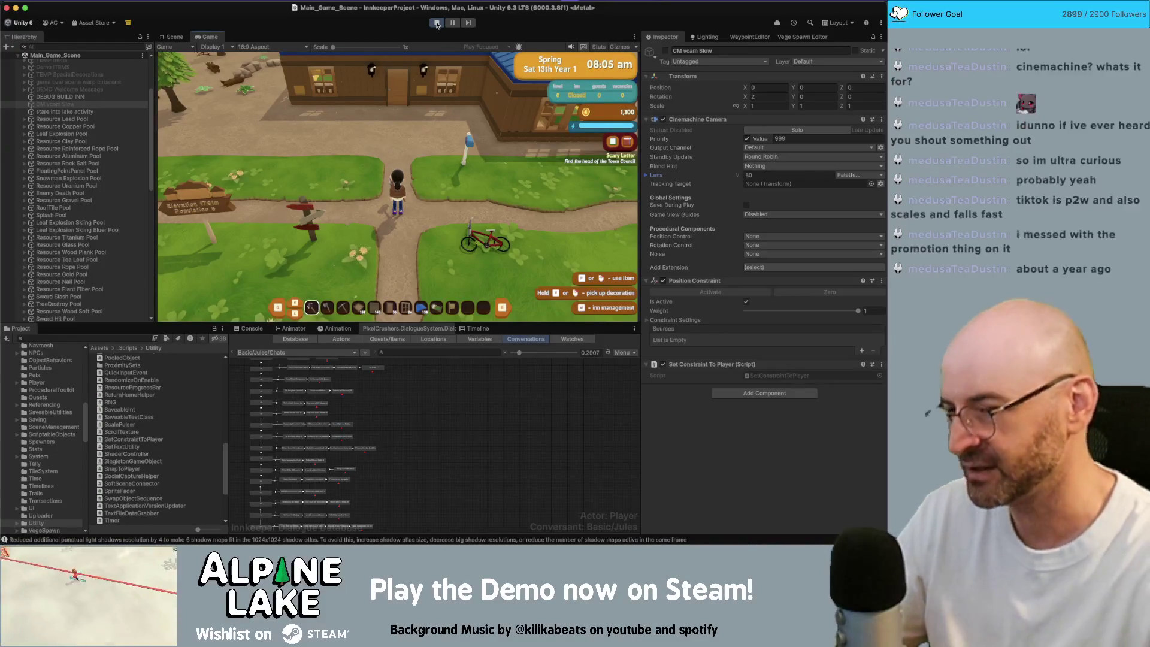
Walk the character to the lake shore and tick Is Trigger on the lake trigger's Box Collider.
key("w")
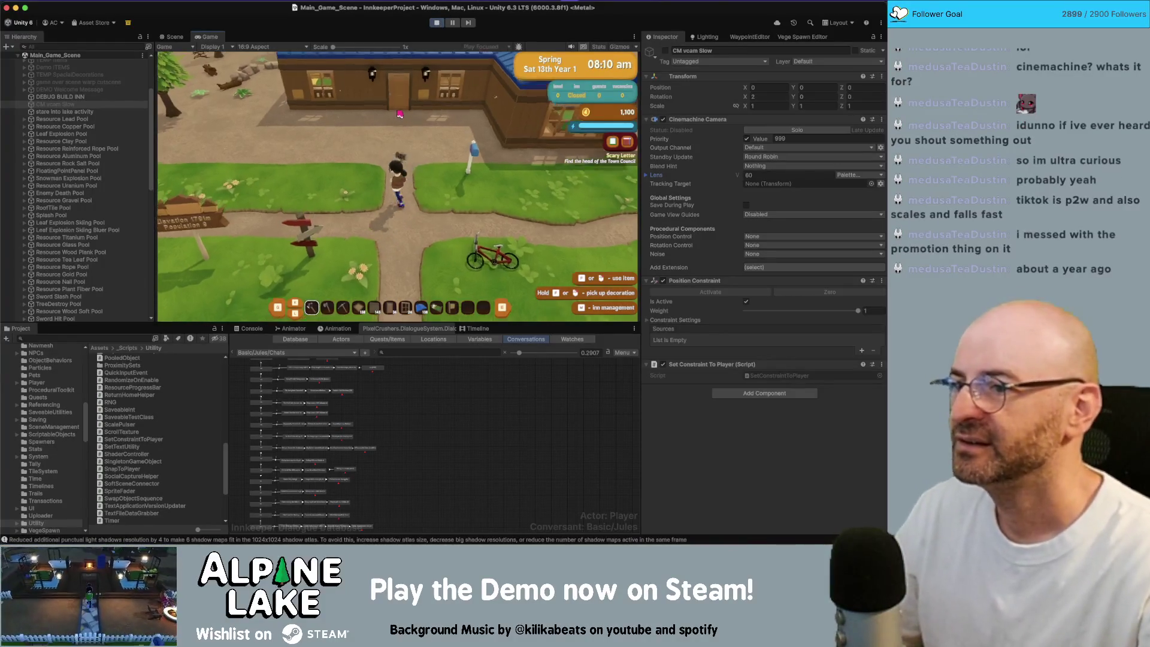
key("w")
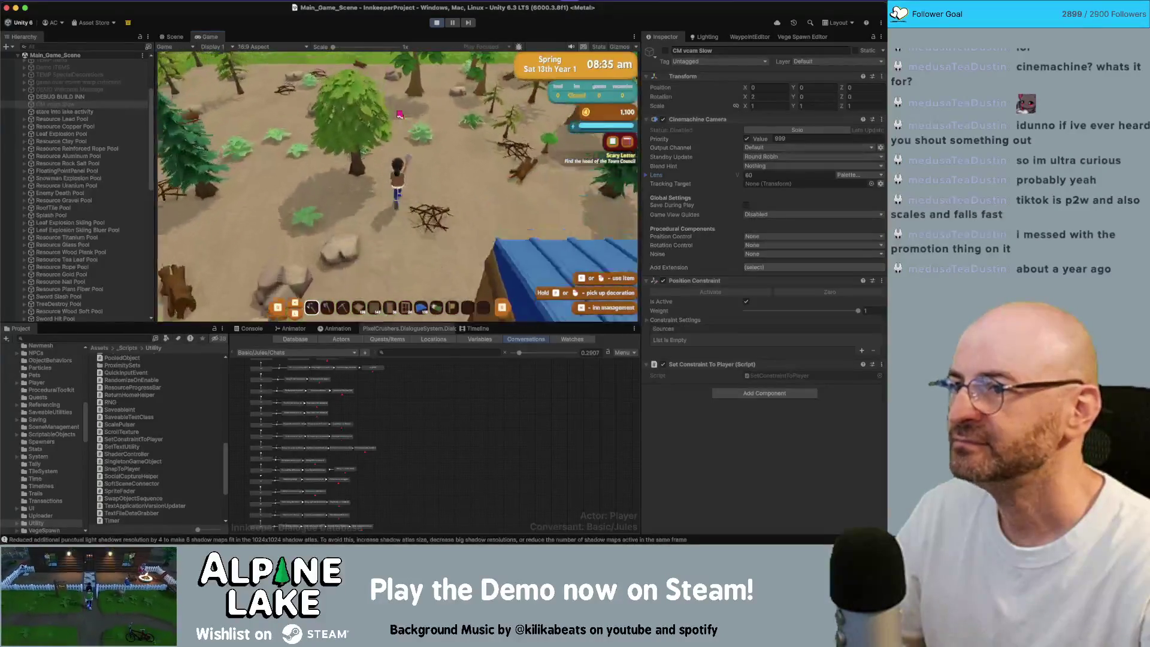
key("w")
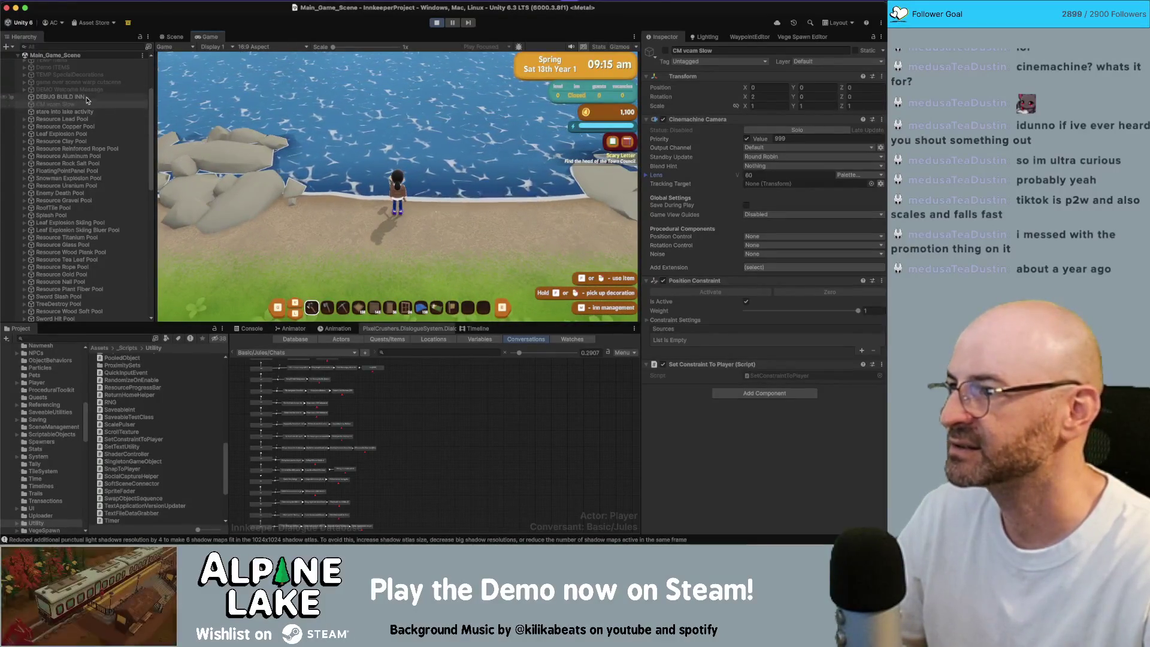
left_click(84, 111)
left_click(746, 143)
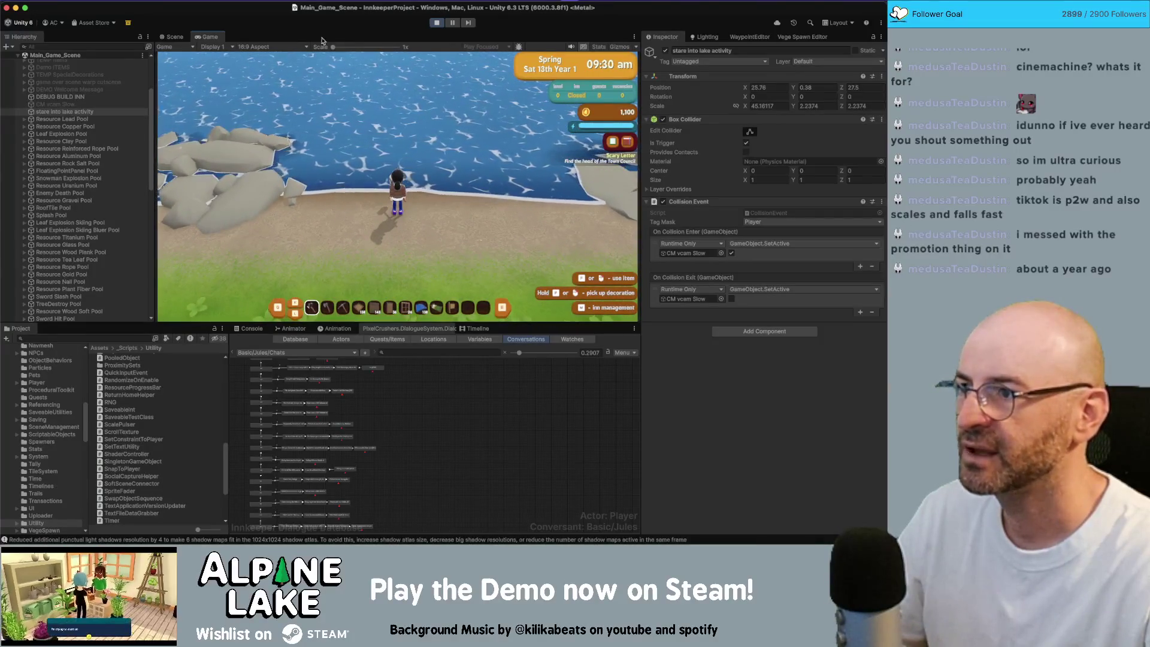
Check the lake trigger's position in the Scene view, then walk the character back onto the lakeshore.
left_click(173, 37)
key("f")
left_click_drag(508, 144, 218, 71)
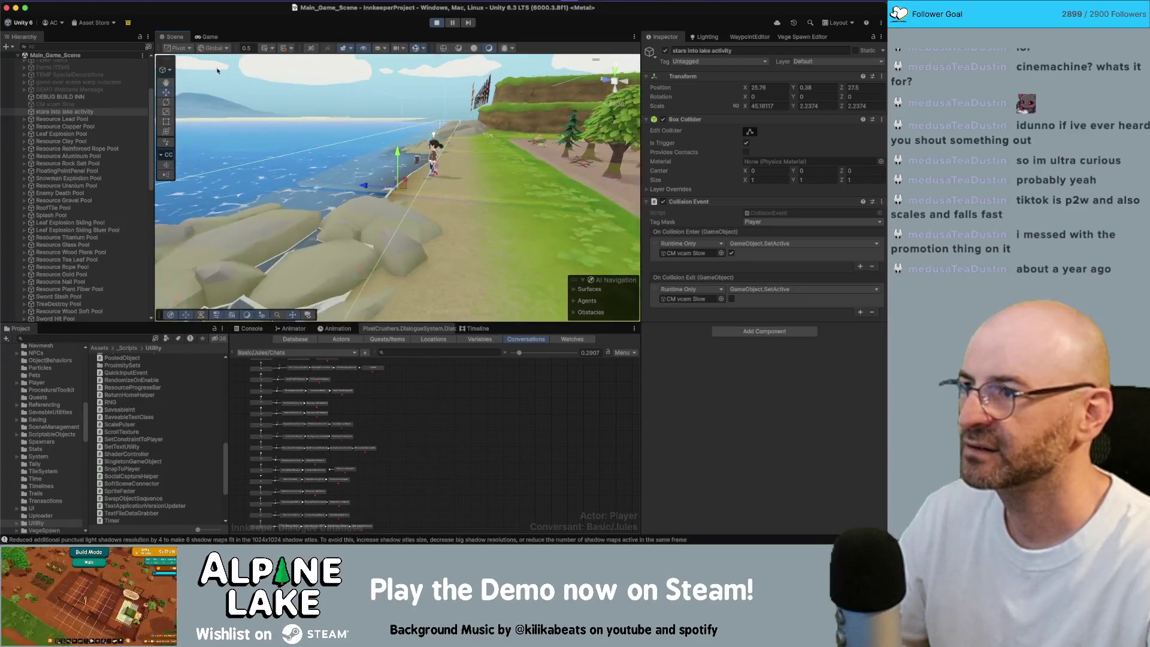
left_click(208, 37)
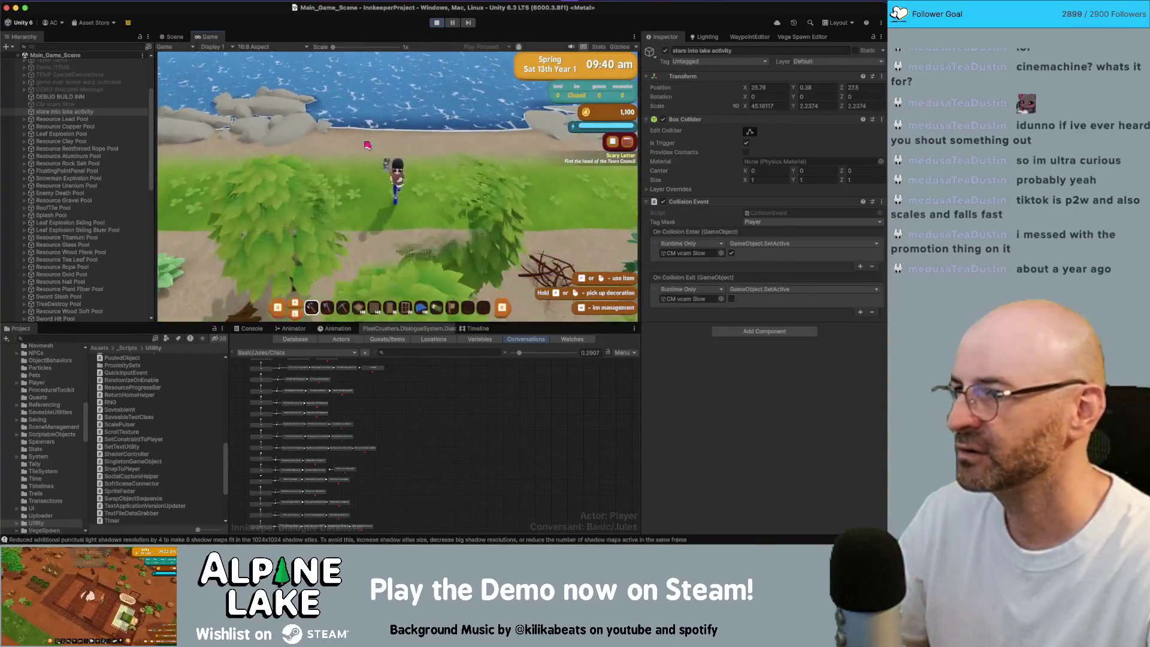
key("s")
key("w")
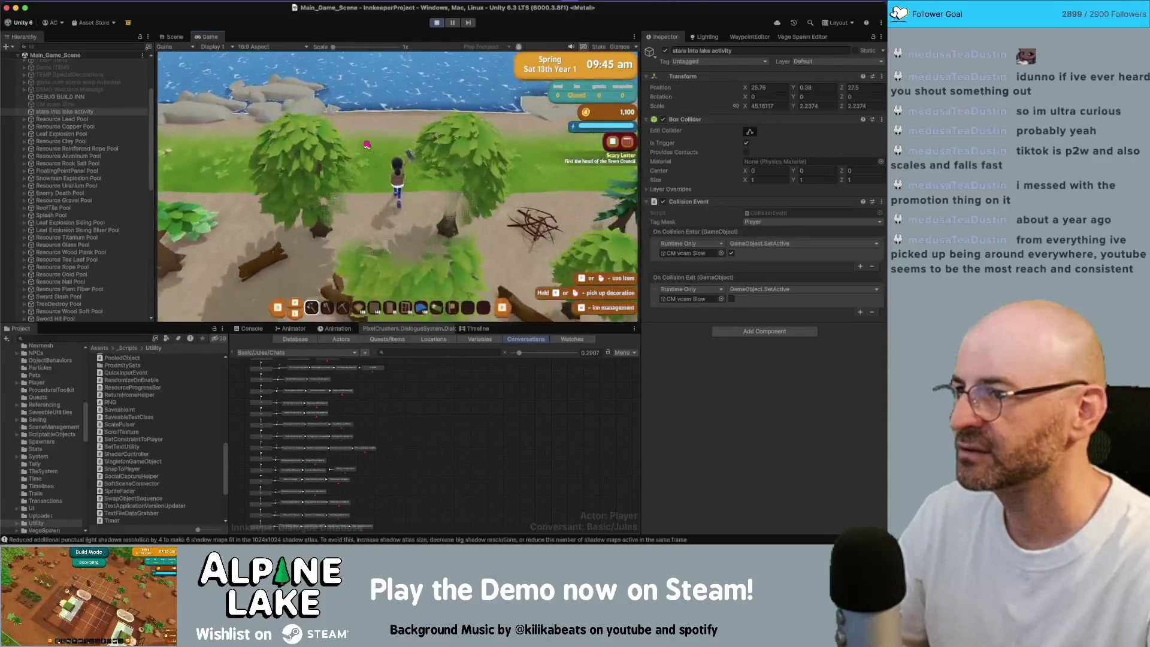
key("w")
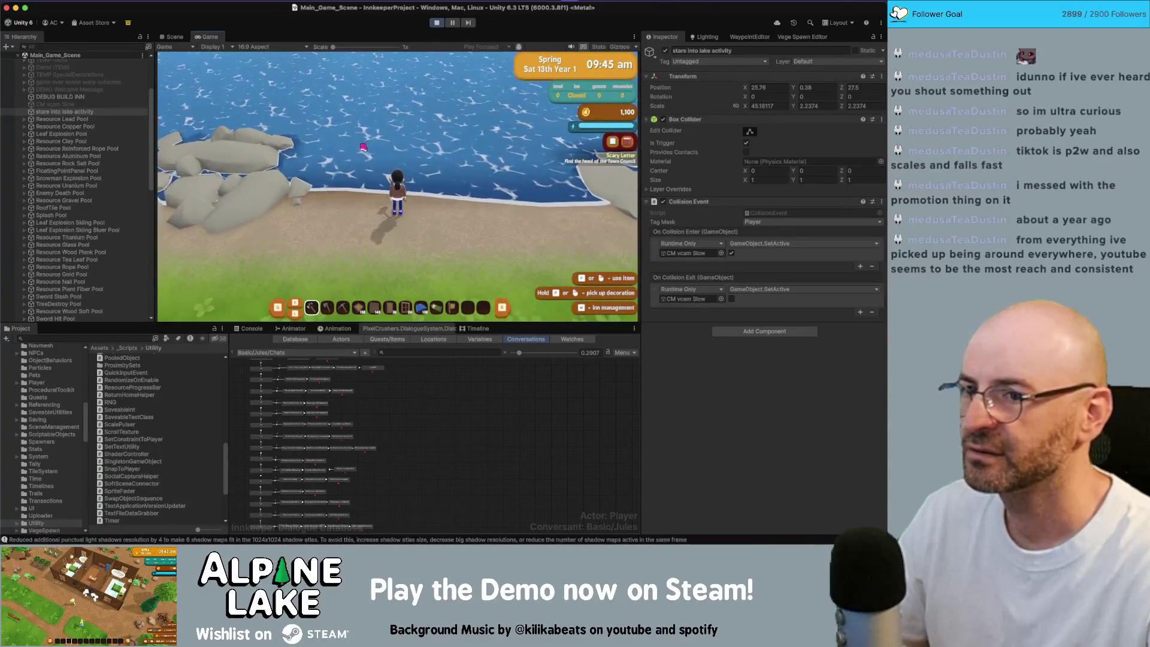
Add a Rigidbody to the lake trigger during play, then exit Play mode.
left_click(803, 332)
type("rigi")
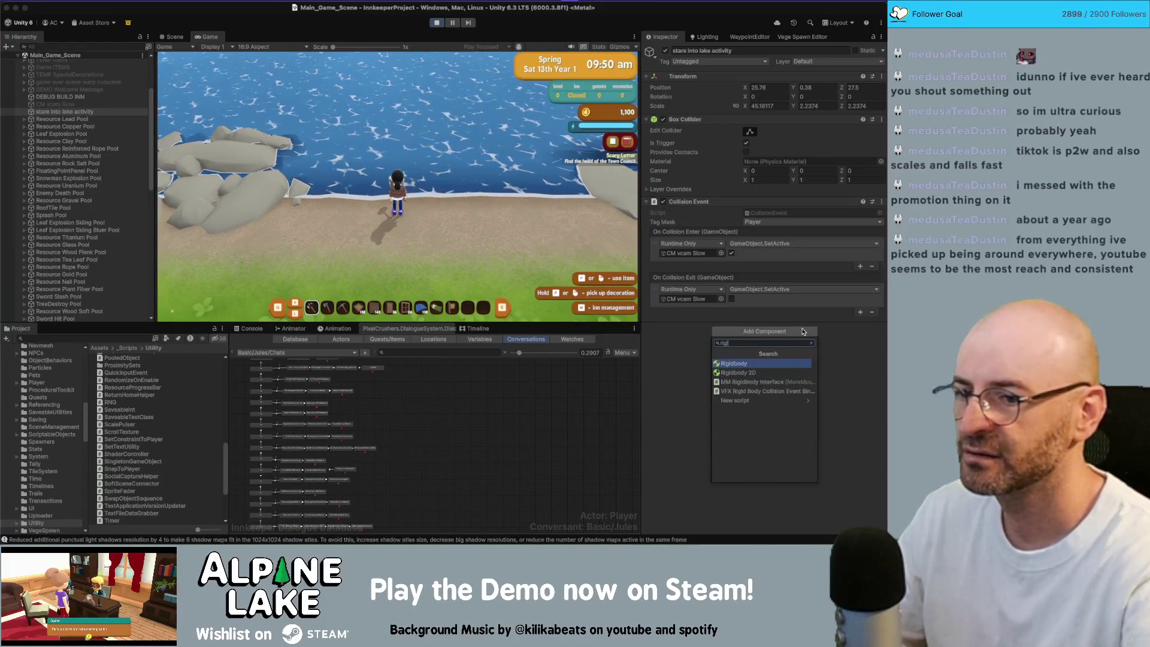
key("Return")
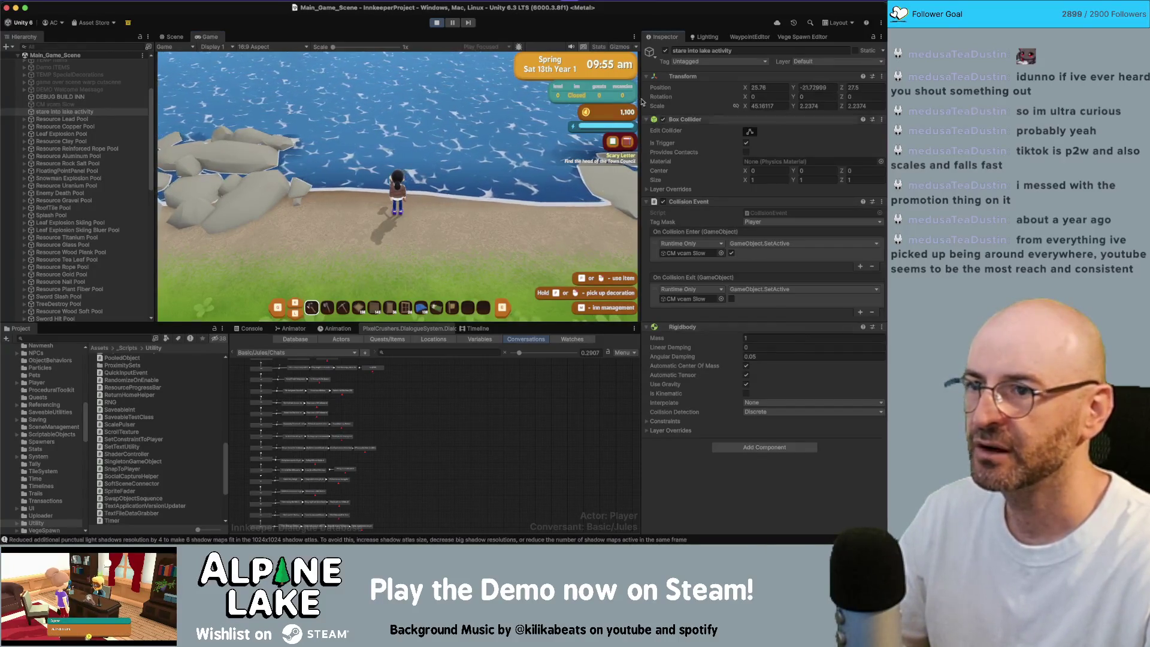
left_click(437, 23)
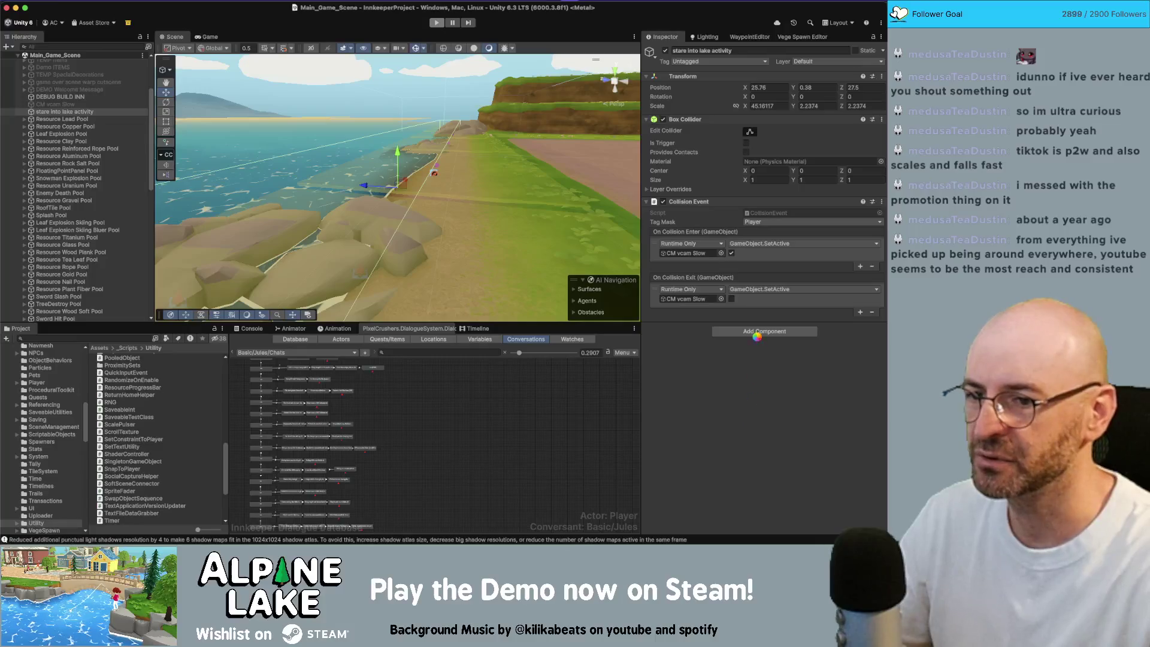
Add a Rigidbody to the lake trigger with Use Gravity off and Is Kinematic on.
left_click(758, 332)
left_click(758, 339)
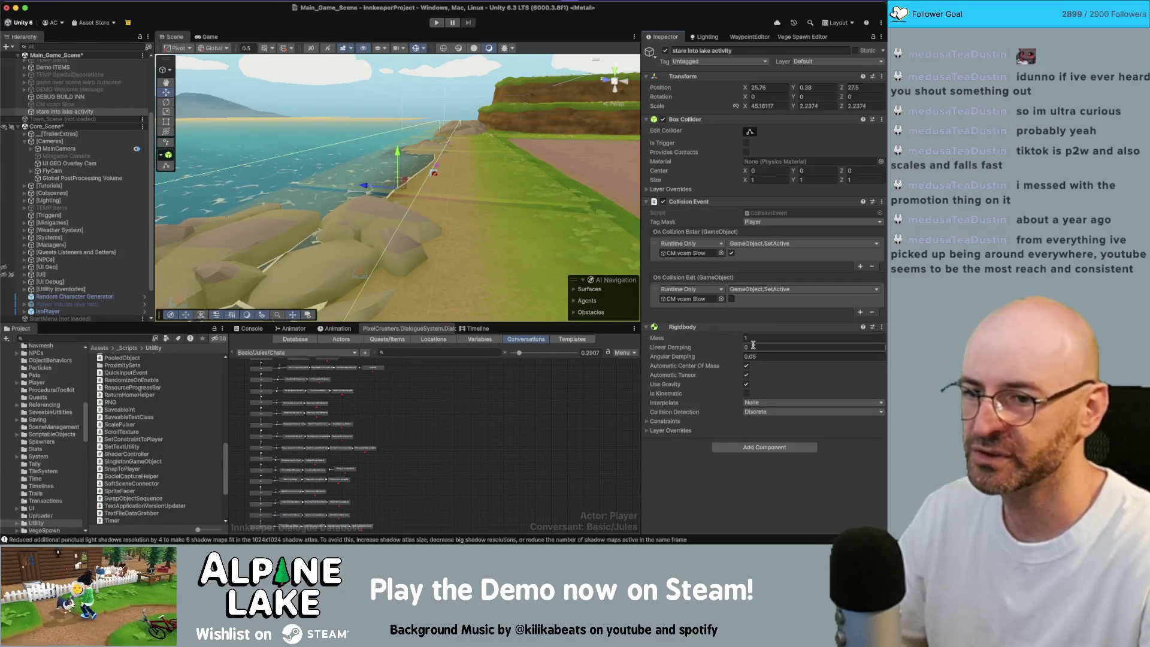
left_click(746, 385)
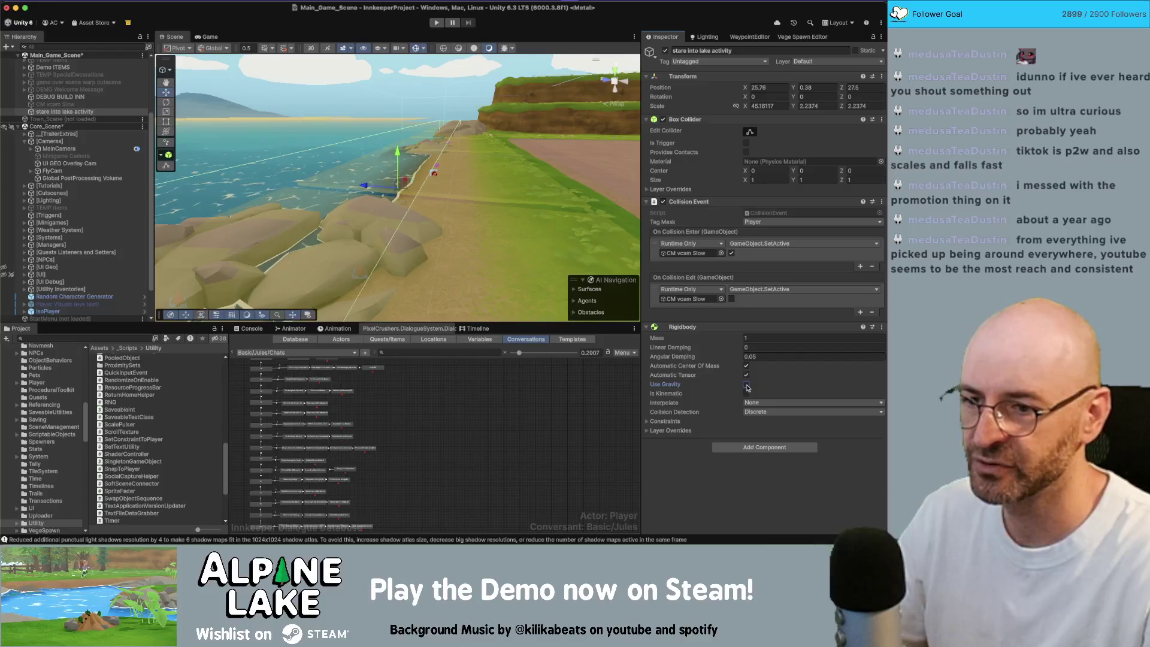
left_click(745, 393)
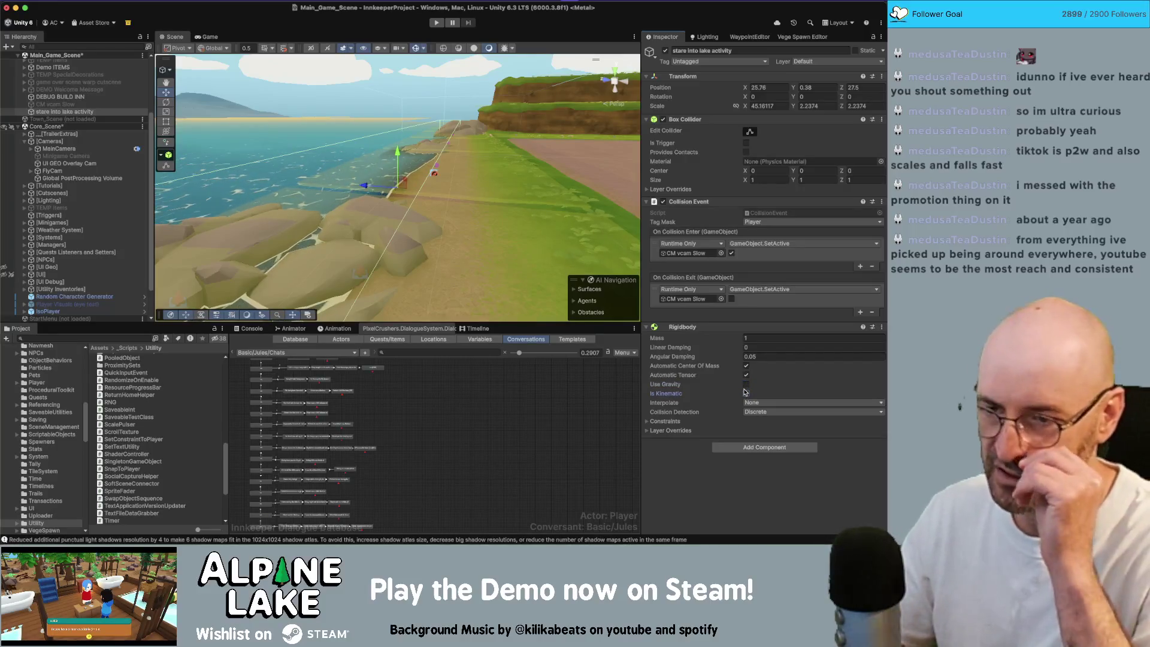
Freeze the Rigidbody's position and rotation on all three axes, then start Play mode.
left_click(647, 423)
left_click(746, 430)
left_click(760, 430)
left_click(774, 430)
left_click(773, 440)
left_click(759, 439)
left_click(745, 440)
left_click(750, 412)
left_click(738, 418)
left_click(748, 403)
left_click(749, 403)
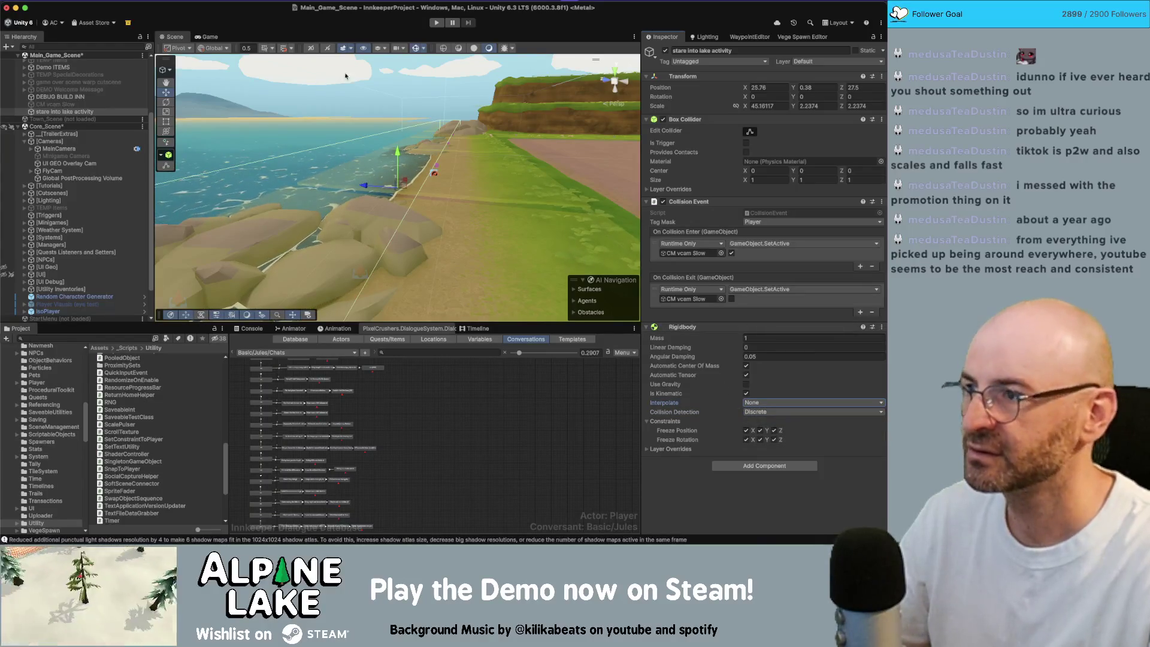
left_click(437, 23)
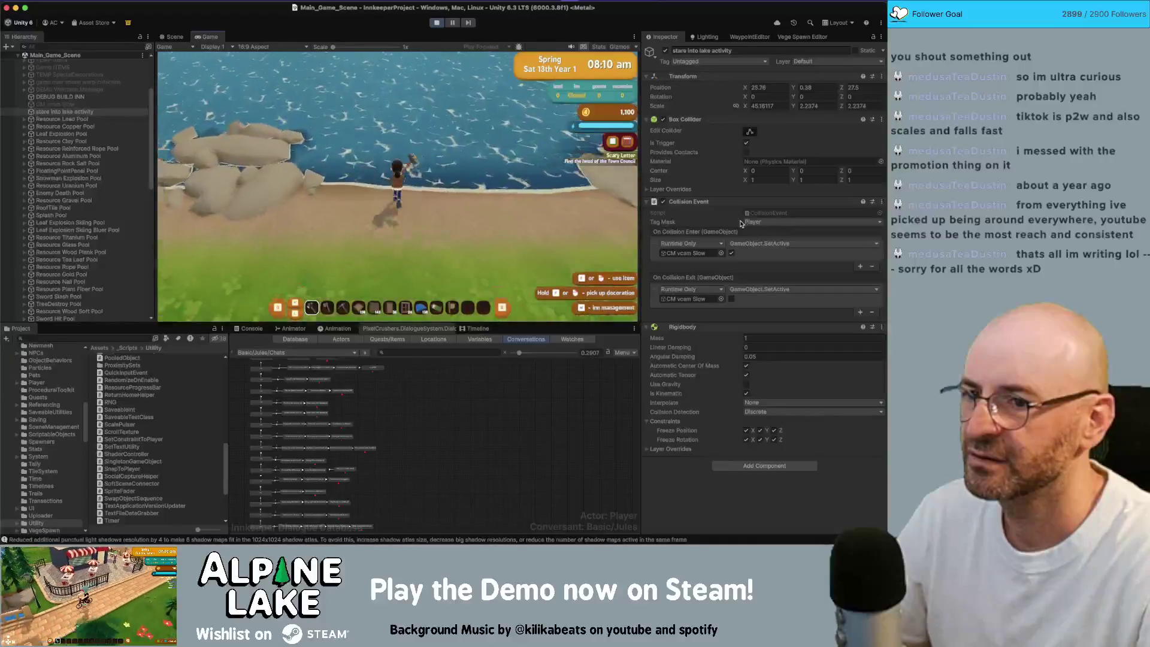
Stop the play-mode test of the lake trigger.
left_click(437, 22)
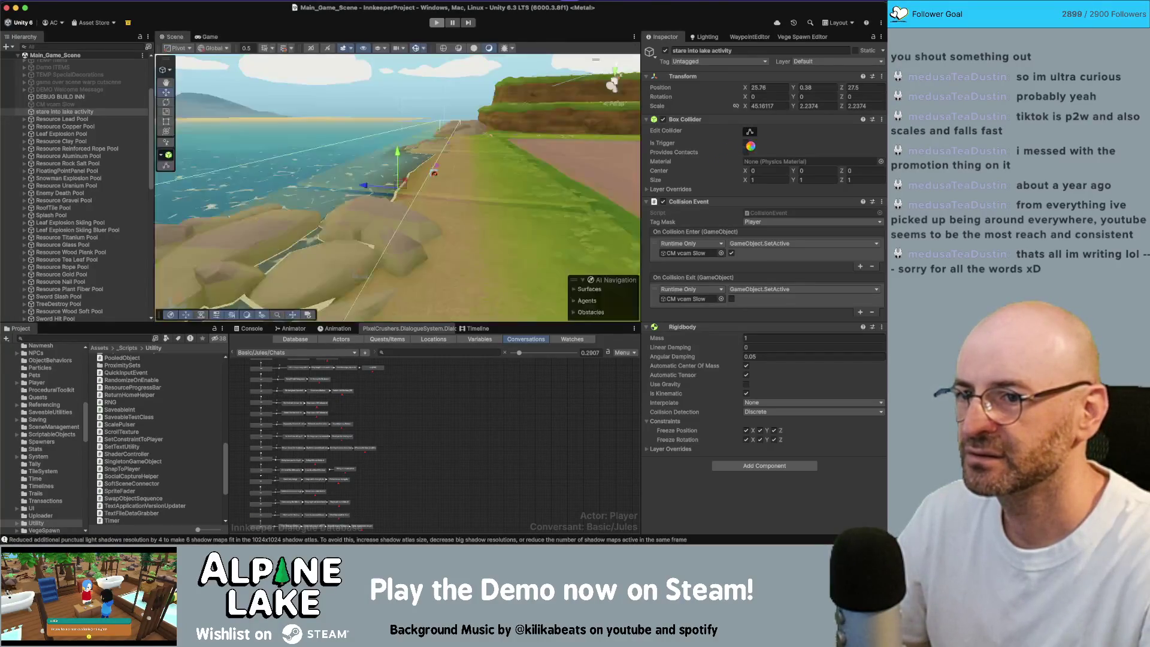
Add a Trigger Event component and paste the CM vcam Slow SetActive entry into On Trigger Enter.
left_click(764, 466)
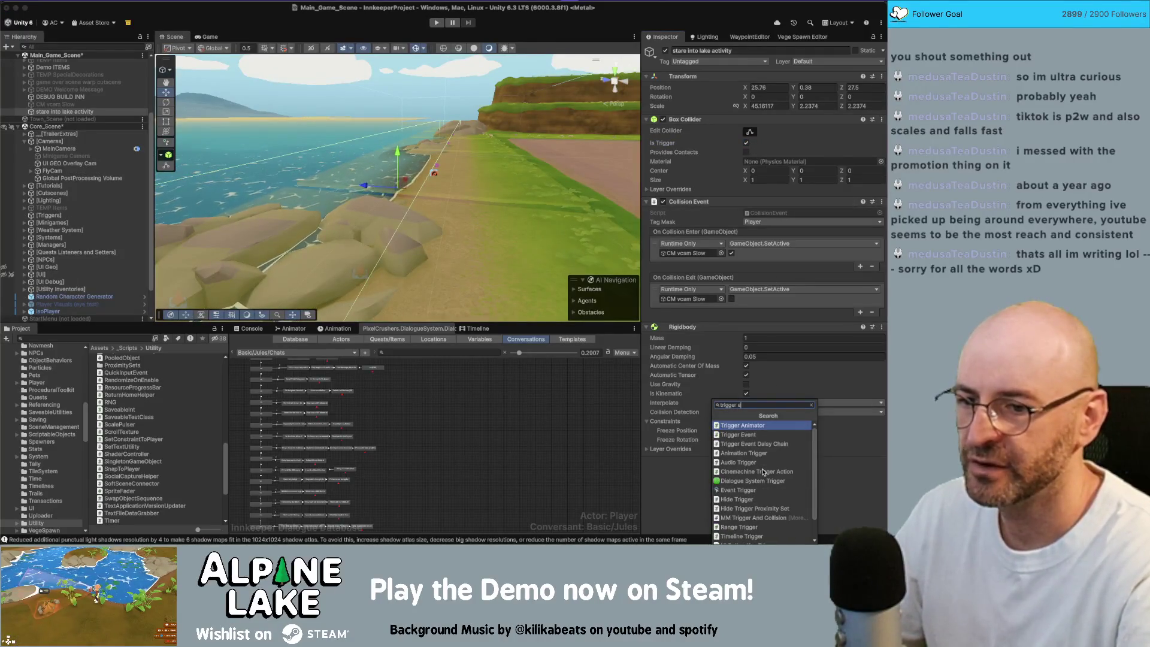
key("Escape")
left_click(764, 466)
key("Return")
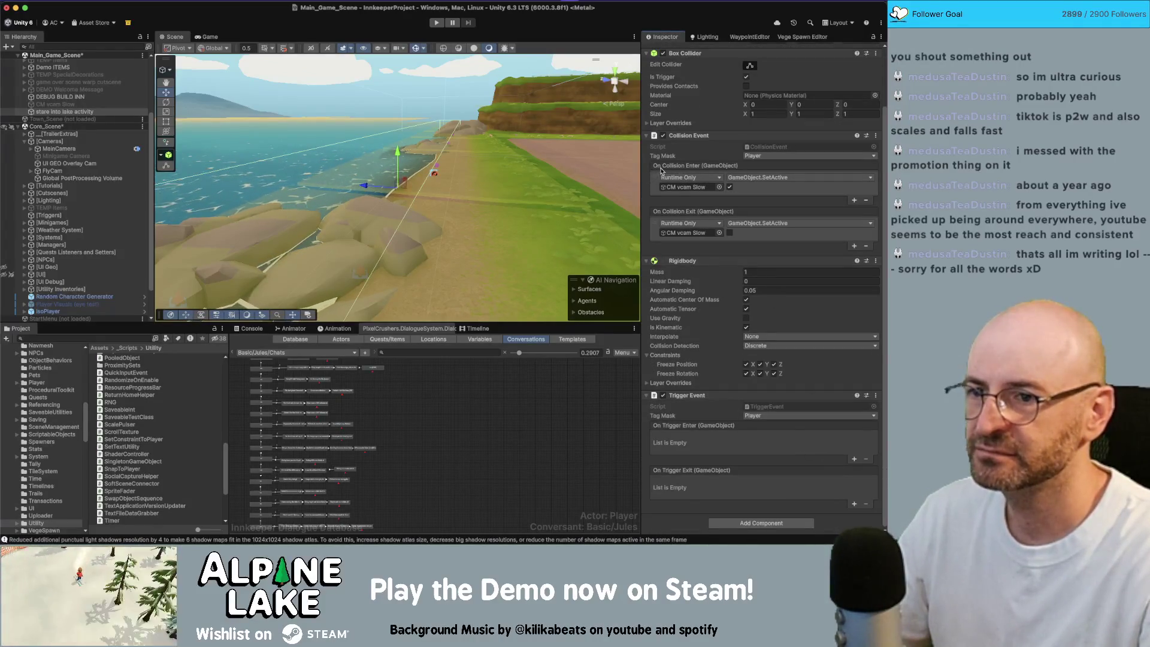
right_click(681, 427)
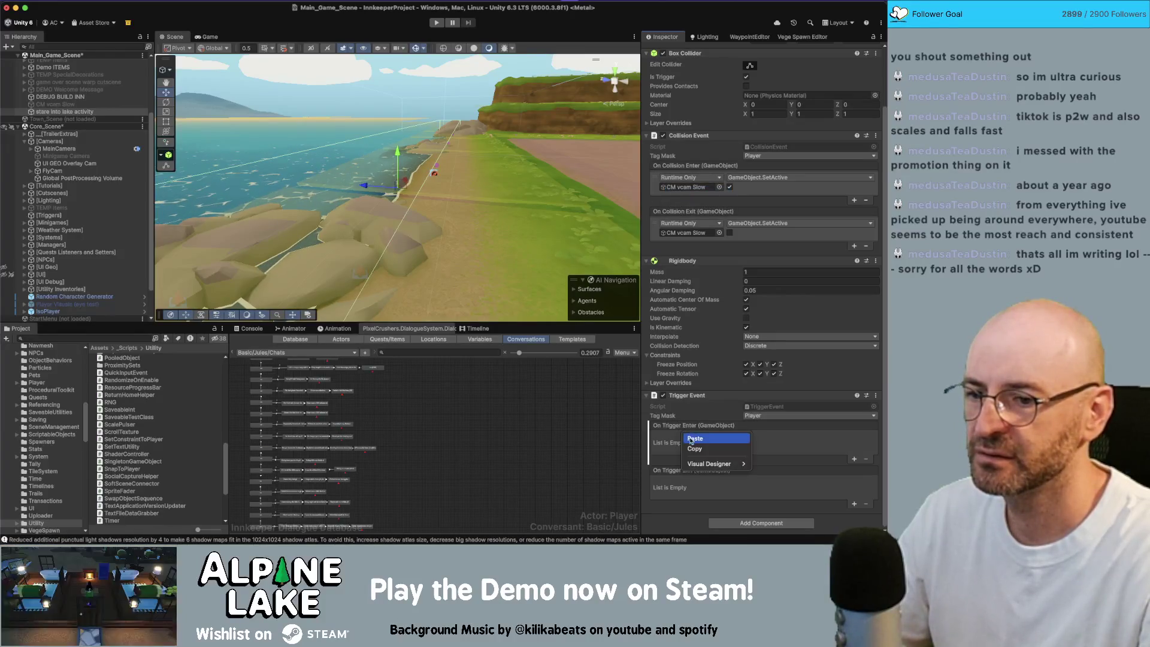
left_click(688, 429)
Remove the old Collision Event component after trying to paste the entry into On Trigger Exit.
right_click(670, 217)
left_click(692, 231)
right_click(684, 477)
left_click(696, 484)
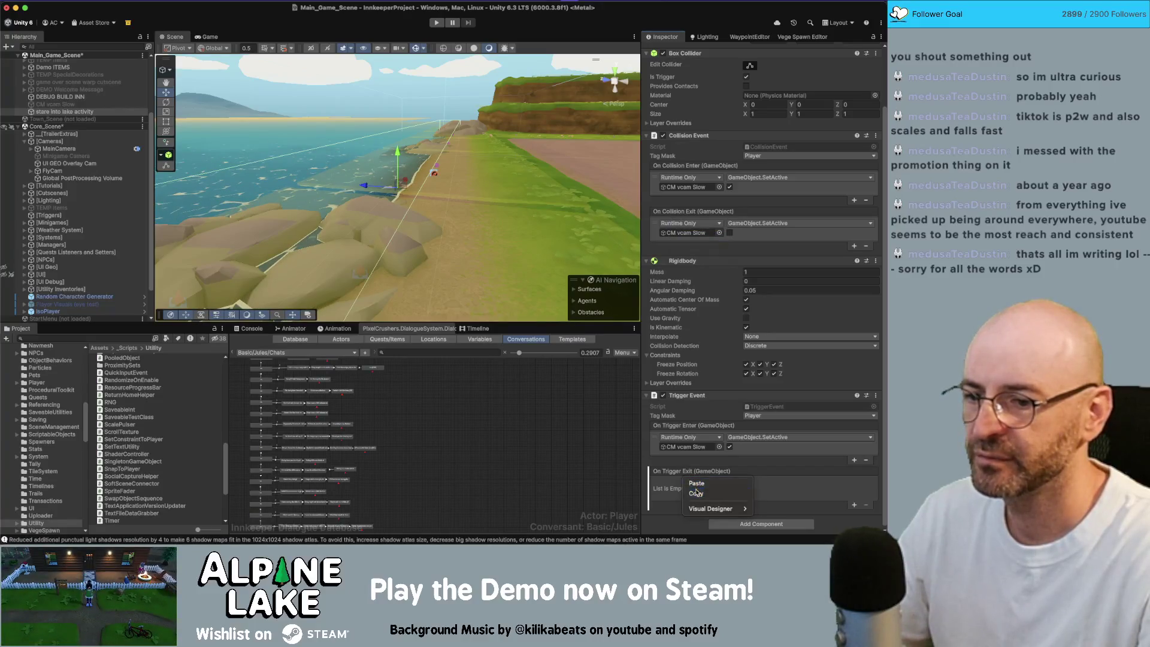
right_click(723, 137)
left_click(735, 155)
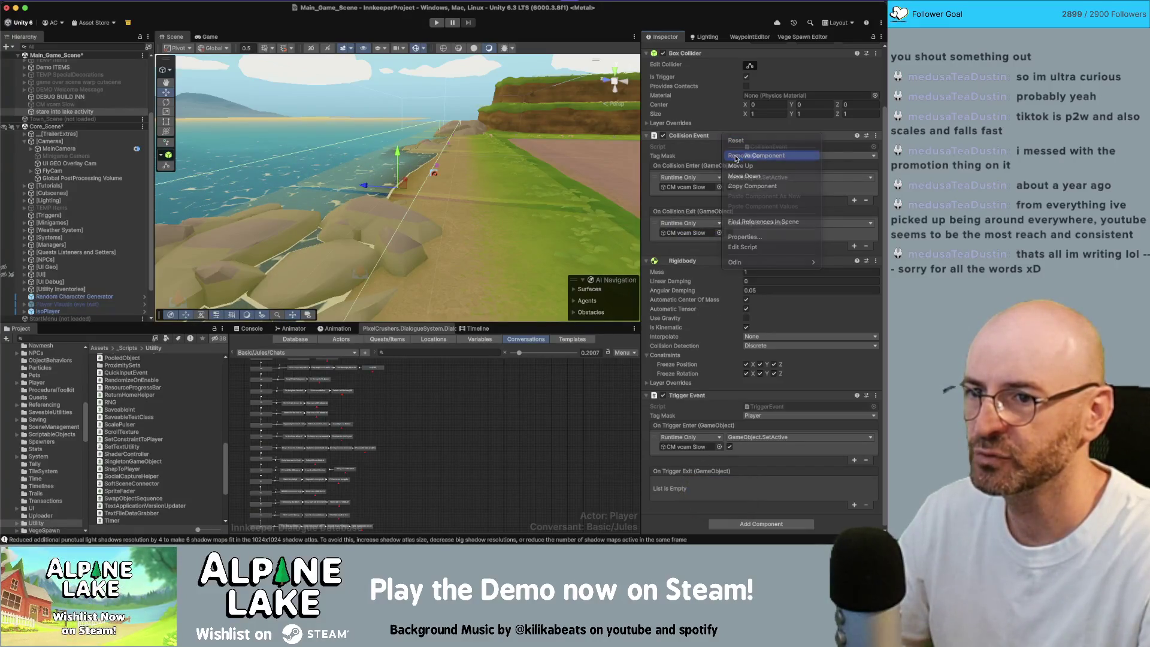
right_click(675, 413)
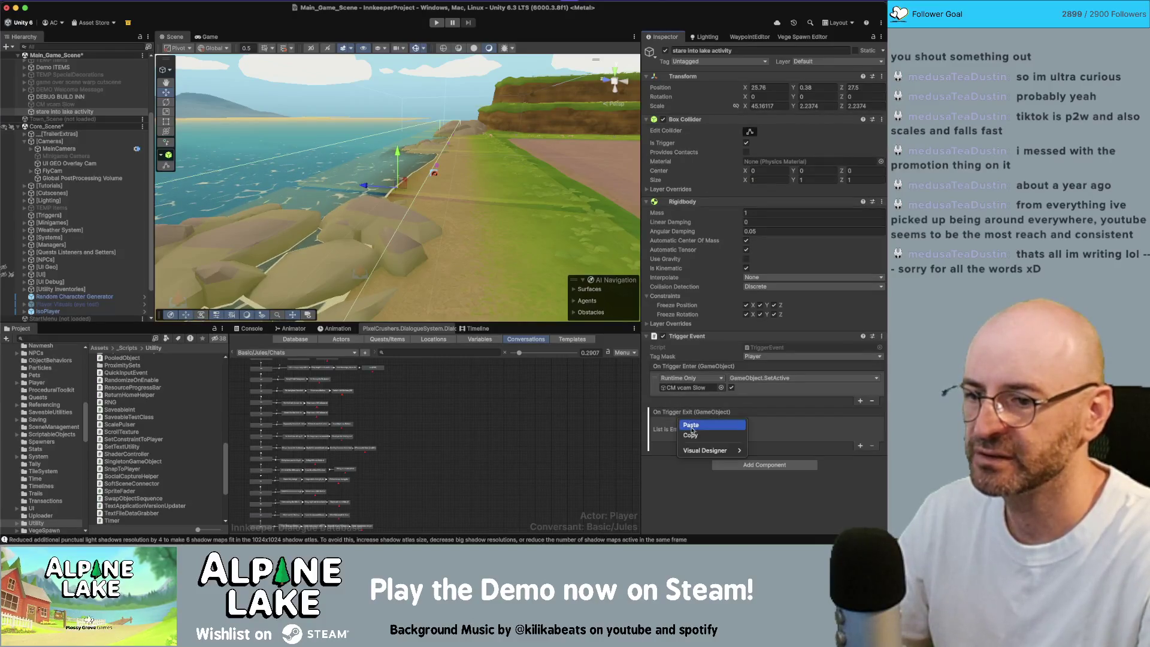
left_click(696, 428)
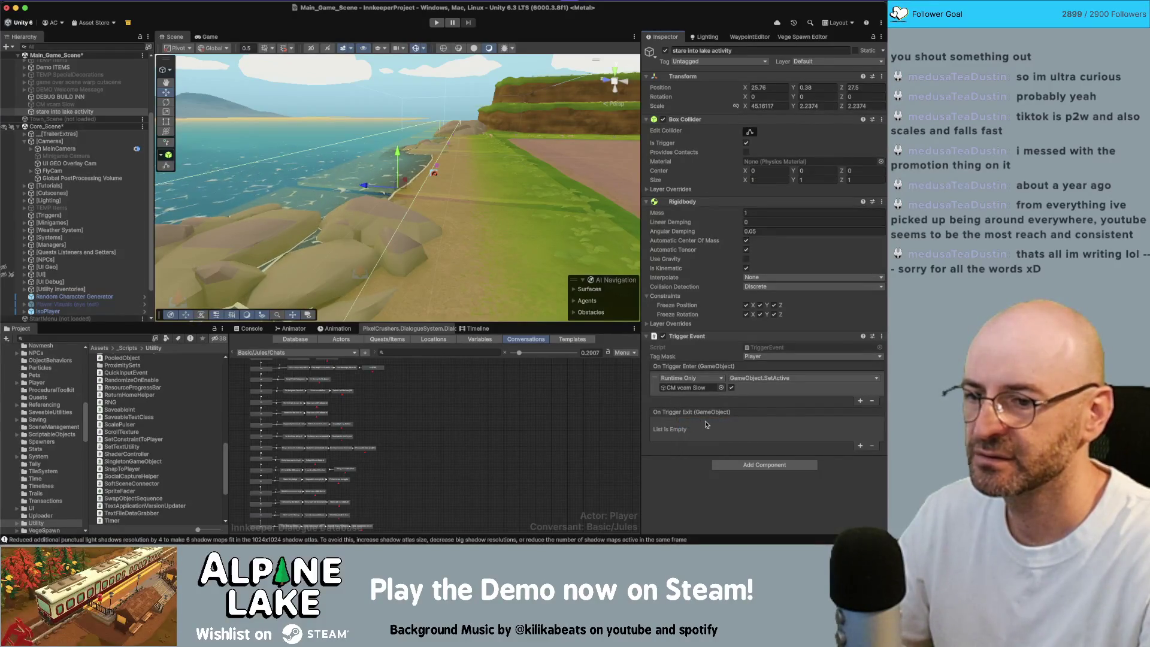
Add an On Trigger Exit entry calling CM vcam Slow SetActive(false), and save the scene.
left_click(860, 445)
left_click(708, 388)
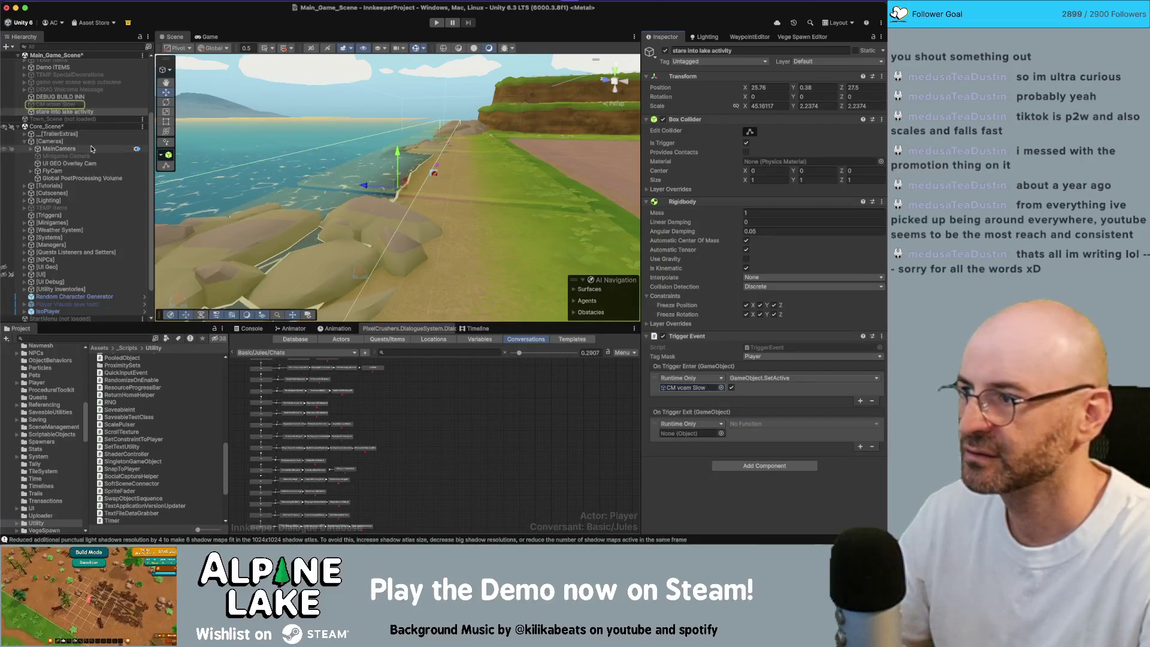
left_click_drag(701, 432, 701, 432)
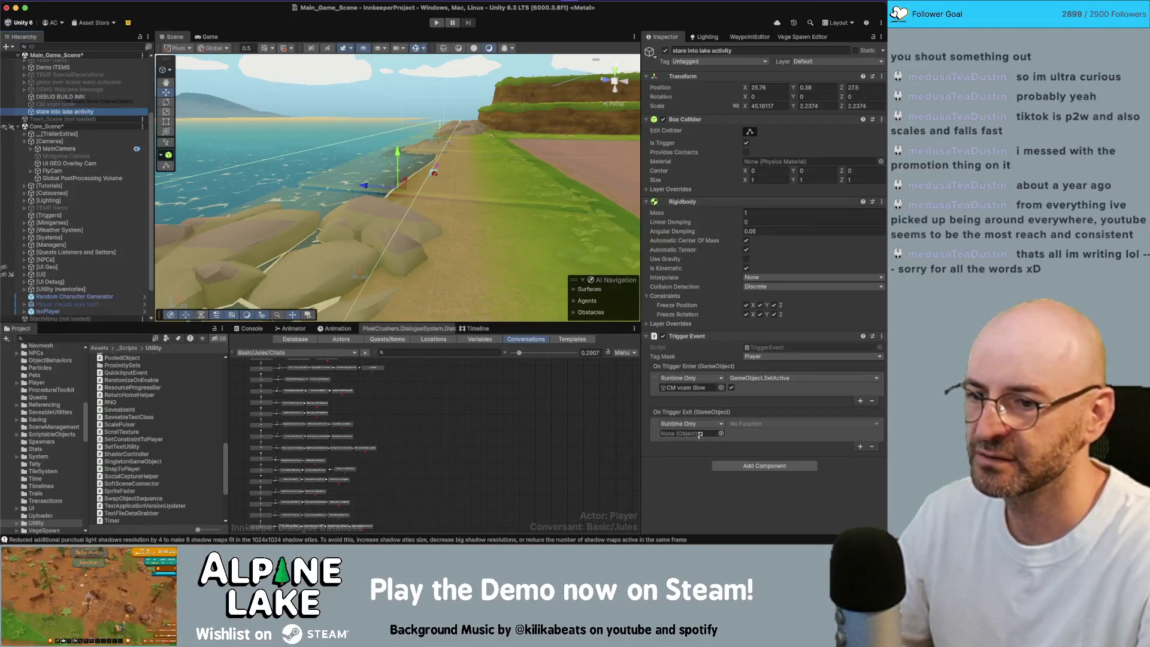
left_click(748, 424)
mouse_move(758, 453)
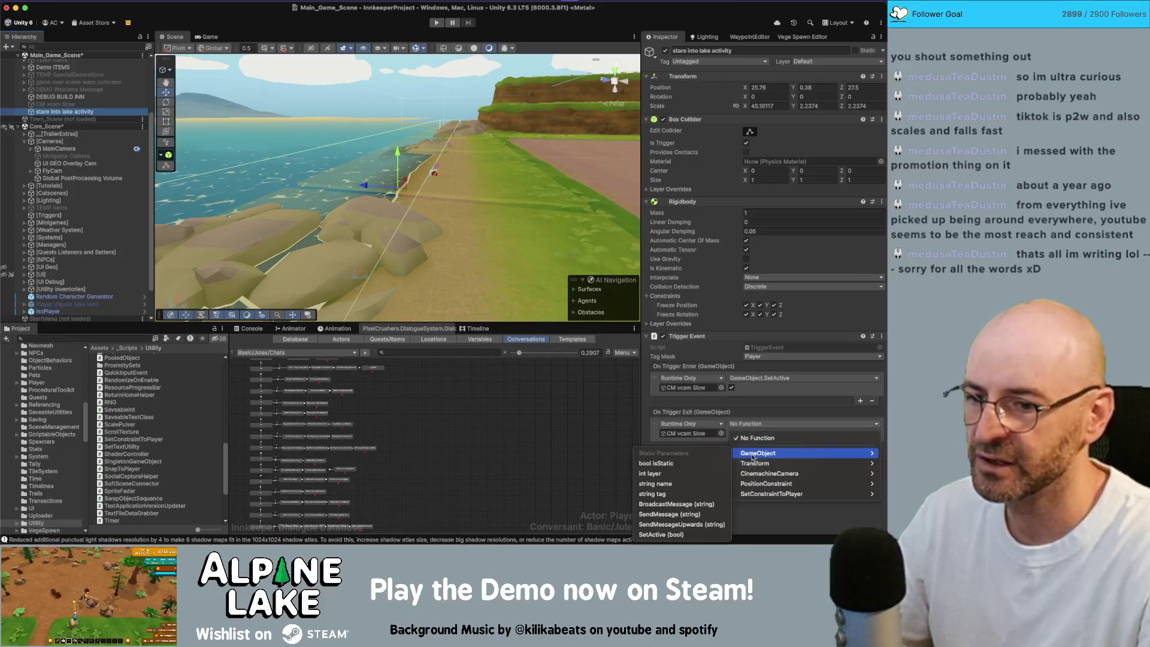
left_click(683, 525)
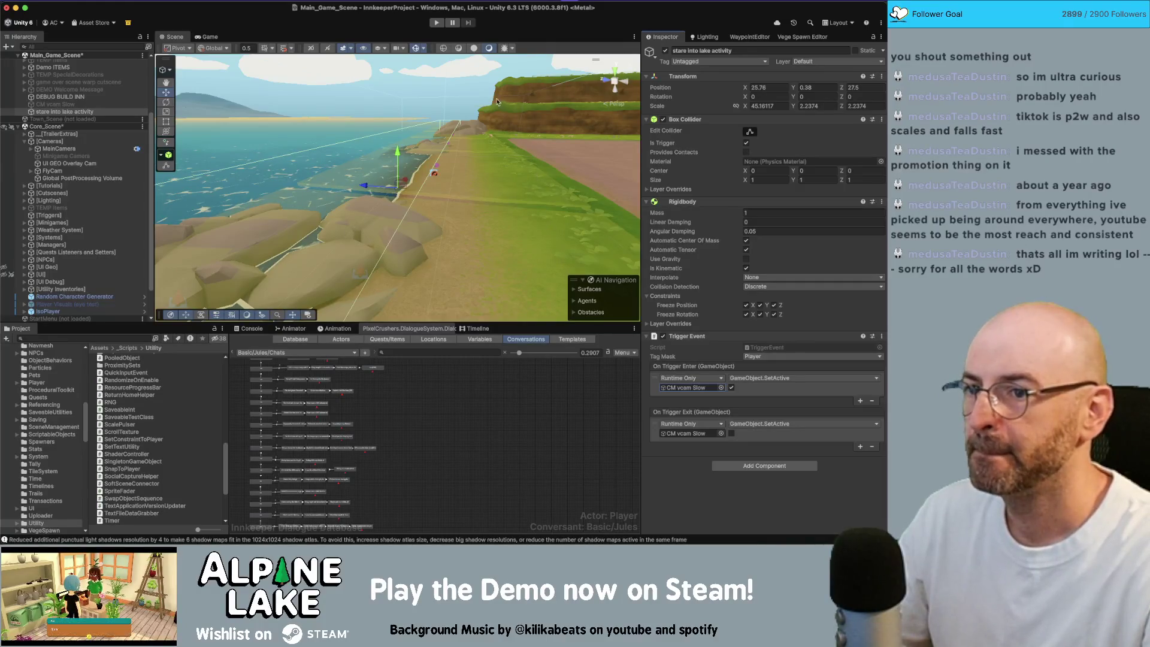
key("ctrl+s")
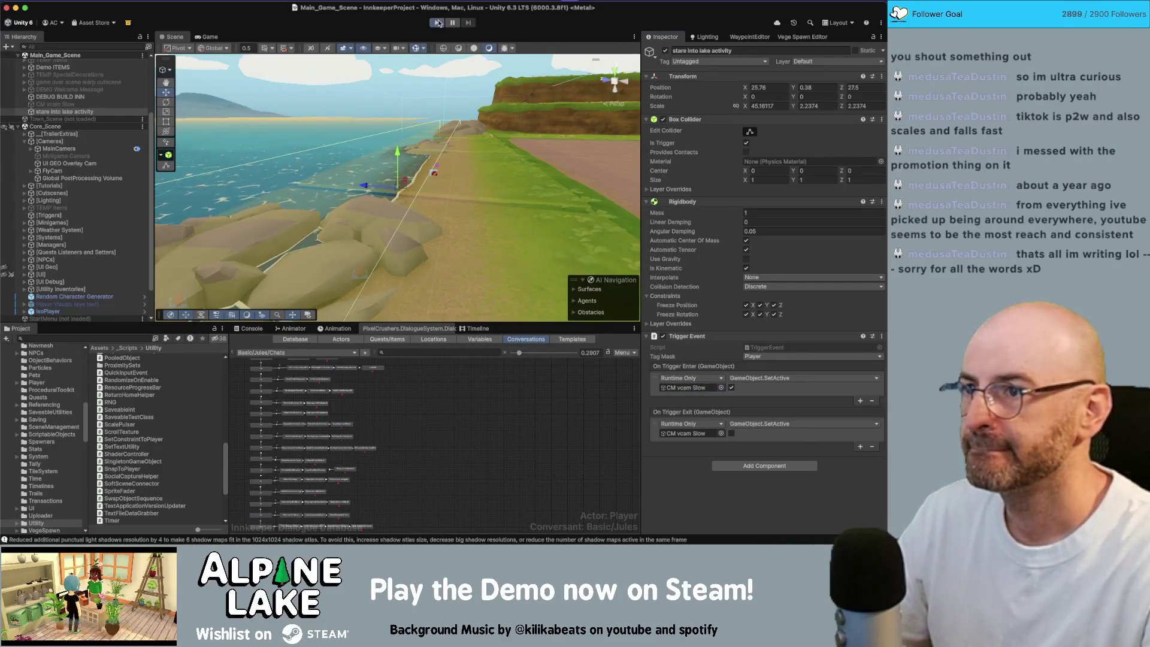
Play-test by walking the player along the lake shore to check the slow lake camera takes over.
left_click(437, 23)
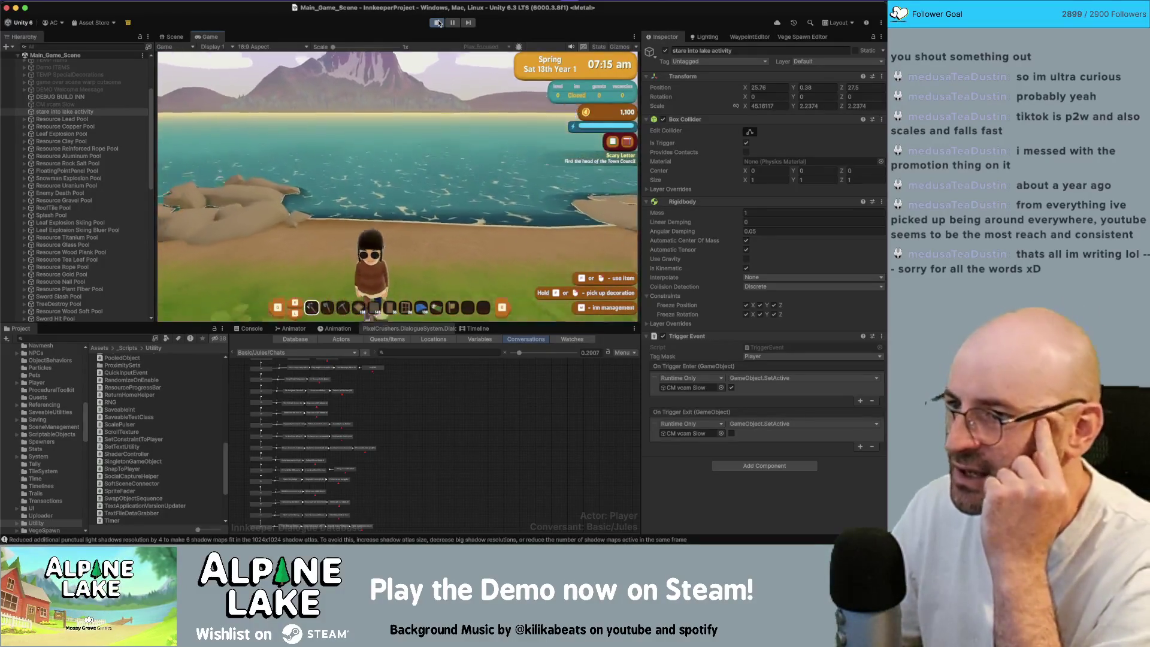
key("w")
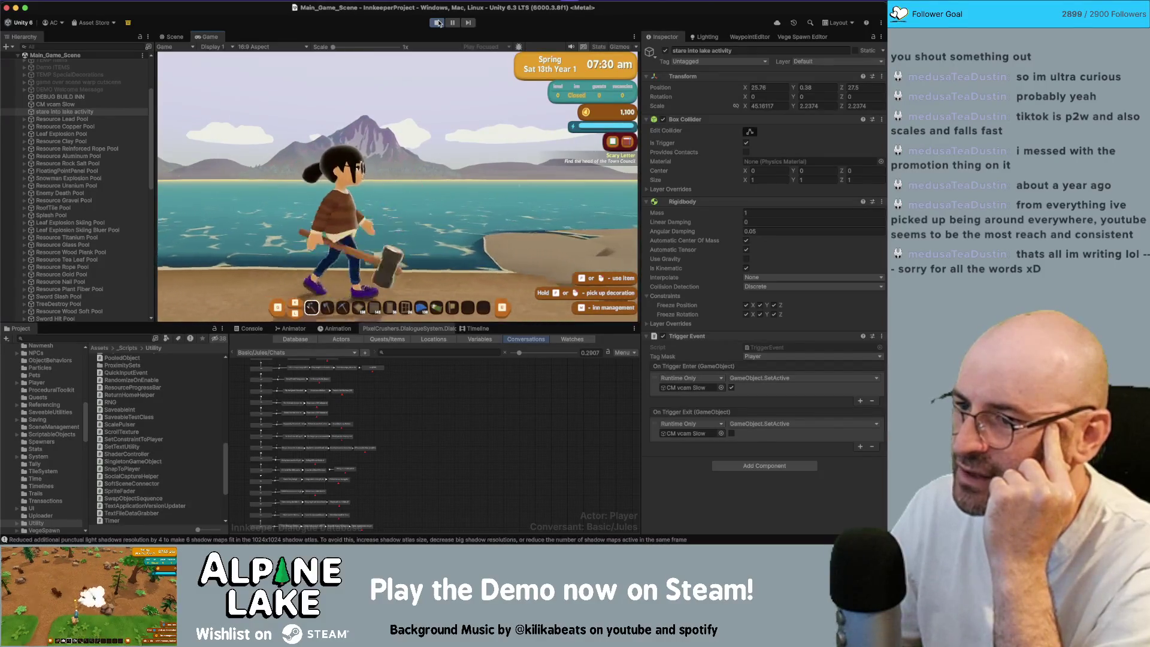
key("a")
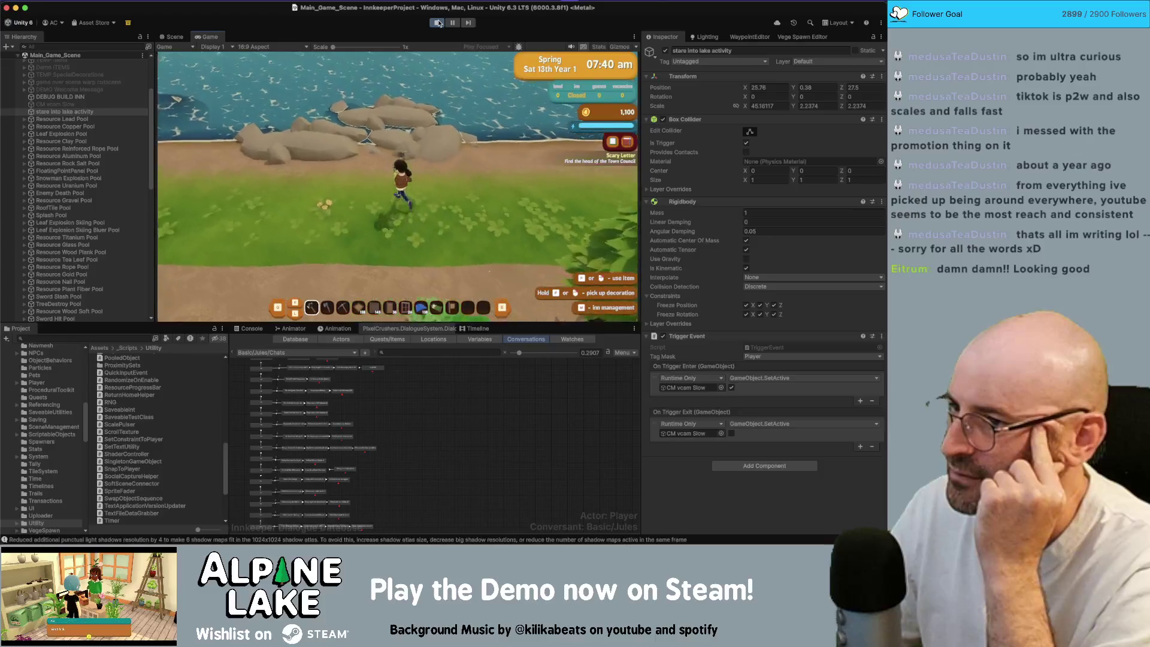
key("w")
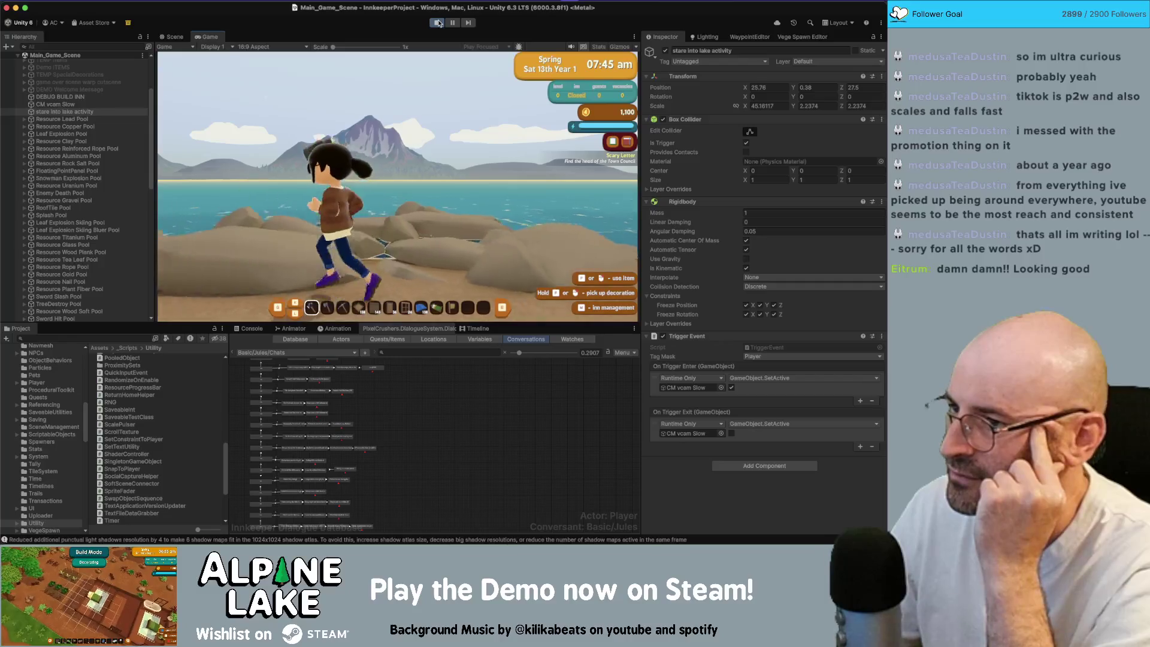
key("a")
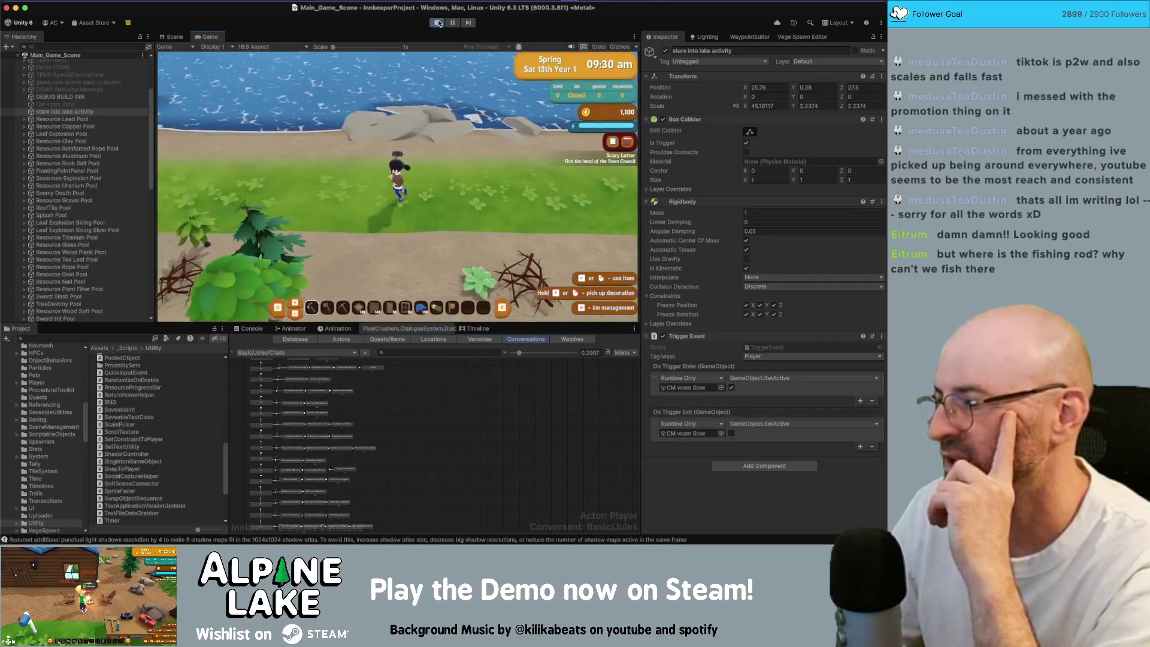
left_click(128, 336)
Search the project for 'pole' and inspect the FishingPoleTip and Tool Fishing Pole assets.
type("fishing po")
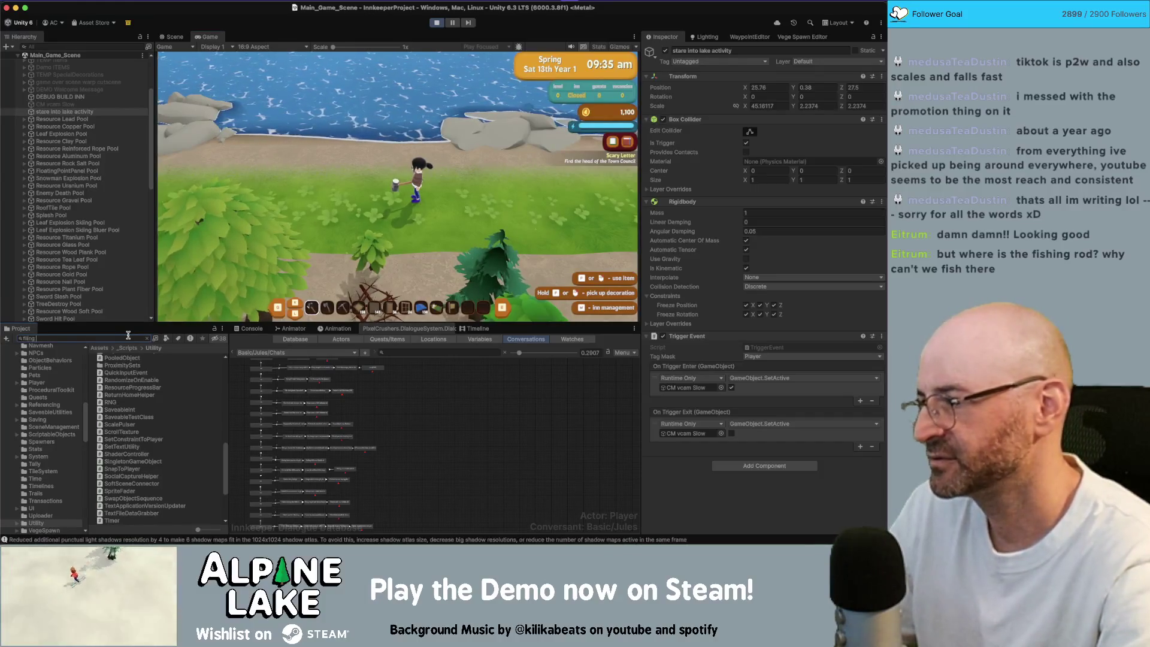
key("BackSpace")
key("BackSpace")
key("BackSpace")
type("pole")
left_click(129, 379)
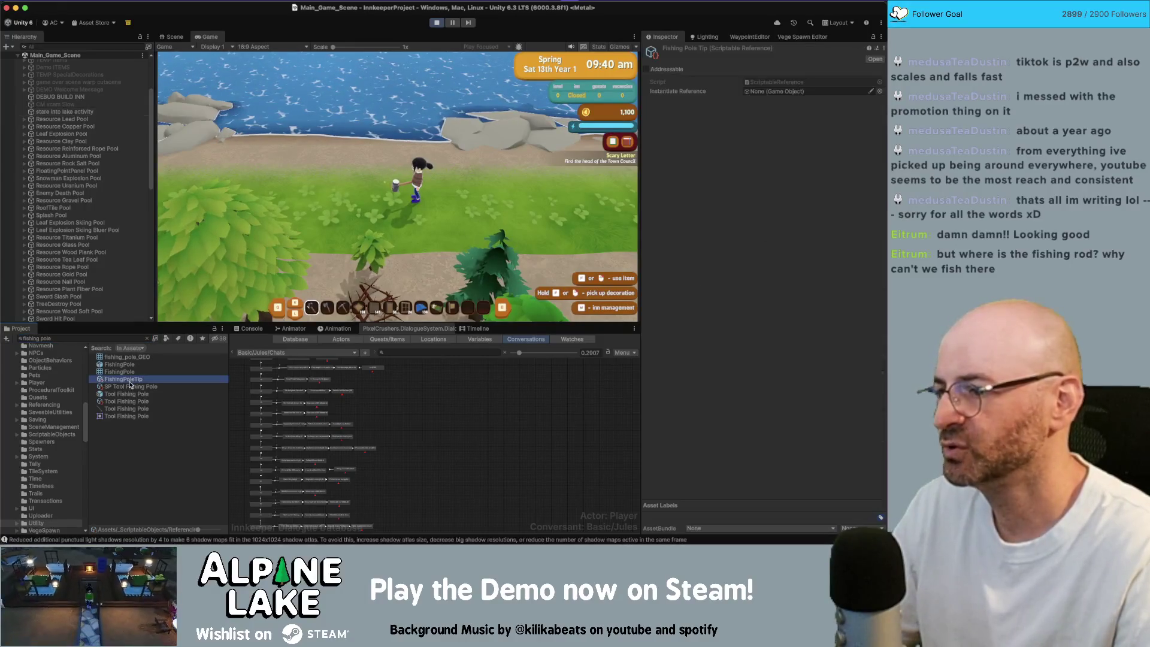
left_click(126, 401)
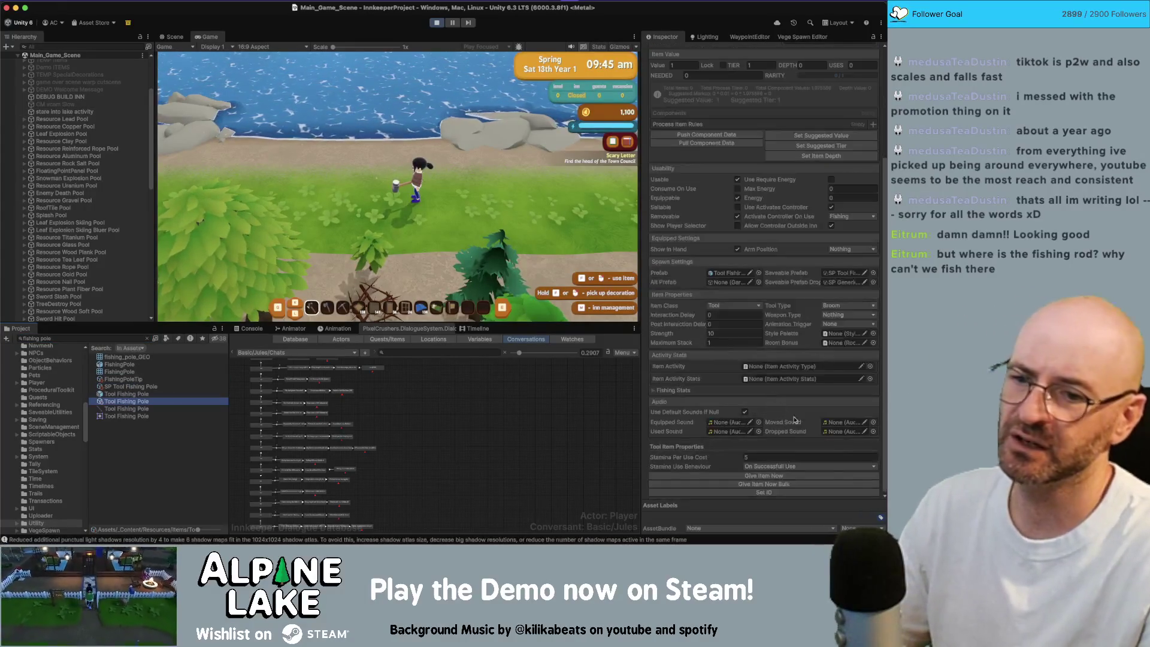
Cast the rod into the lake, hook and land a carp, then walk along the beach.
left_click(484, 208)
key("w")
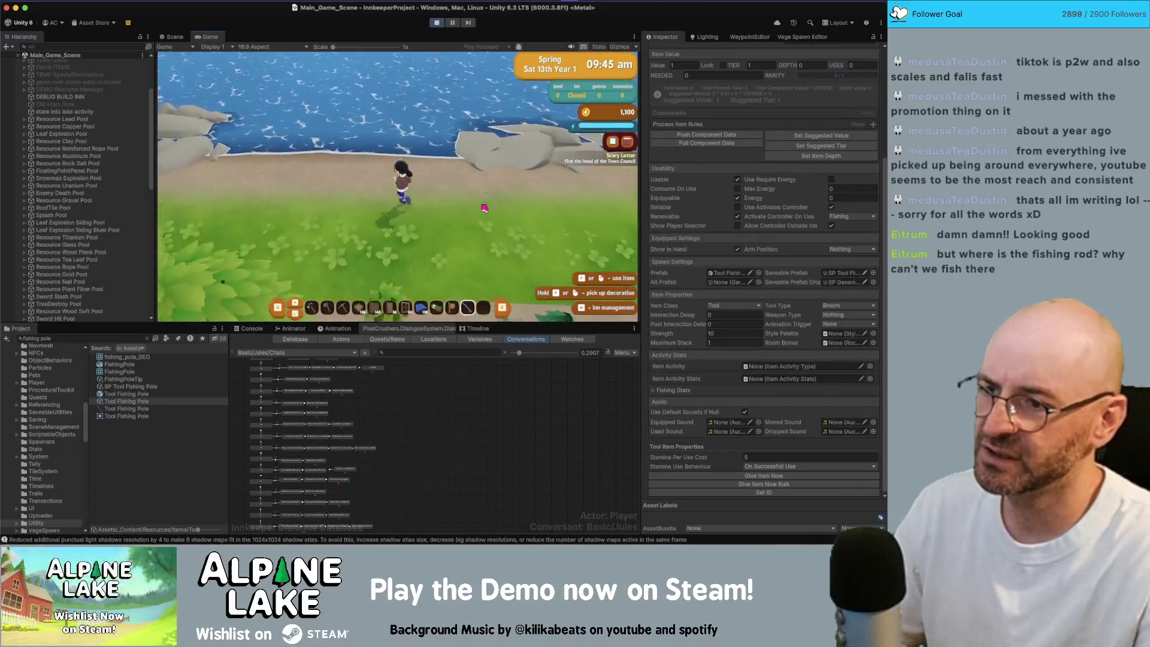
left_click(484, 204)
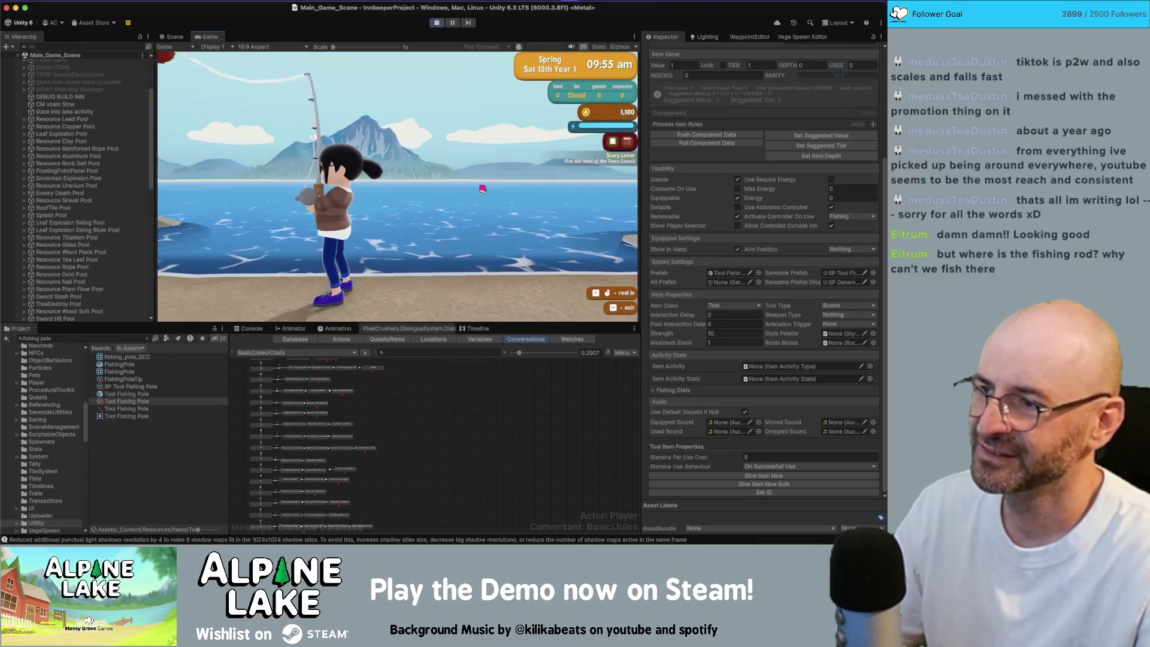
left_click(482, 189)
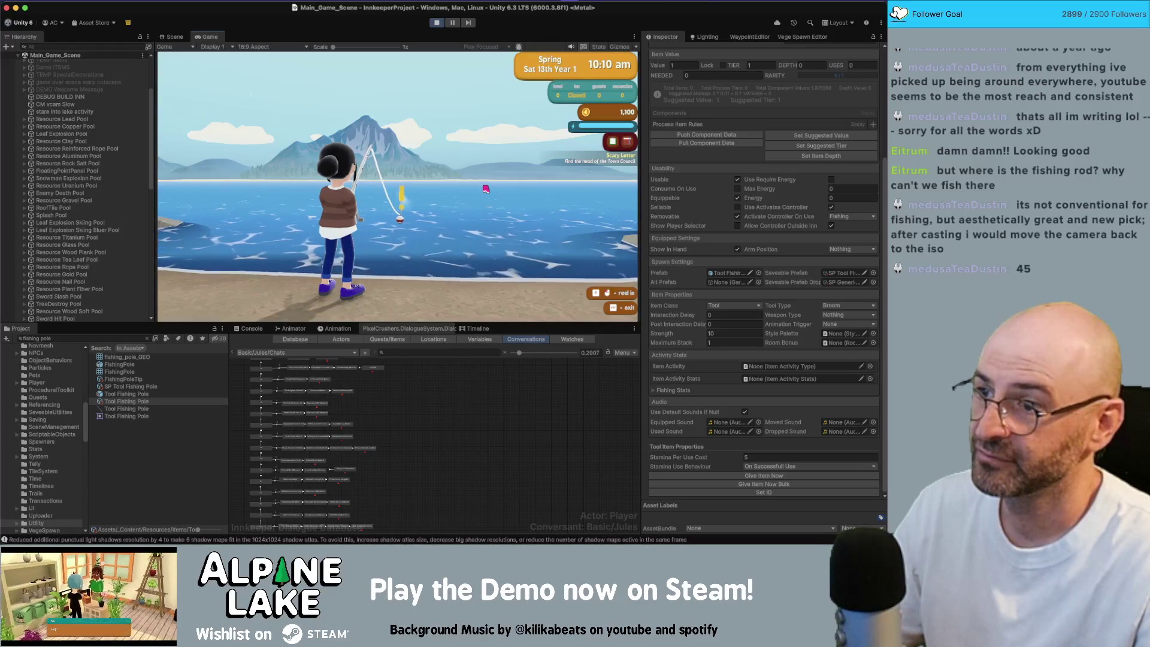
left_click(485, 189)
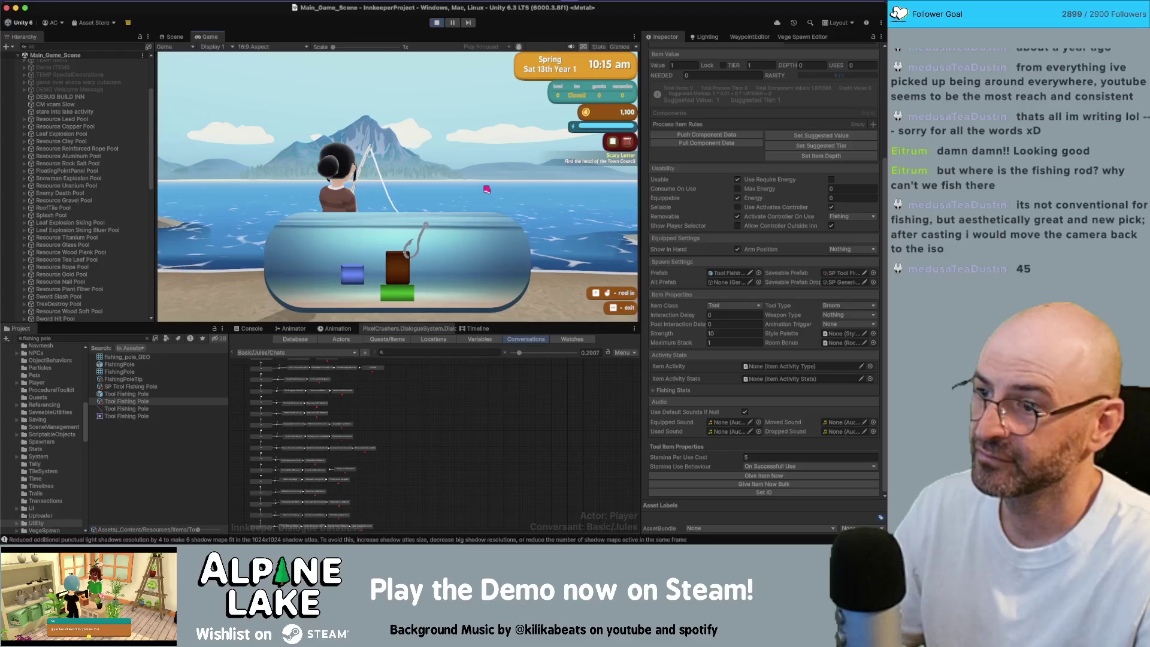
left_click(487, 190)
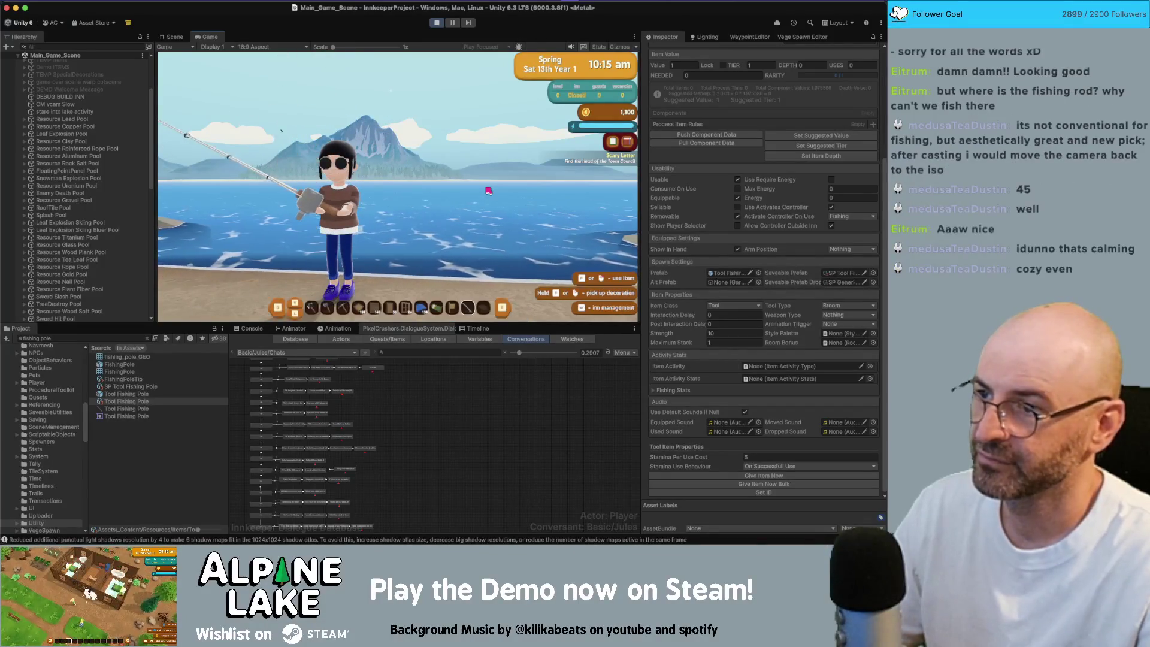
key("a")
key("a")
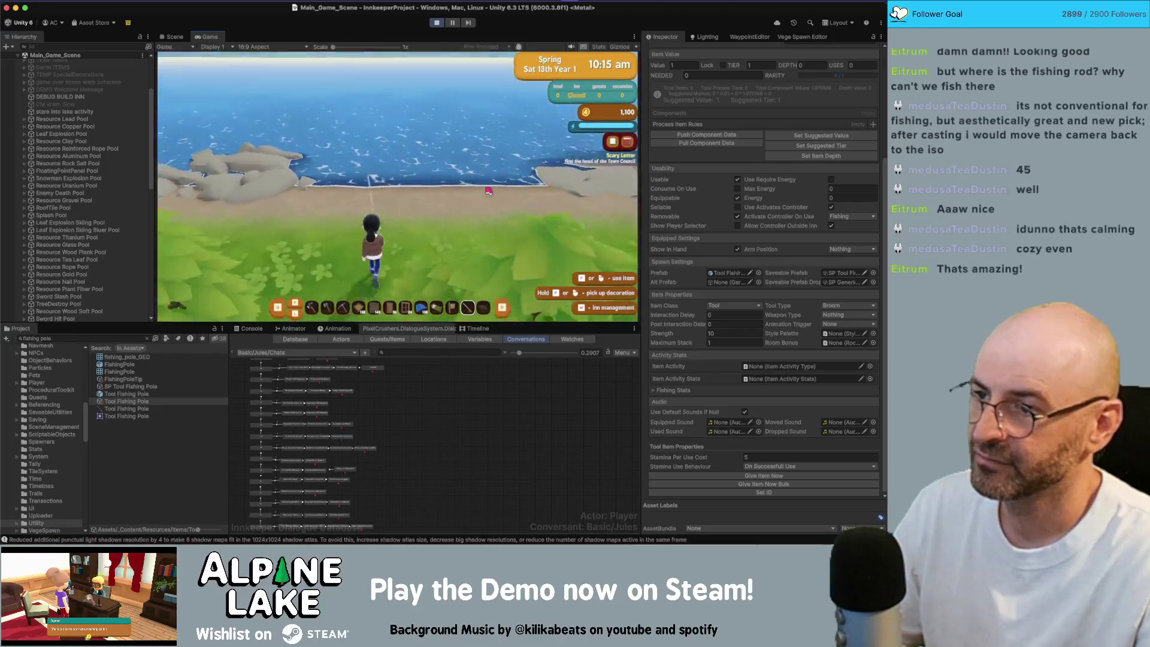
Cast the fishing line, walk the character along the beach, then reel the line in.
left_click(489, 191)
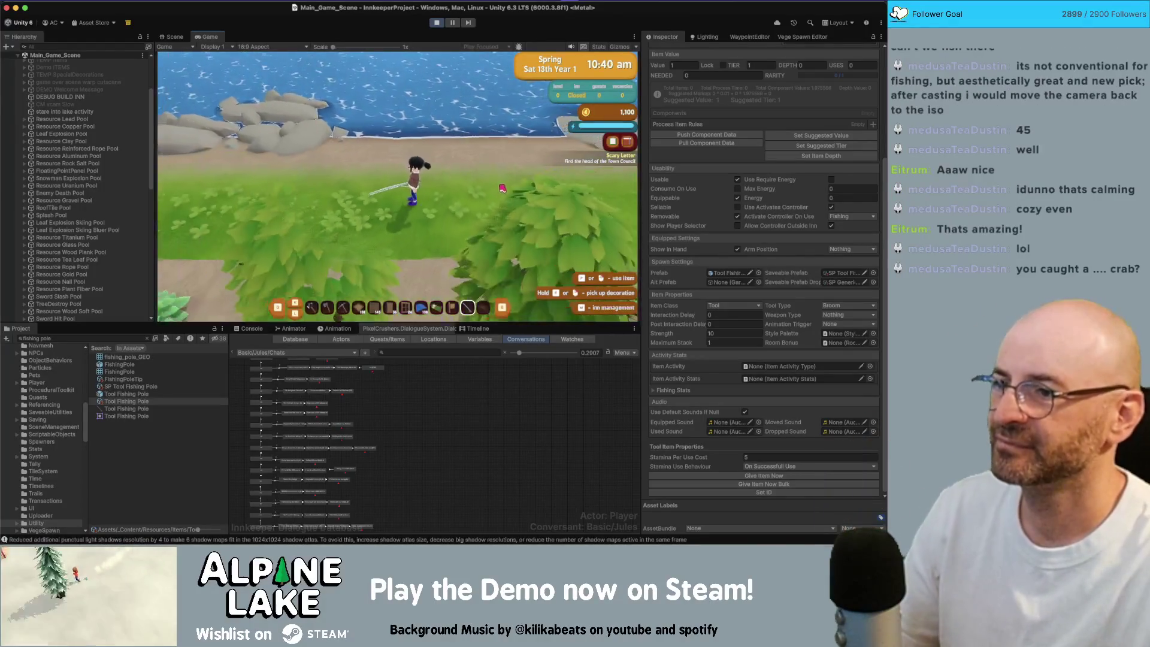
key("w")
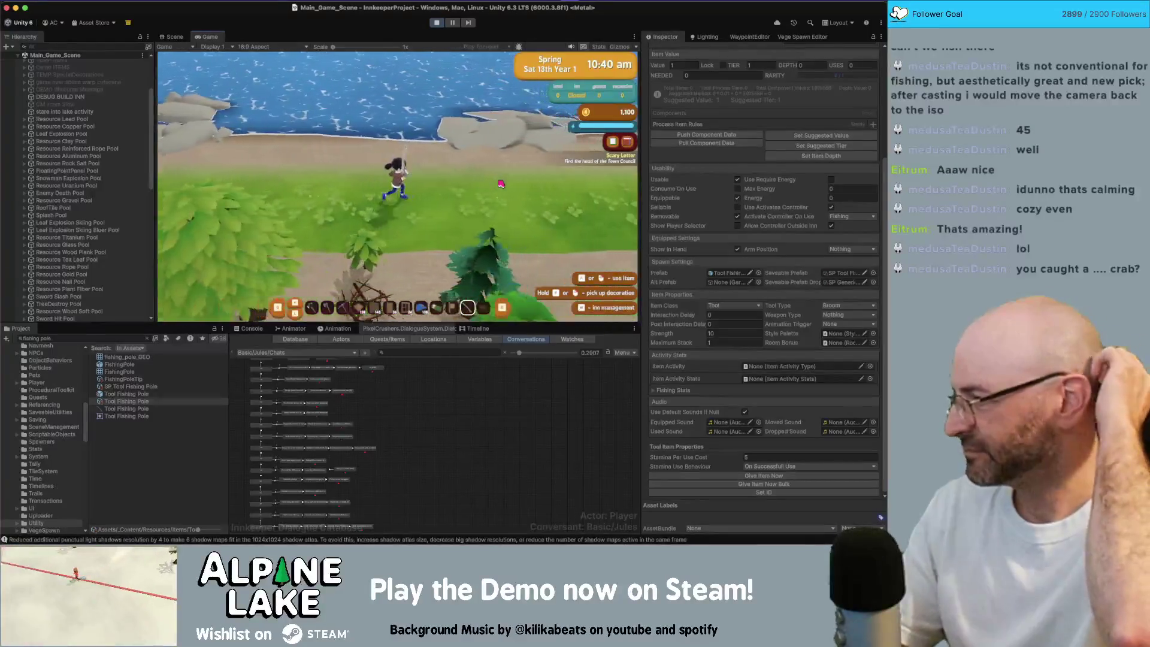
key("d")
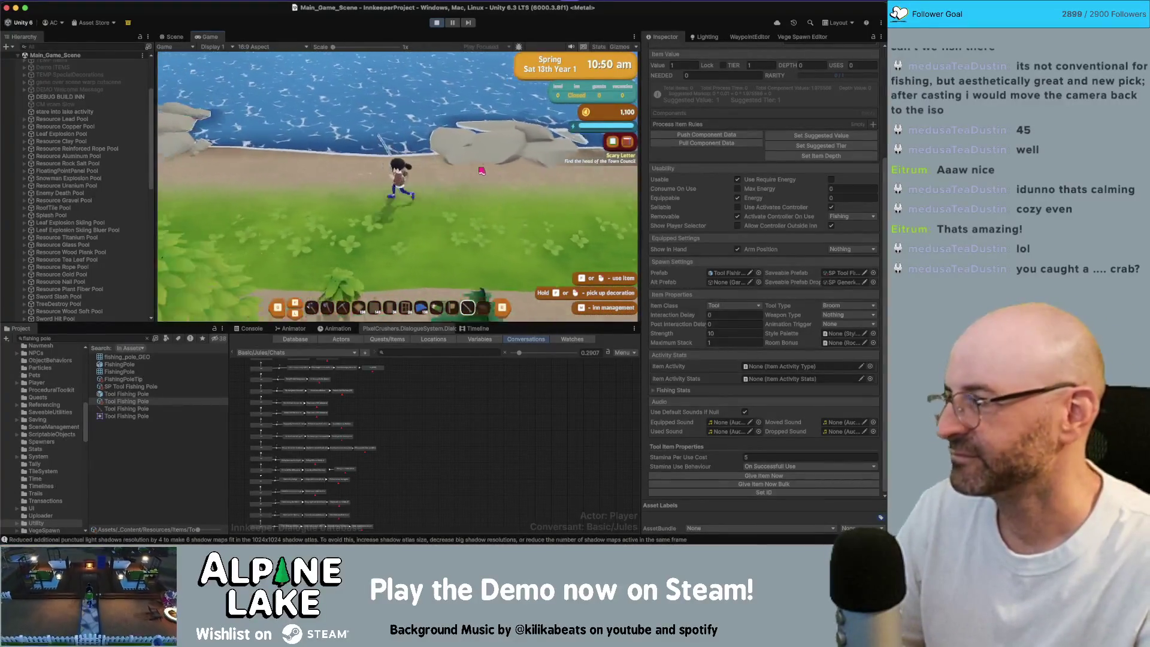
key("d")
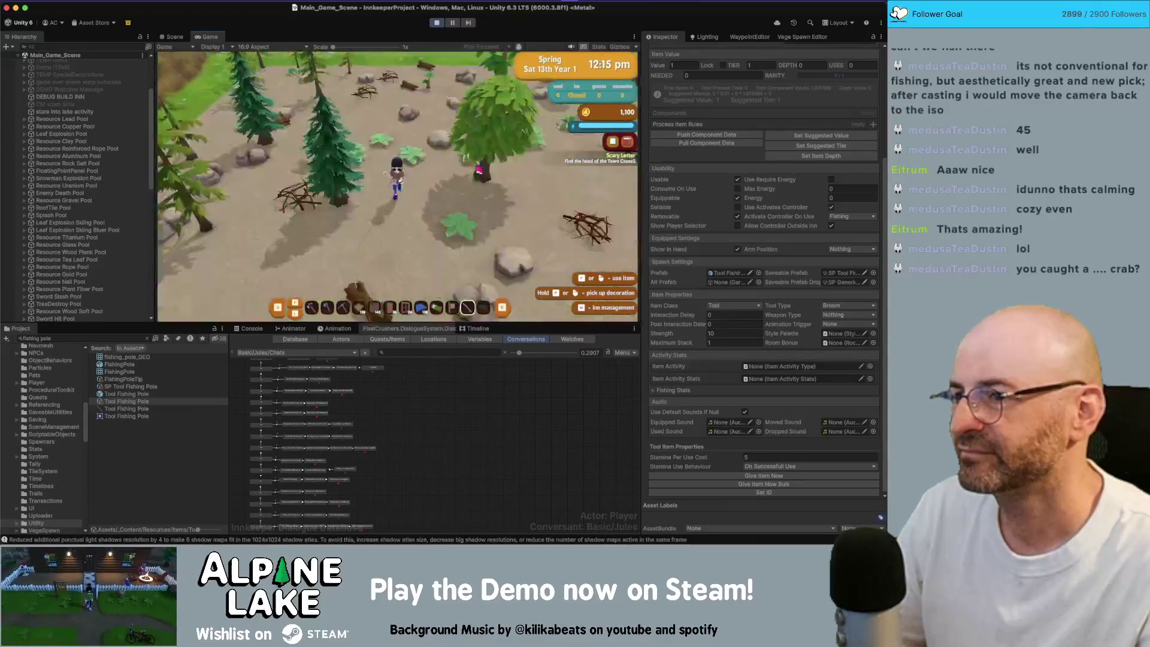
key("i")
key("i")
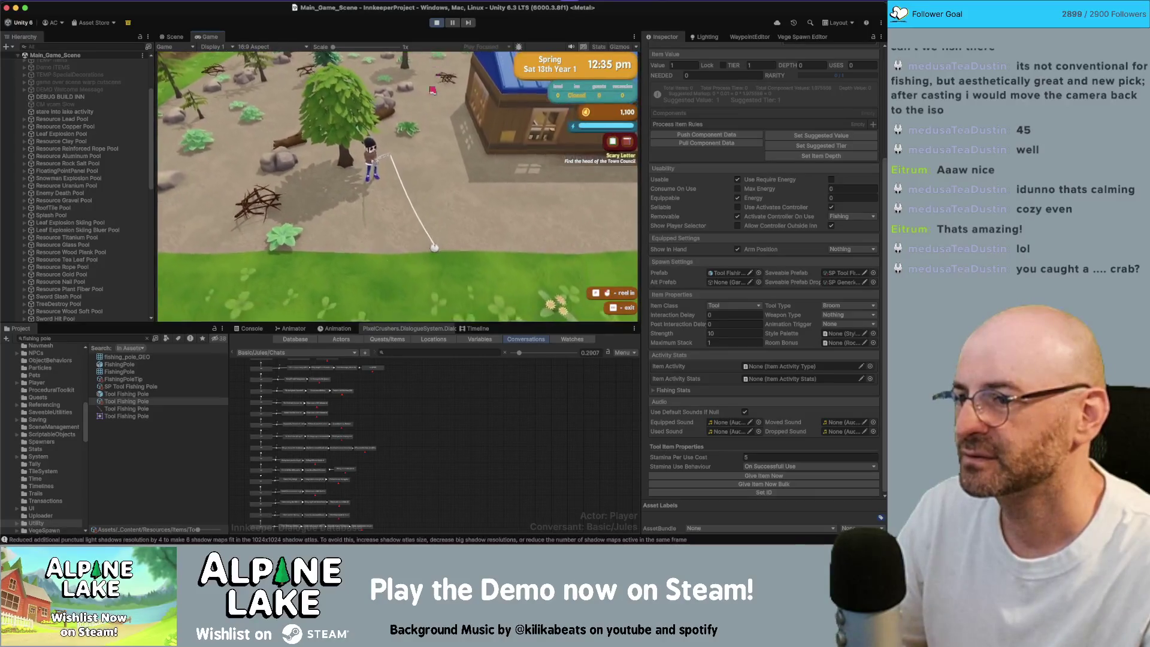
left_click(423, 117)
End the fishing session, walk toward the house and stop the play-mode test.
key("Escape")
key("s")
key("d")
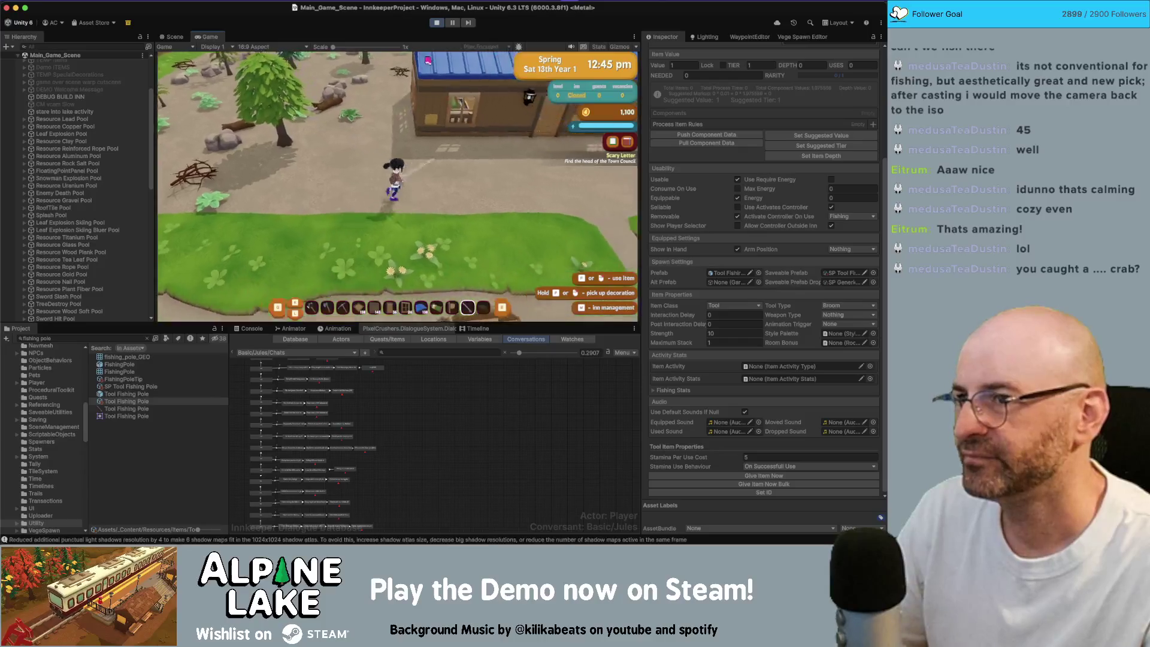
left_click(435, 25)
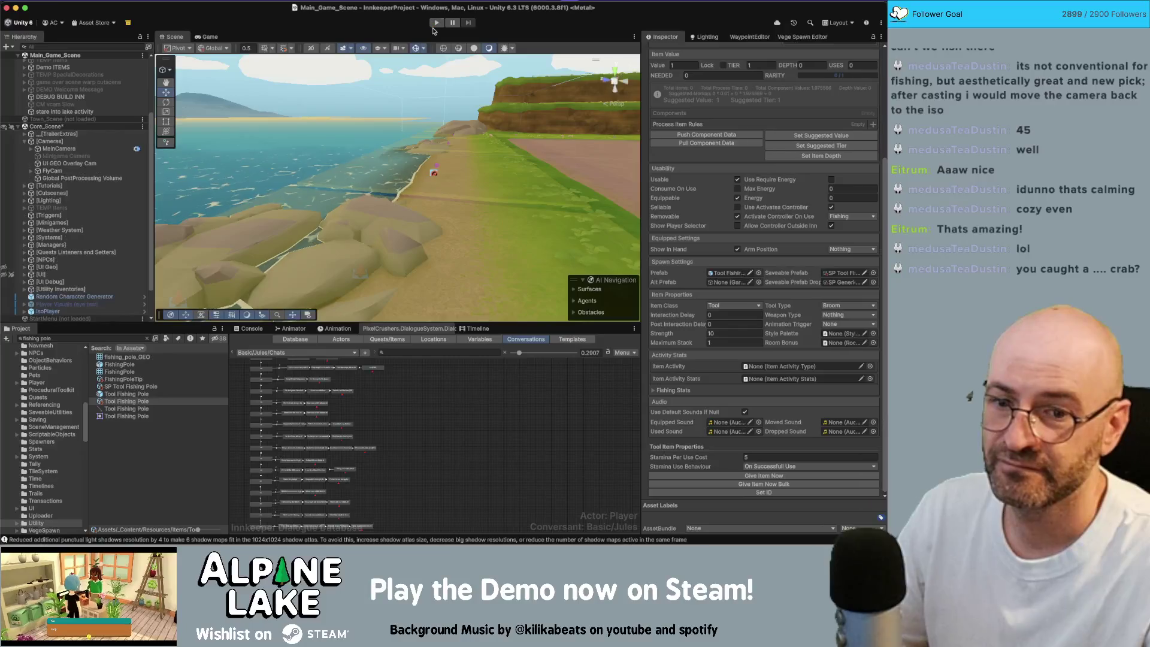
Back in Unity, open CM vcam Slow's SetConstraintToPlayer script in the code editor.
key("super+Tab")
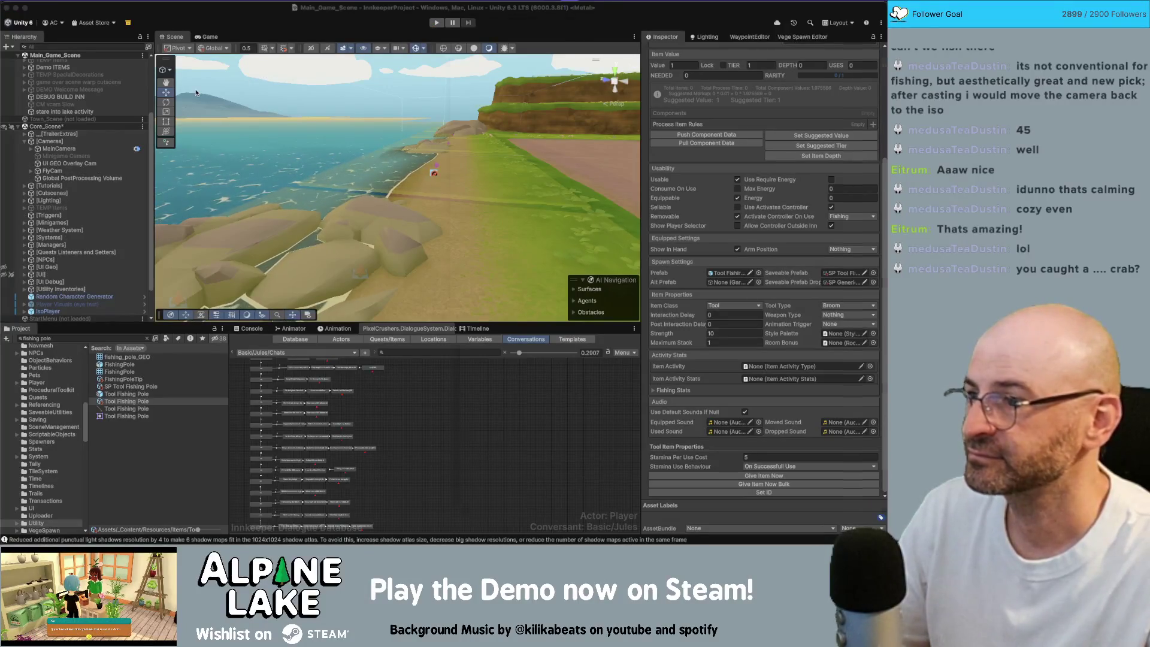
key("super+Tab")
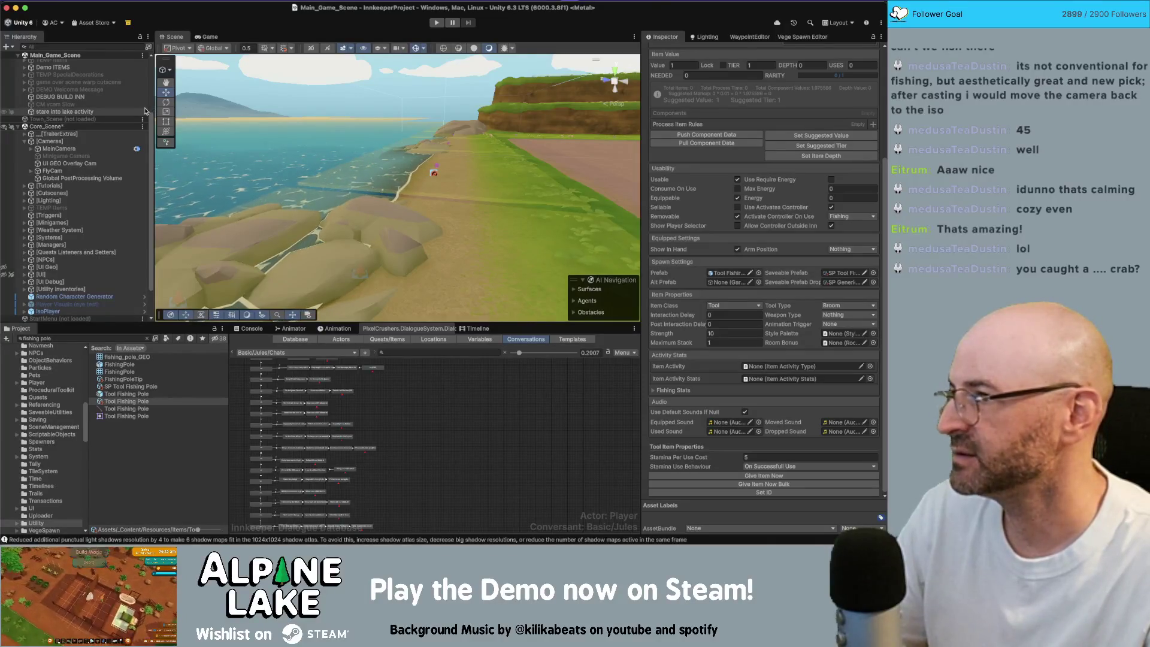
left_click(134, 104)
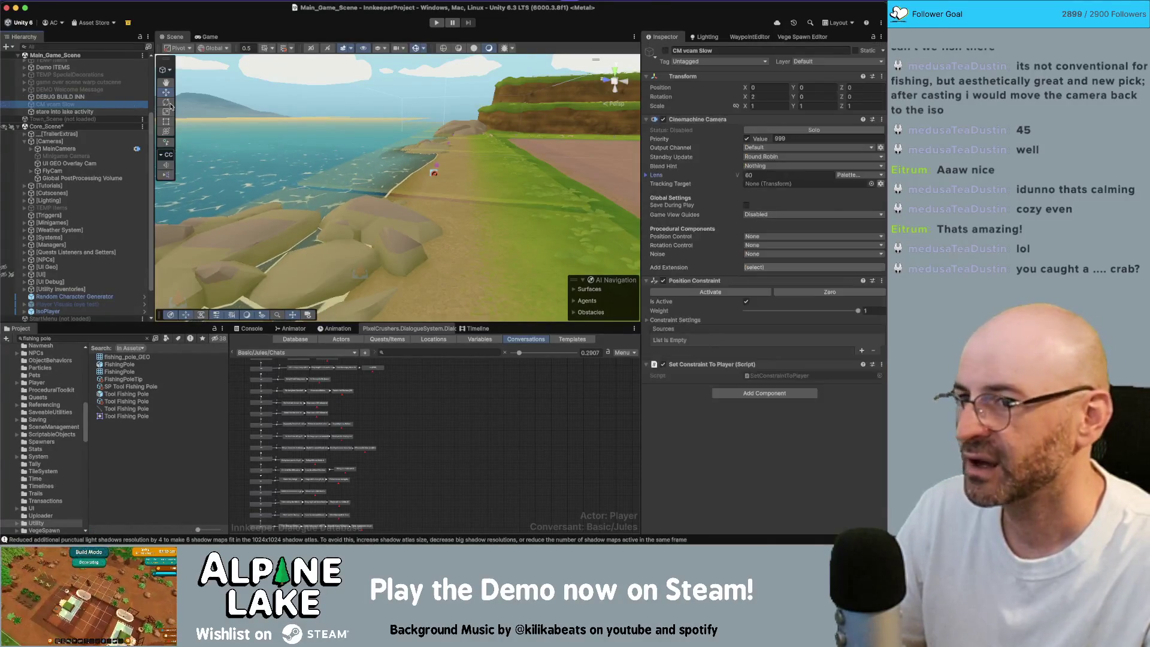
left_click(807, 375)
double_click(808, 376)
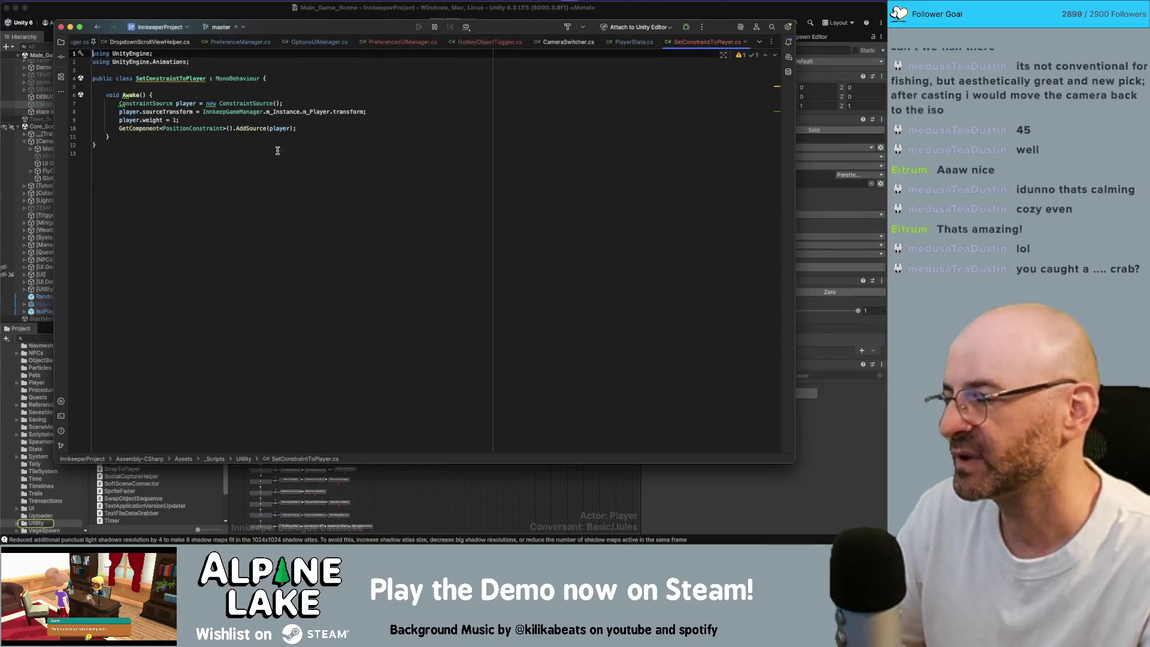
Add a private bool done field above Awake and a done = true line inside Awake.
left_click(307, 86)
key("Return")
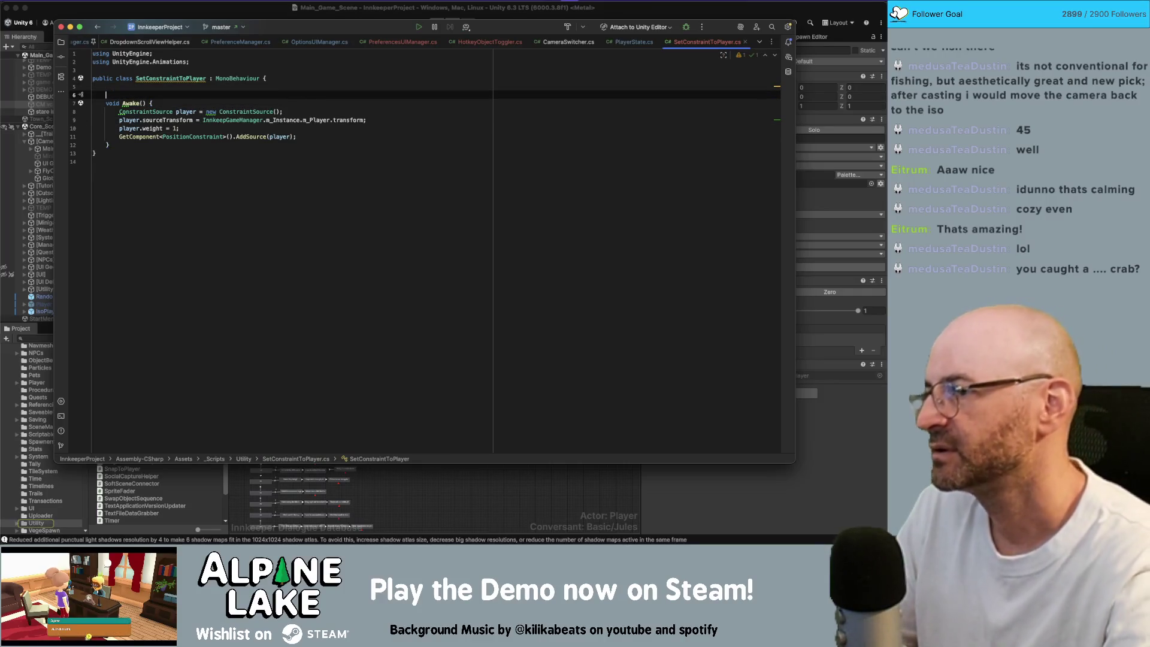
type("private boo")
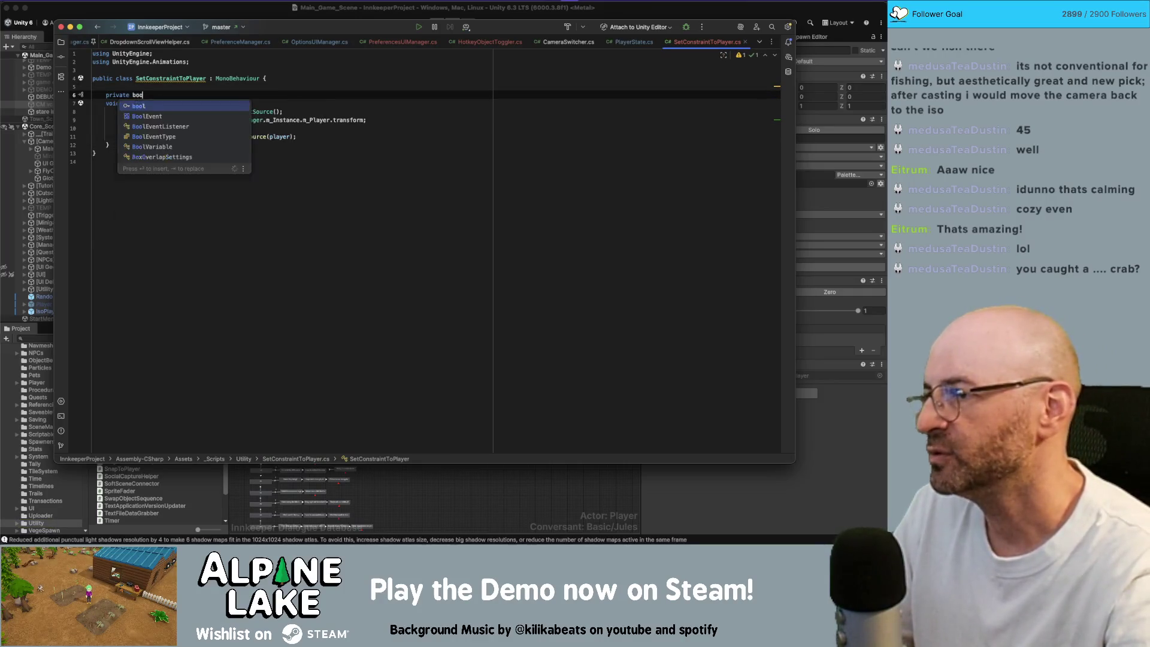
type("l m_done;")
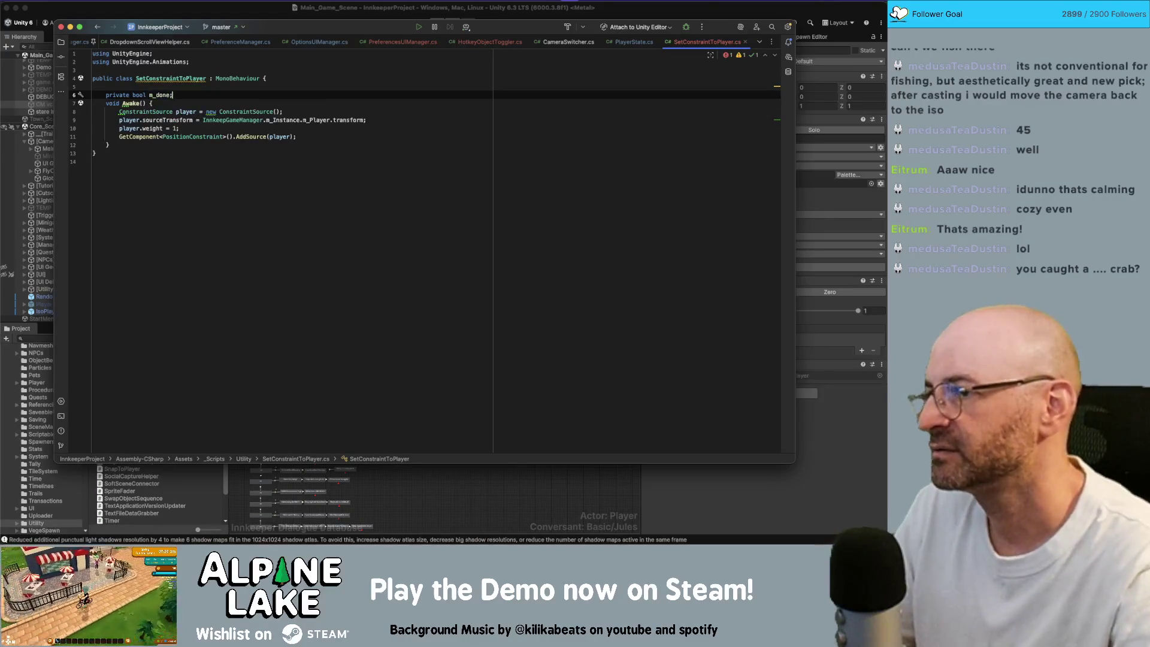
key("Left")
key("Left")
key("Left")
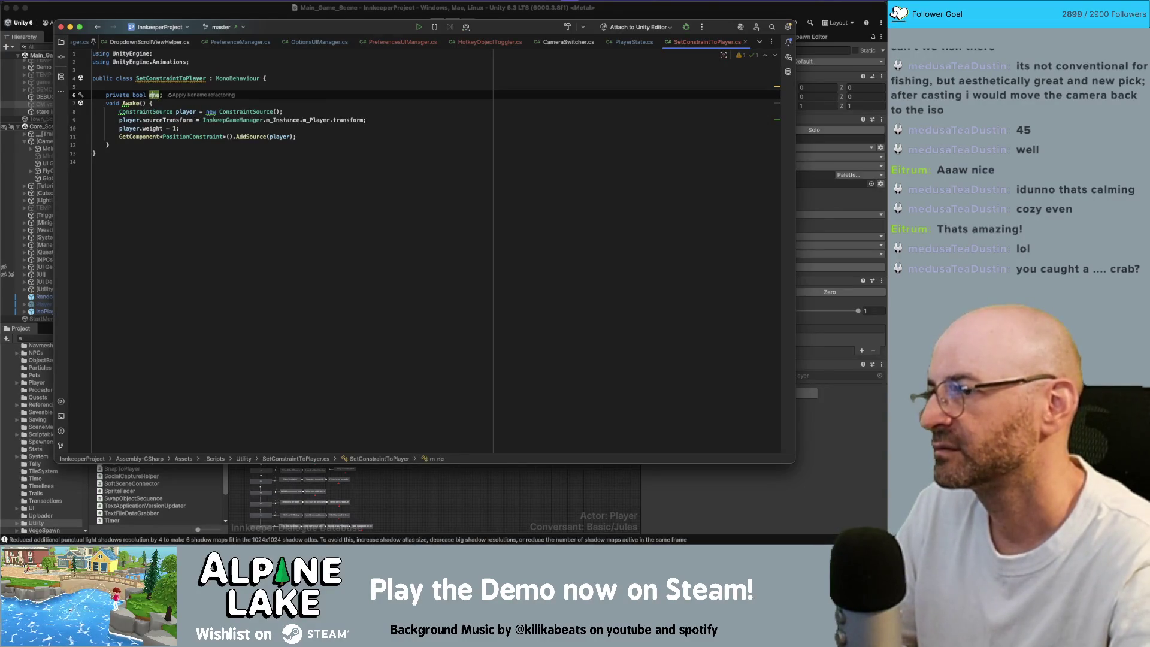
key("BackSpace")
key("BackSpace")
key("Down")
key("End")
key("Return")
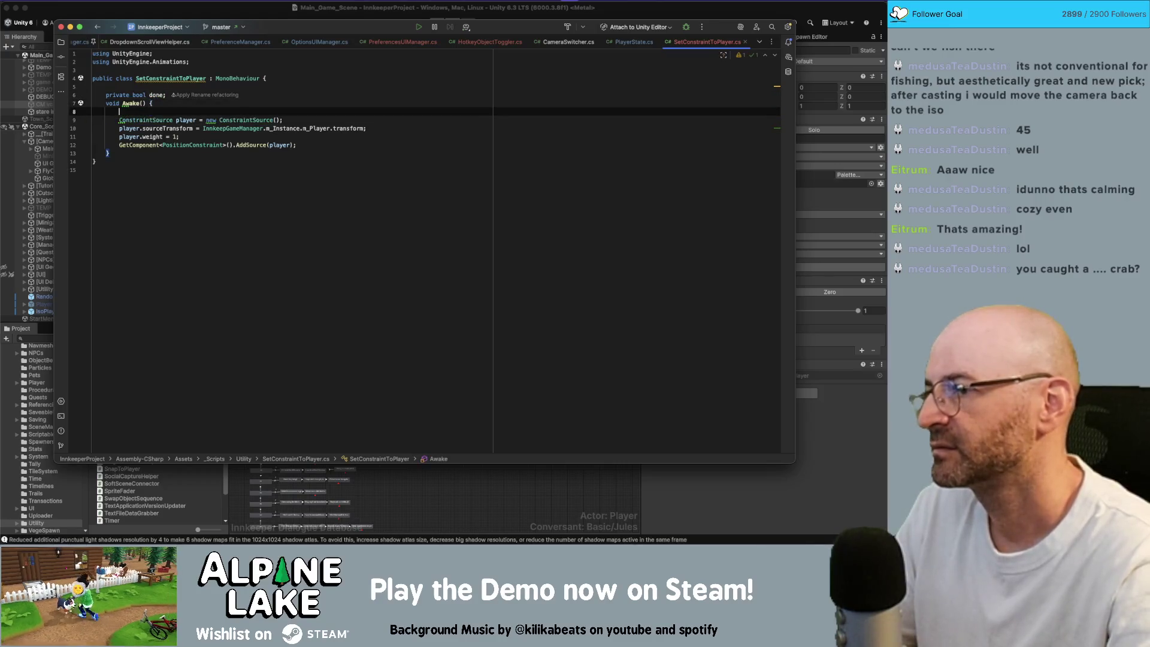
type("done = true;")
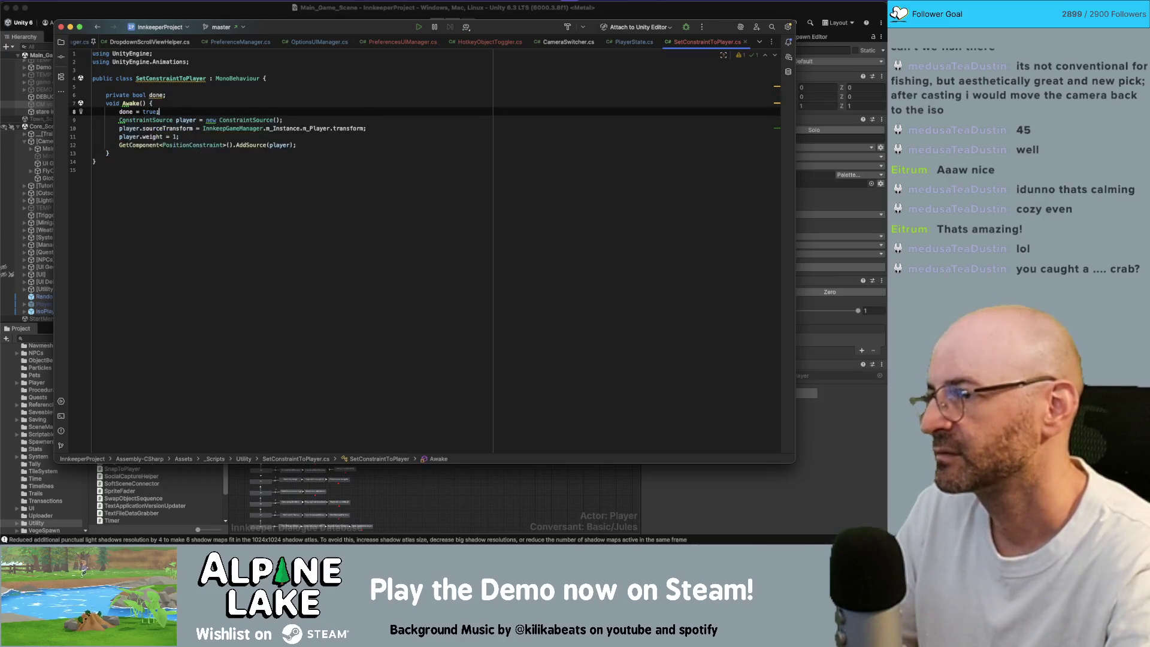
key("Up")
key("End")
key("Return")
type("if(")
Delete the unfinished if, the done = true line and the done field declaration.
key("BackSpace")
key("BackSpace")
key("BackSpace")
key("Down")
key("shift+End")
key("BackSpace")
key("BackSpace")
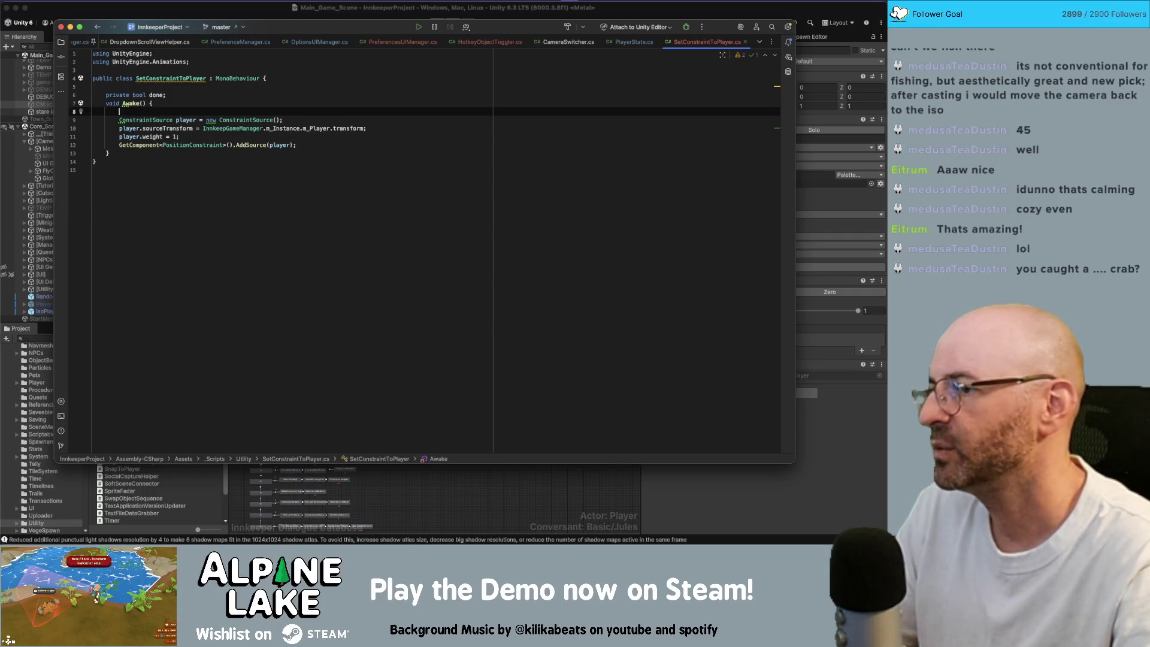
key("BackSpace")
key("Up")
key("shift+Home")
key("BackSpace")
key("BackSpace")
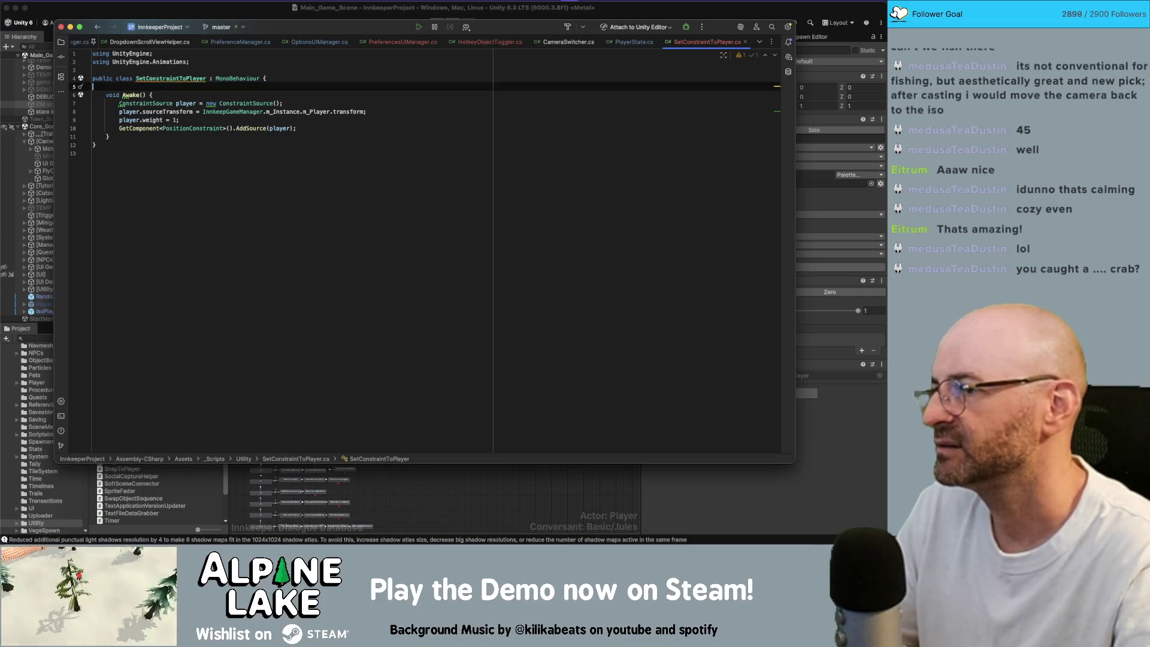
Review the end of Awake and the class, then return to the Unity editor.
left_click(362, 144)
left_click(357, 136)
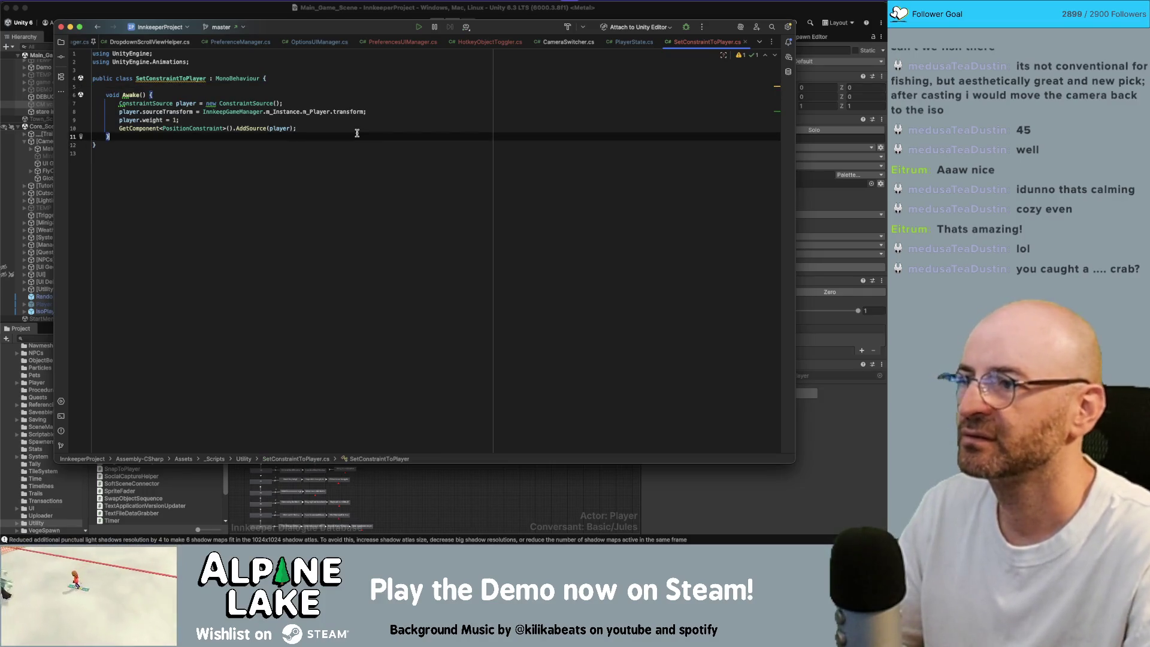
left_click(351, 160)
key("Up")
key("Up")
key("Up")
key("Up")
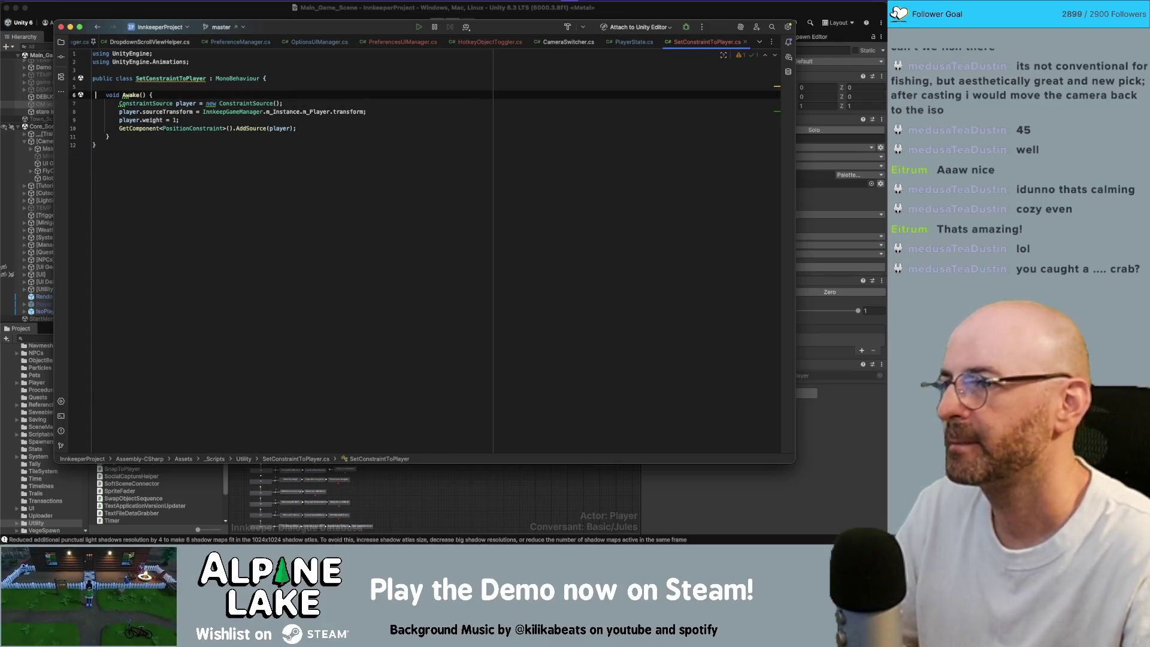
left_click(286, 8)
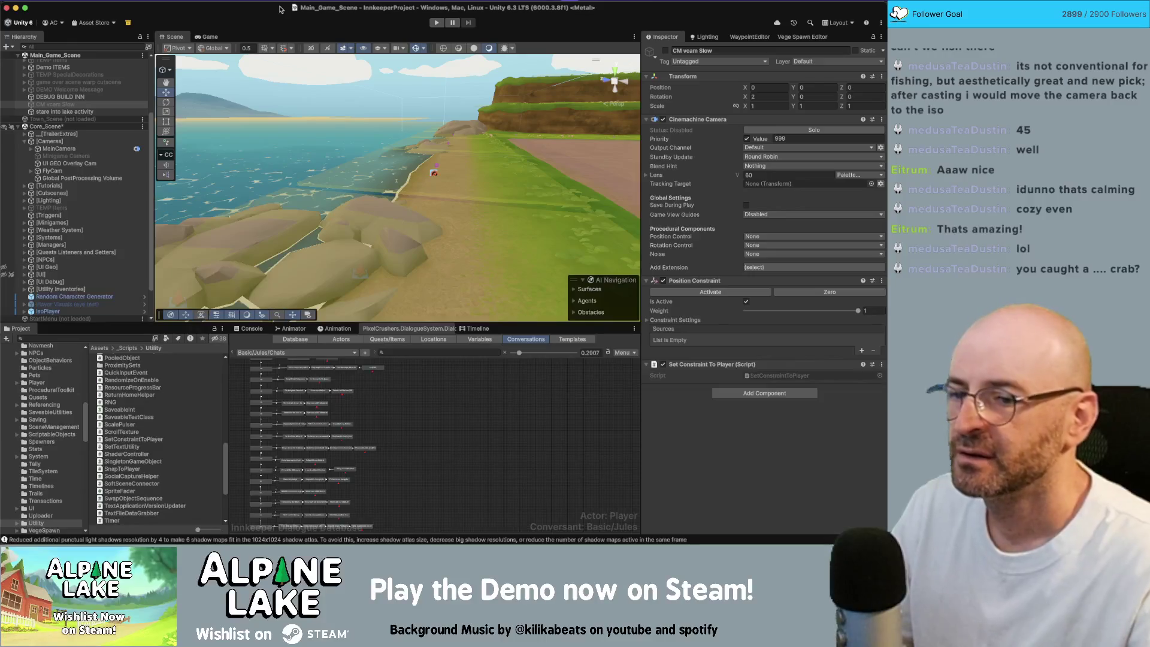